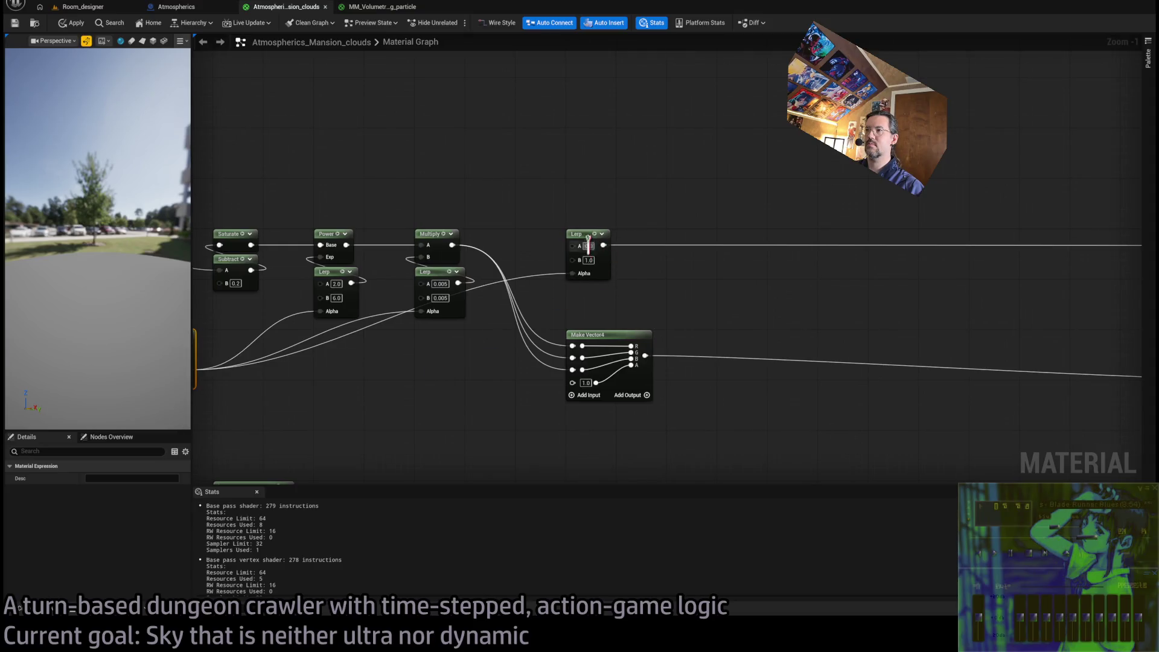
Wire a Cloud Sample Attributes node's NormAltitudeInLayer into the Lerp Alpha and apply the material
drag(593, 245, 842, 245)
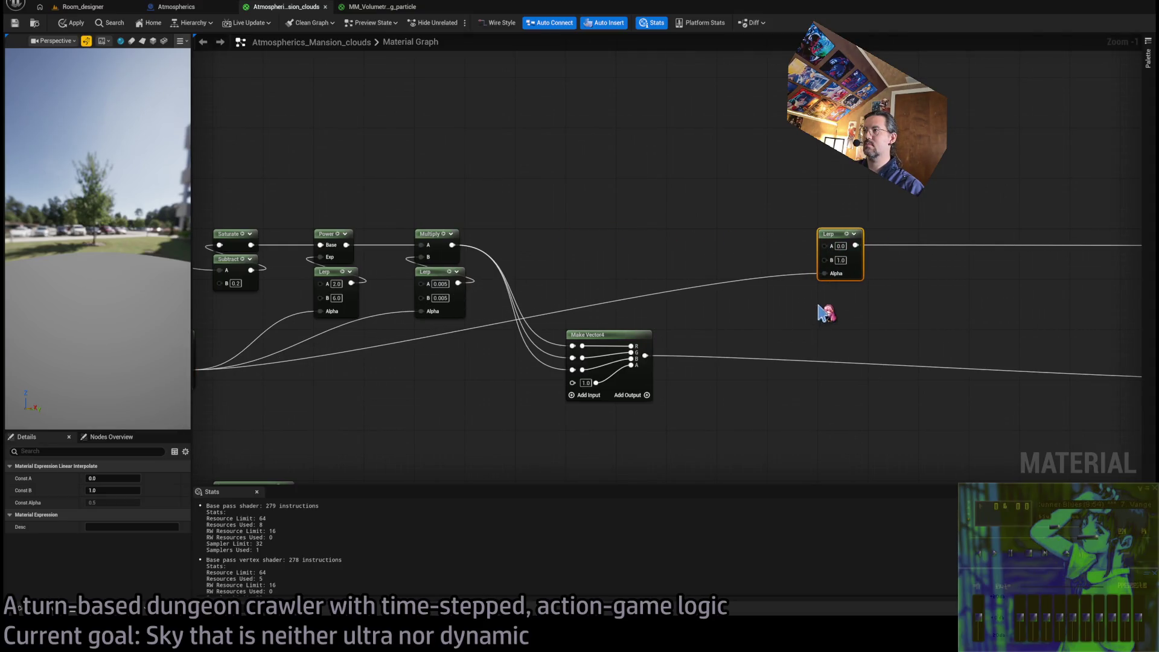
key(ctrl+v)
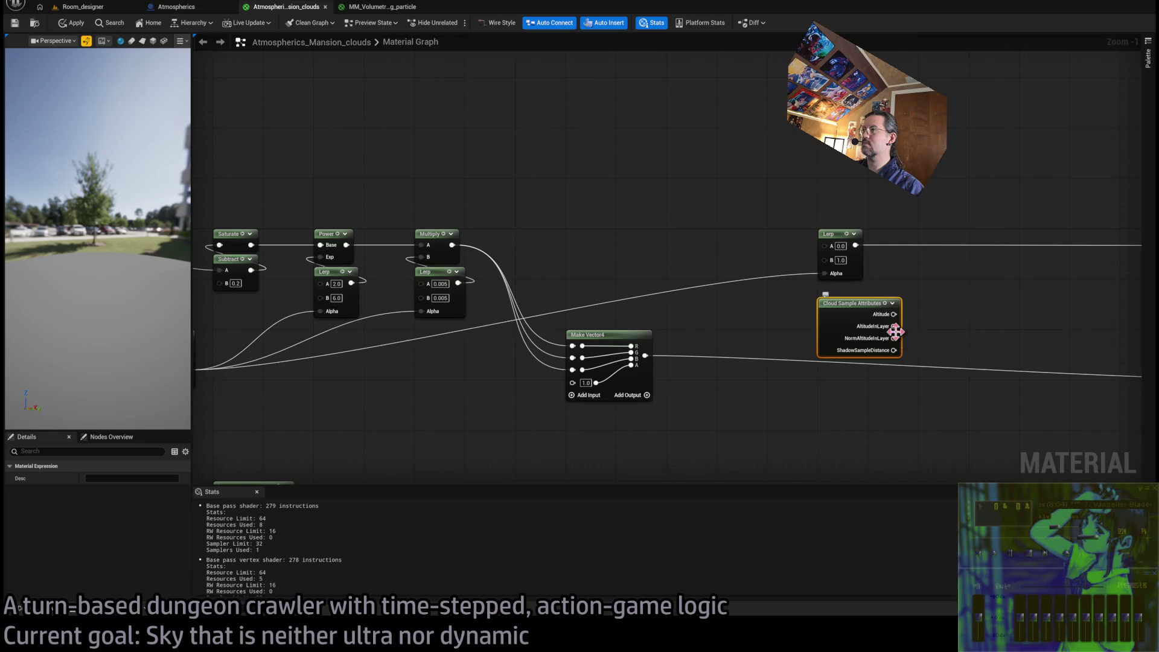
drag(894, 339, 833, 279)
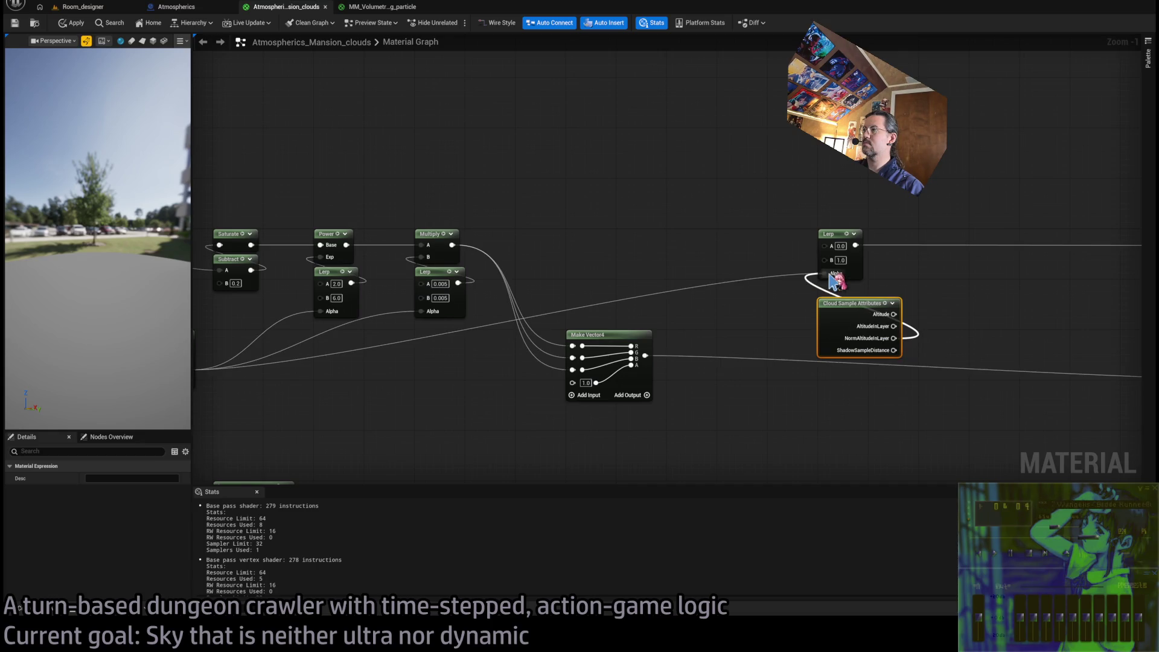
click(1004, 336)
mouse_move(1004, 336)
mouse_down()
mouse_move(789, 298)
mouse_move(789, 285)
mouse_up()
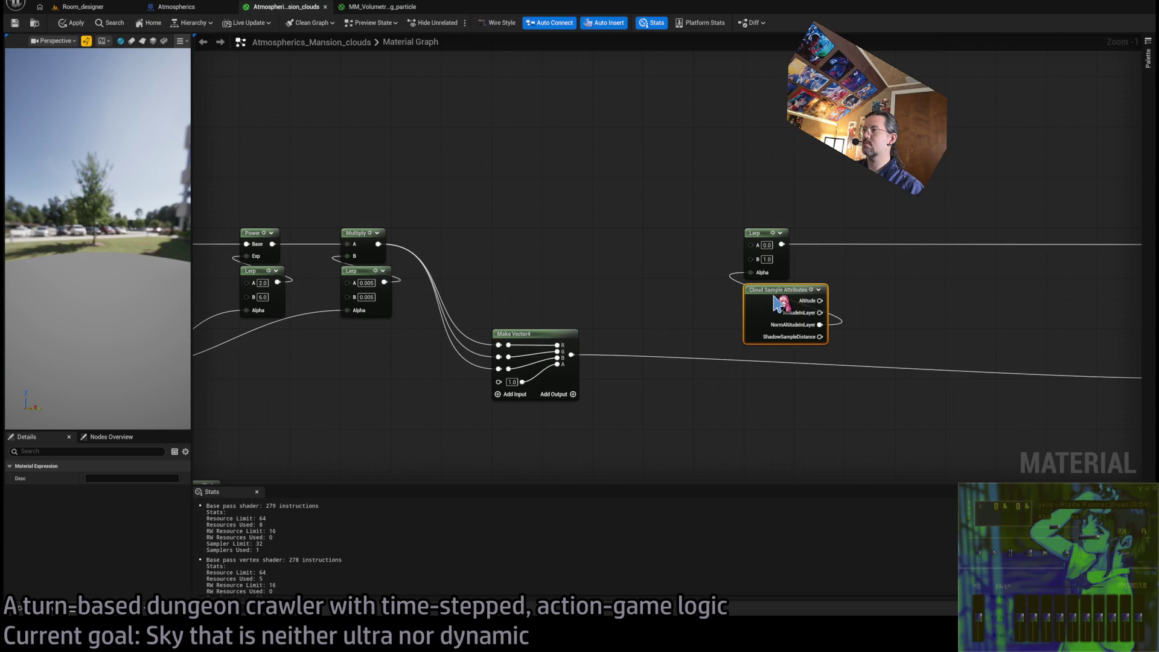
click(822, 342)
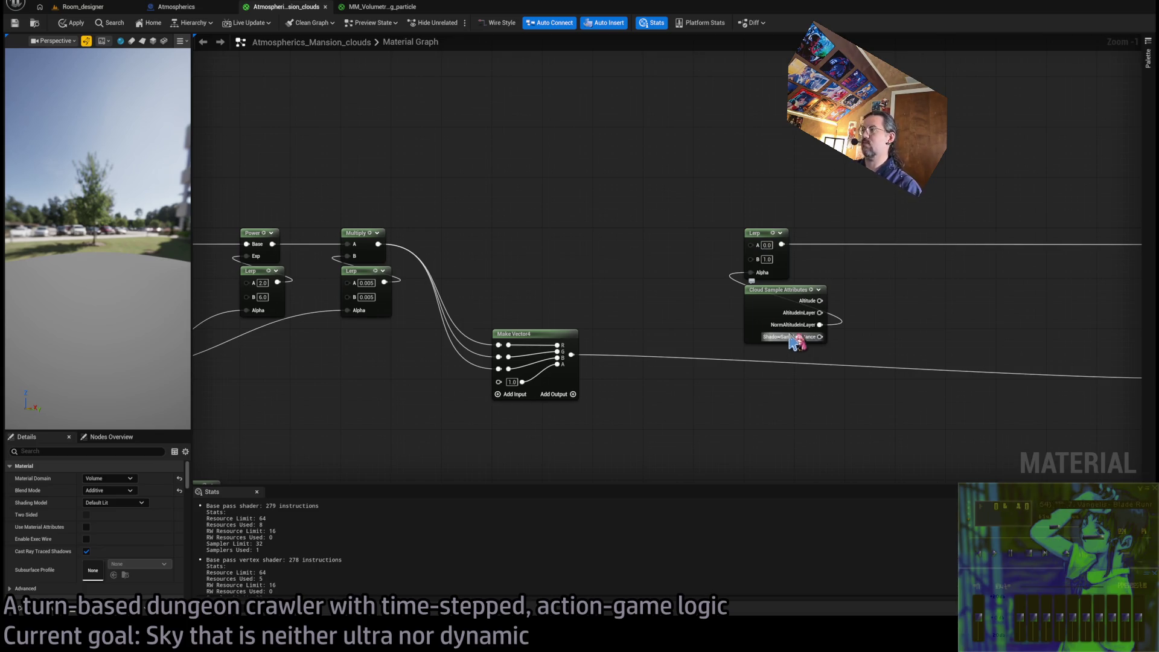
click(88, 20)
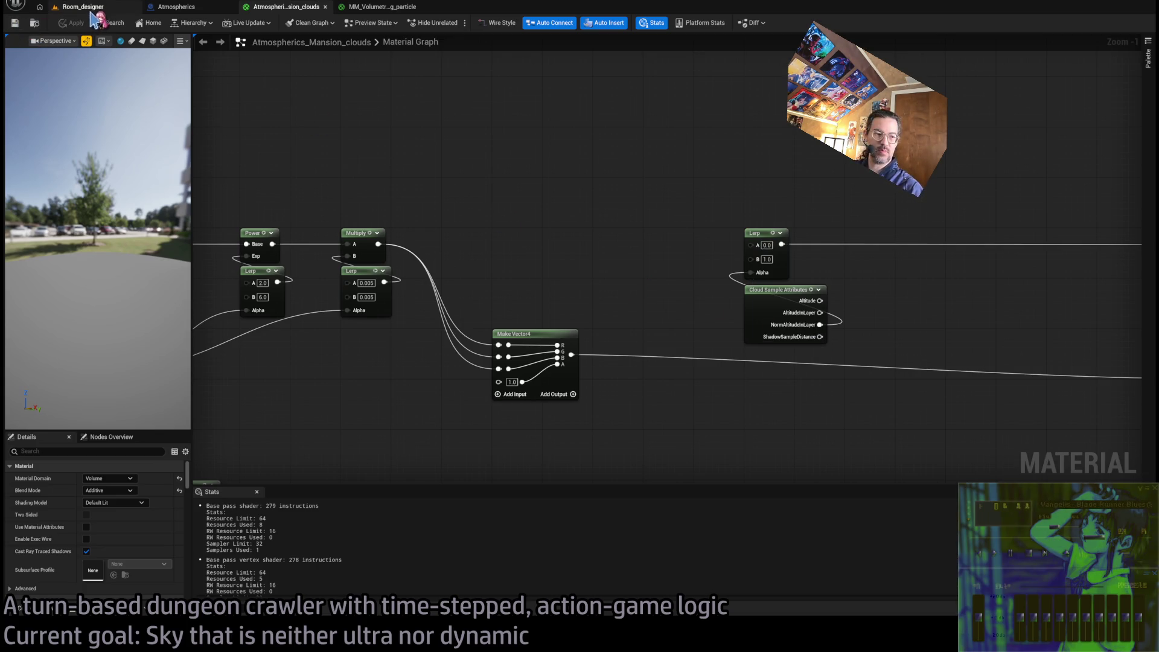
click(105, 9)
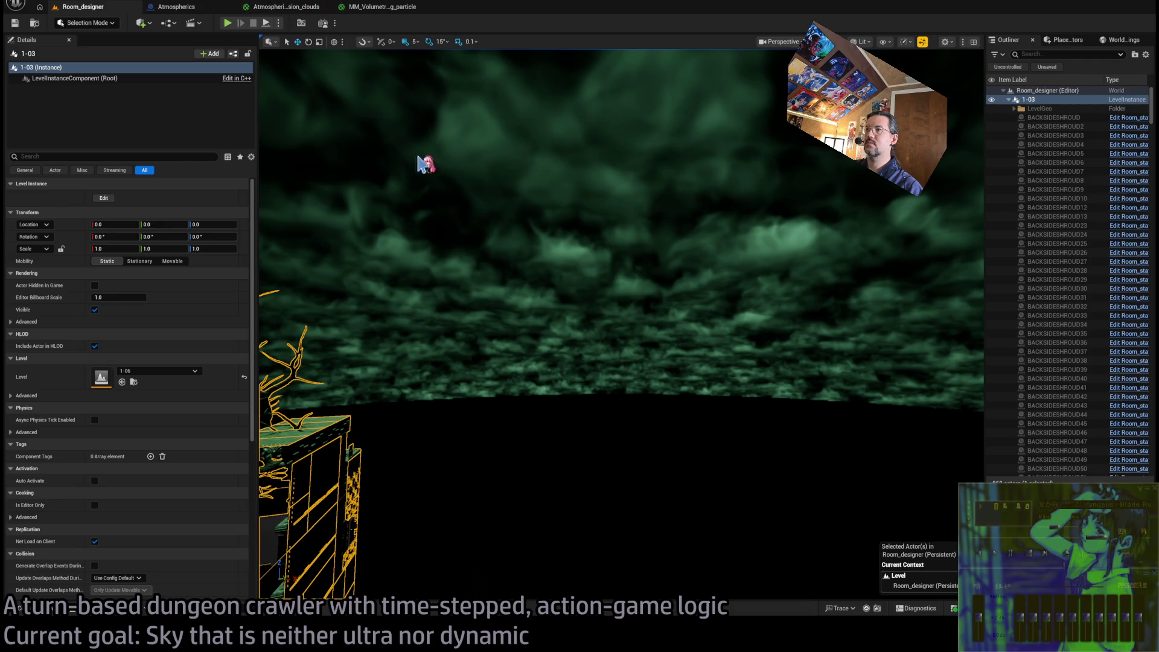
drag(421, 160, 422, 160)
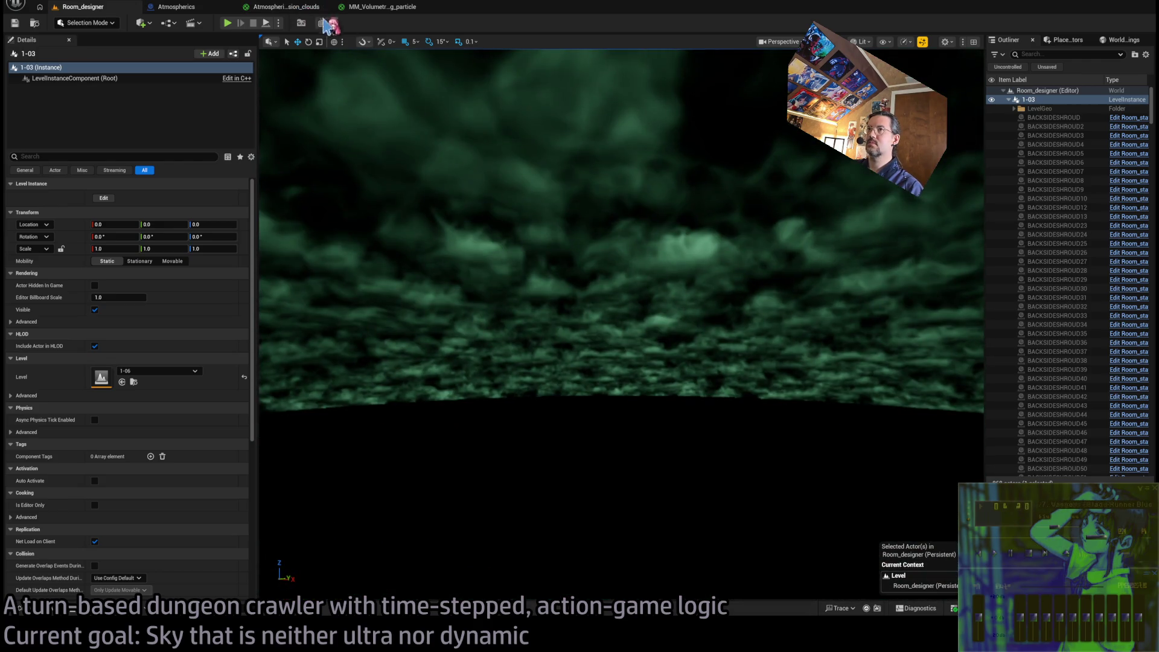
click(294, 6)
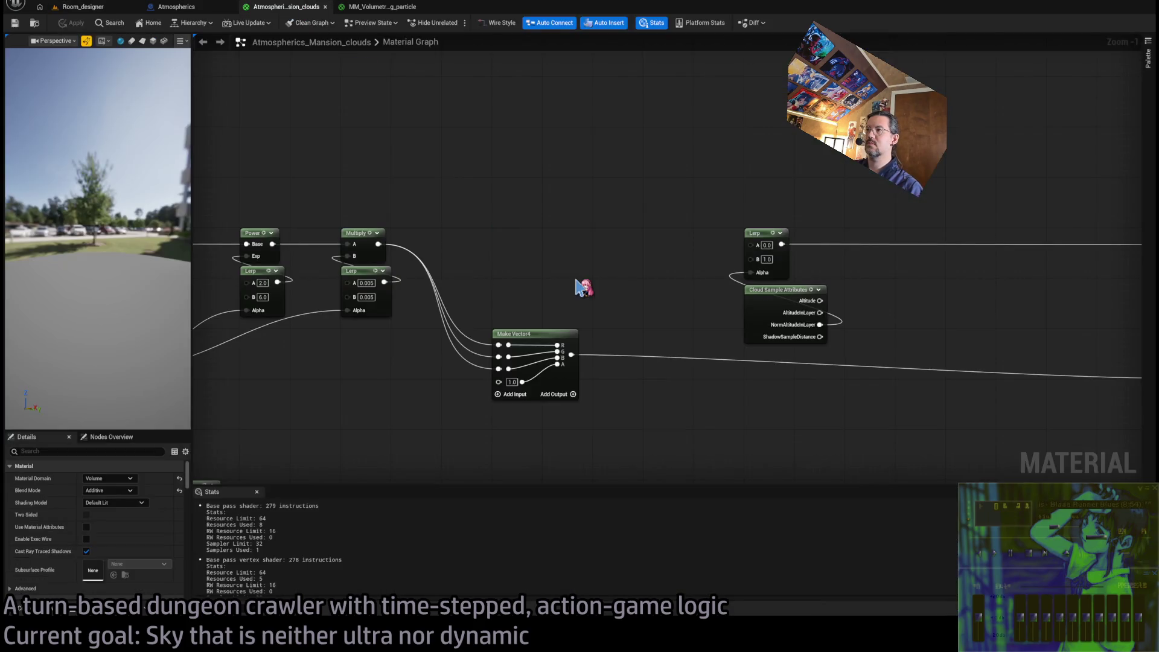
Delete the Particle Color, Mask and Lerp node group from the cloud material
drag(639, 249, 937, 274)
mouse_move(700, 309)
mouse_down()
mouse_move(701, 361)
mouse_move(700, 208)
mouse_up()
scroll(761, 332, down, 5)
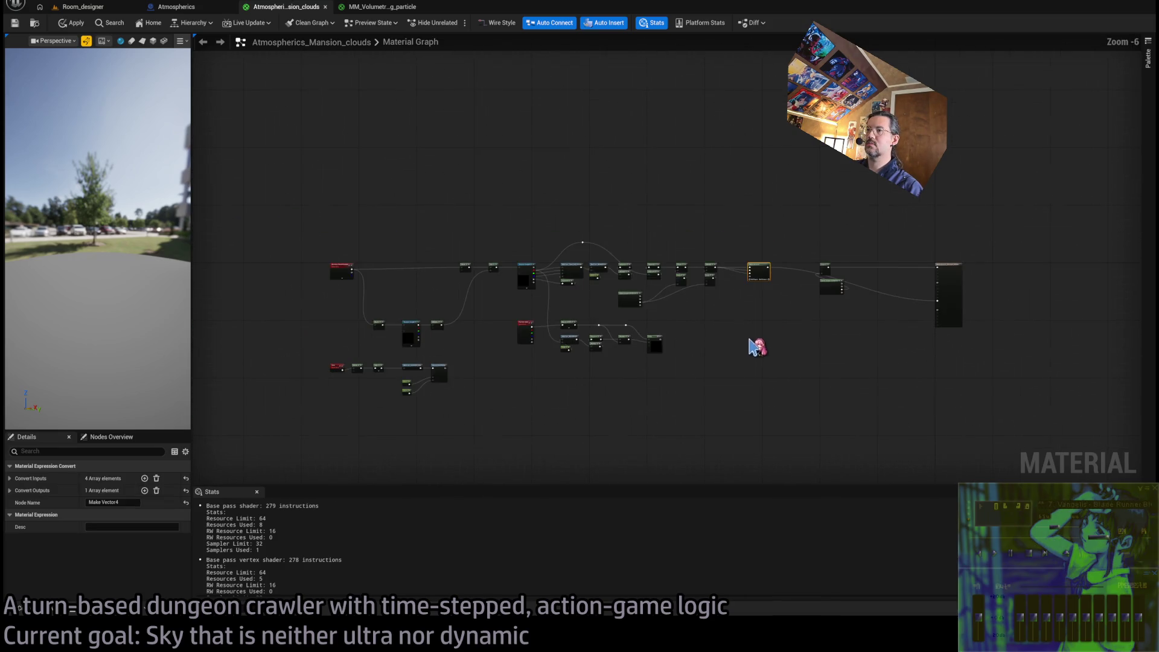
scroll(694, 365, up, 3)
drag(298, 261, 761, 401)
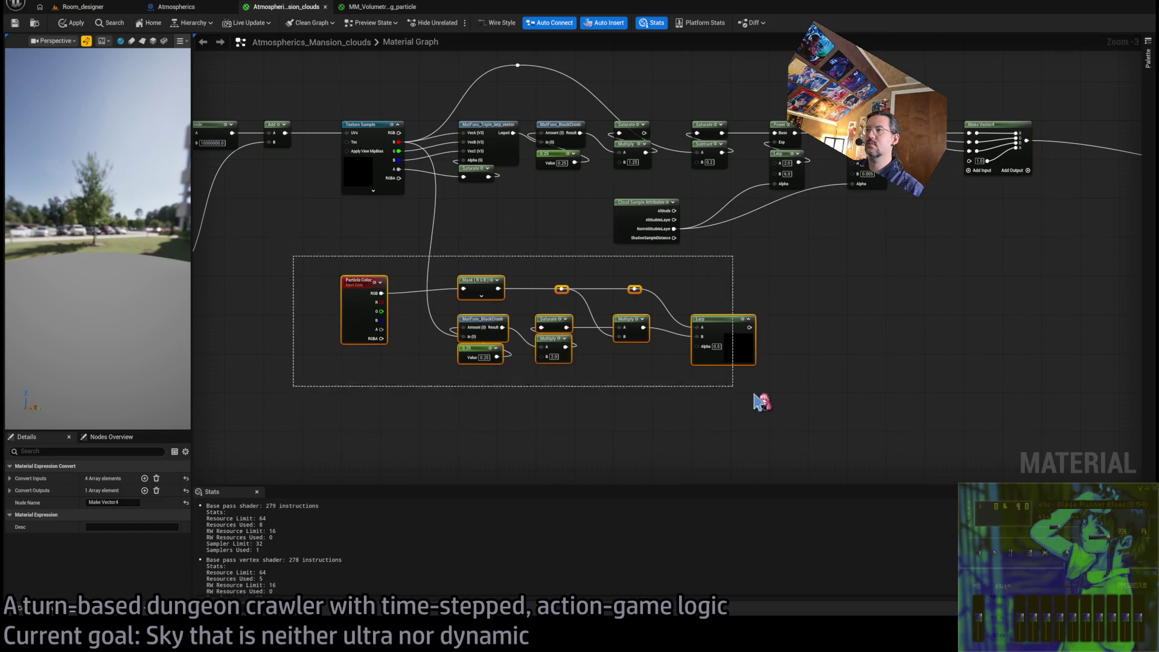
key(Delete)
Shift the whole node network down, keeping the material output node in view
scroll(734, 401, down, 2)
scroll(748, 345, down, 4)
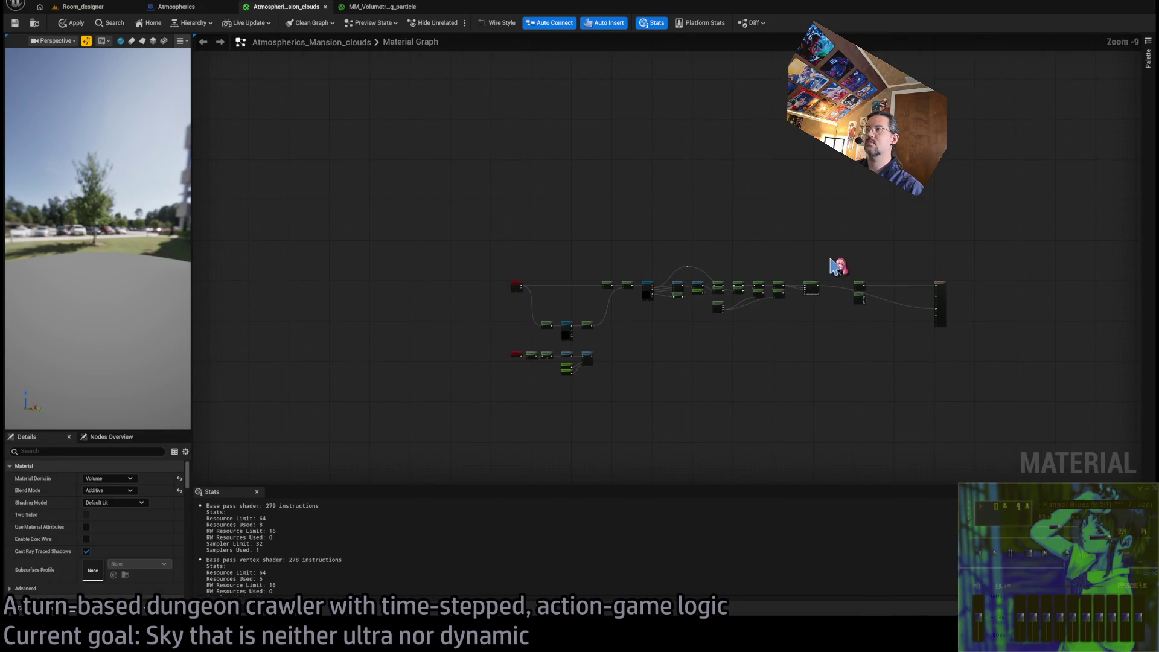
drag(836, 266, 492, 416)
scroll(610, 308, up, 5)
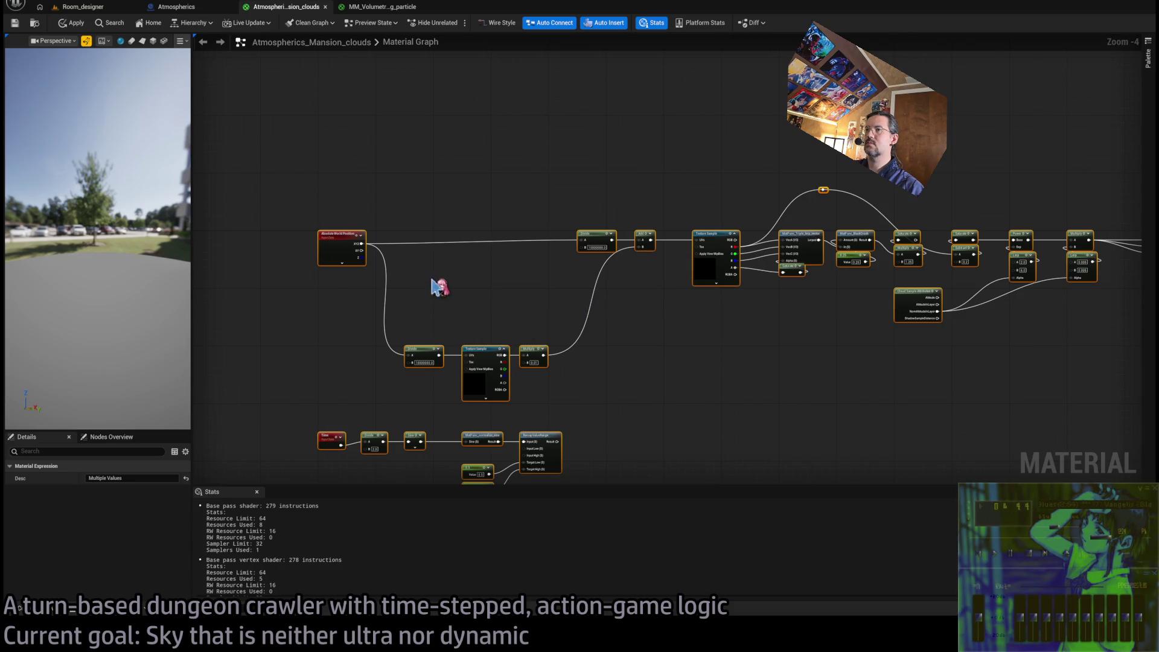
drag(342, 245, 347, 419)
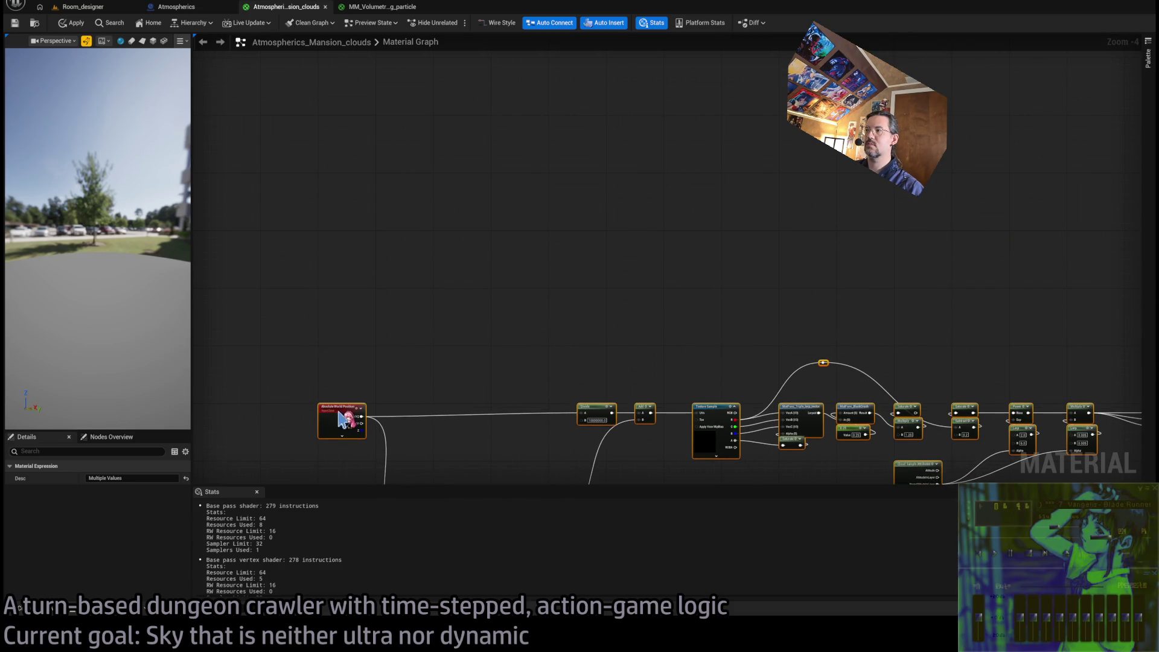
scroll(706, 328, up, 2)
drag(717, 339, 711, 269)
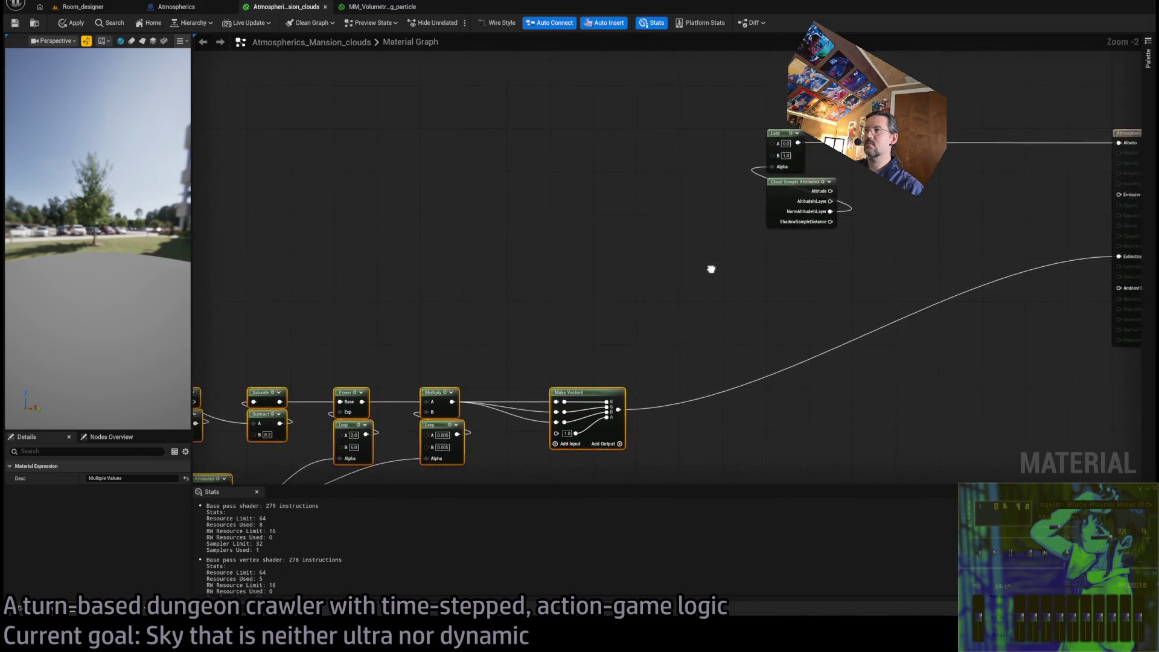
scroll(712, 269, down, 3)
scroll(743, 264, up, 1)
scroll(854, 207, down, 1)
scroll(580, 269, up, 5)
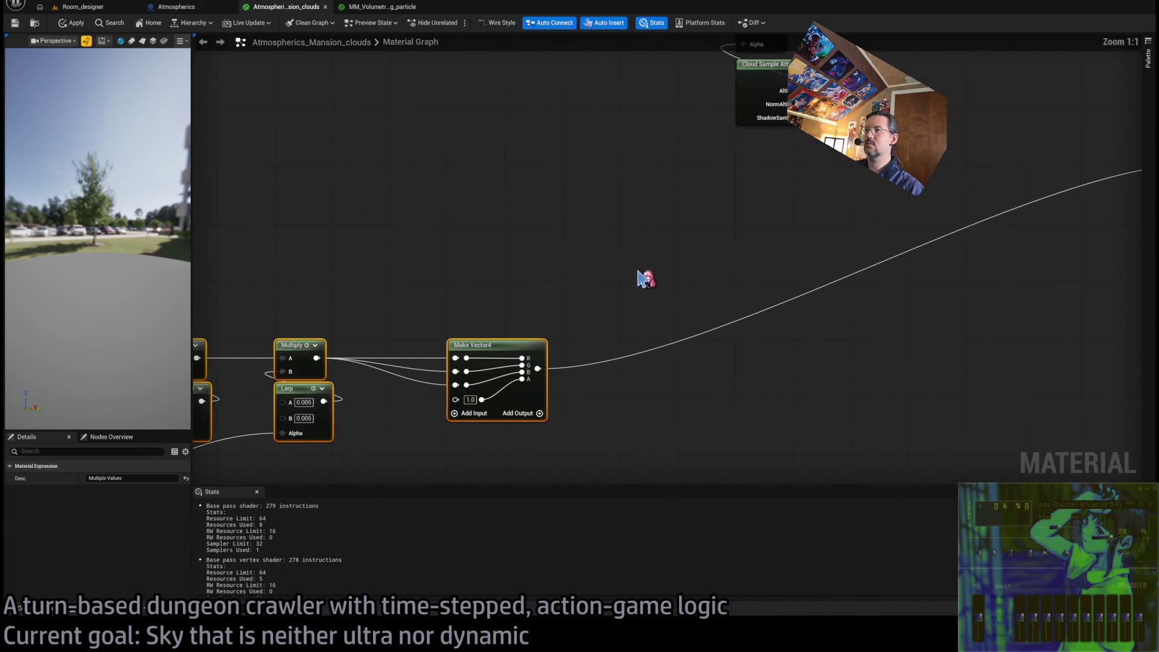
Unhook the arcing reroute wire from the Saturate input and check the clouds in Room_designer
mouse_move(495, 354)
mouse_down()
mouse_move(851, 347)
mouse_move(785, 344)
mouse_up()
click(777, 264)
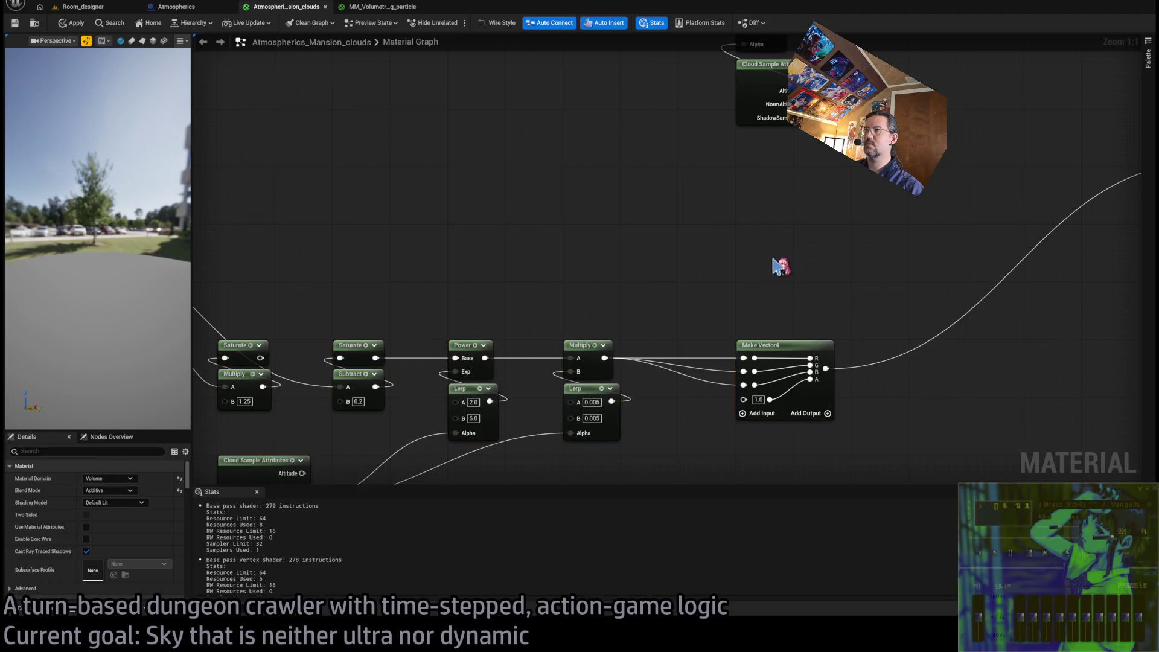
mouse_move(777, 264)
mouse_down()
mouse_move(1123, 160)
mouse_move(1040, 163)
mouse_move(1058, 163)
mouse_up()
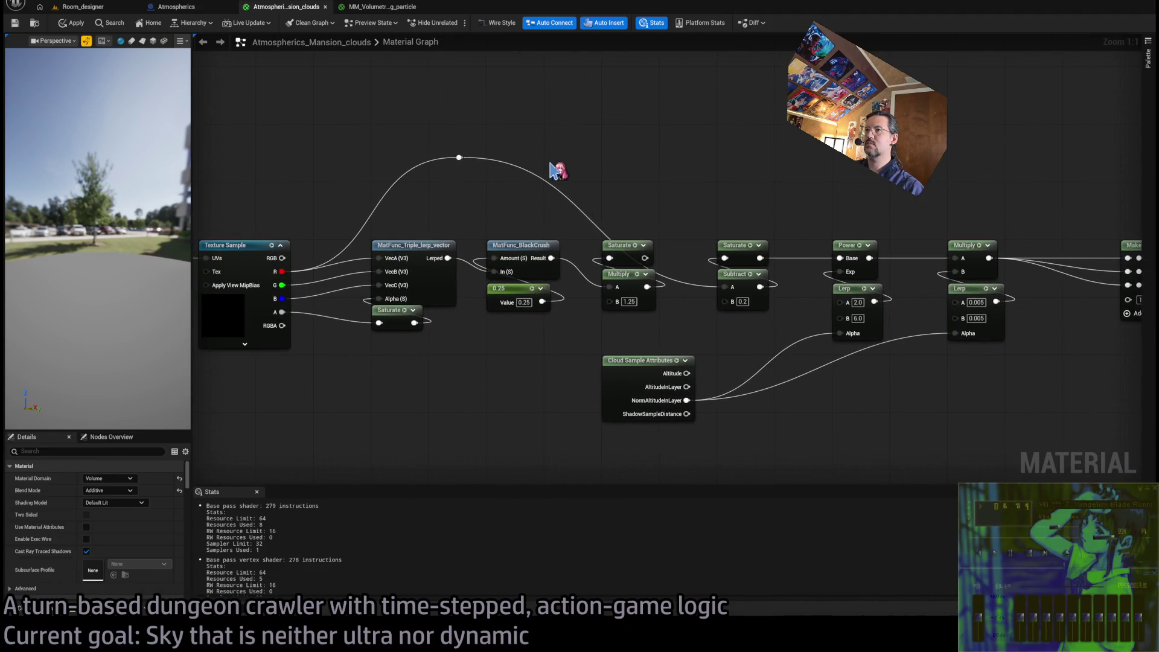
scroll(561, 194, down, 1)
scroll(588, 183, up, 1)
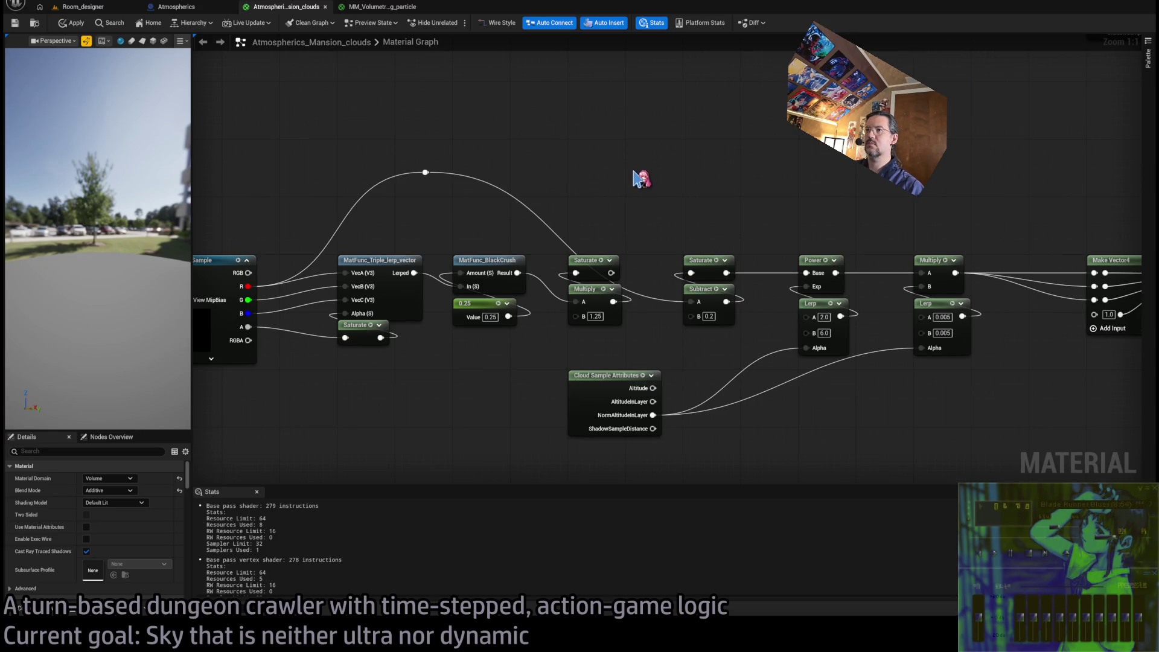
drag(633, 171, 735, 156)
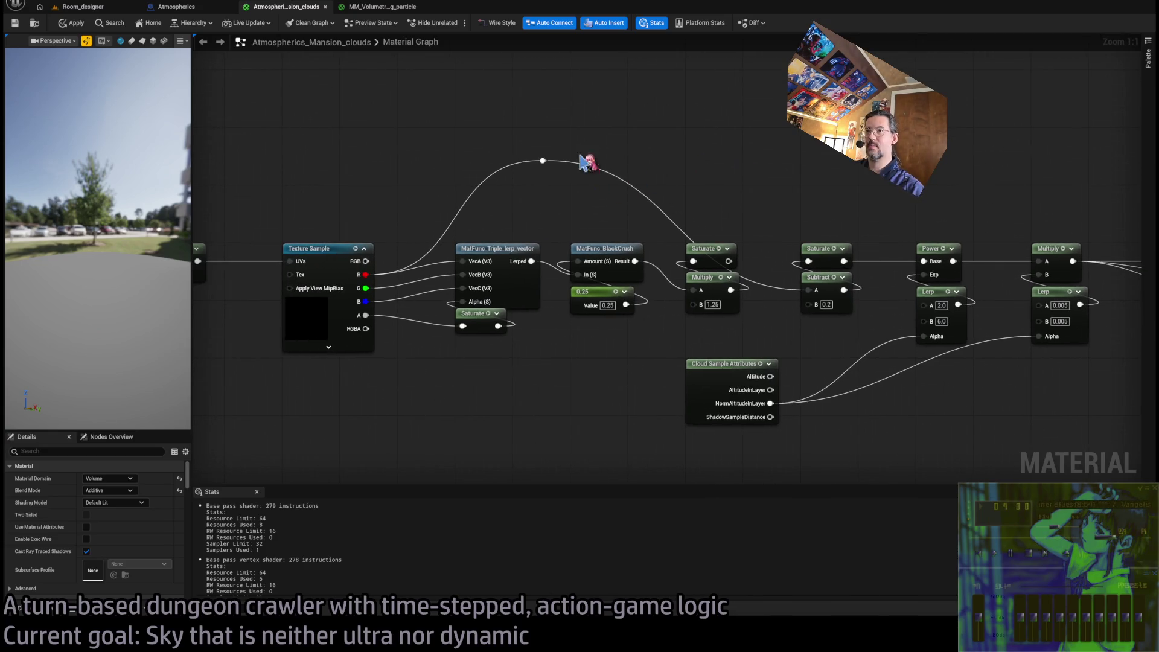
mouse_move(714, 273)
mouse_down()
mouse_move(741, 253)
mouse_move(690, 260)
mouse_up()
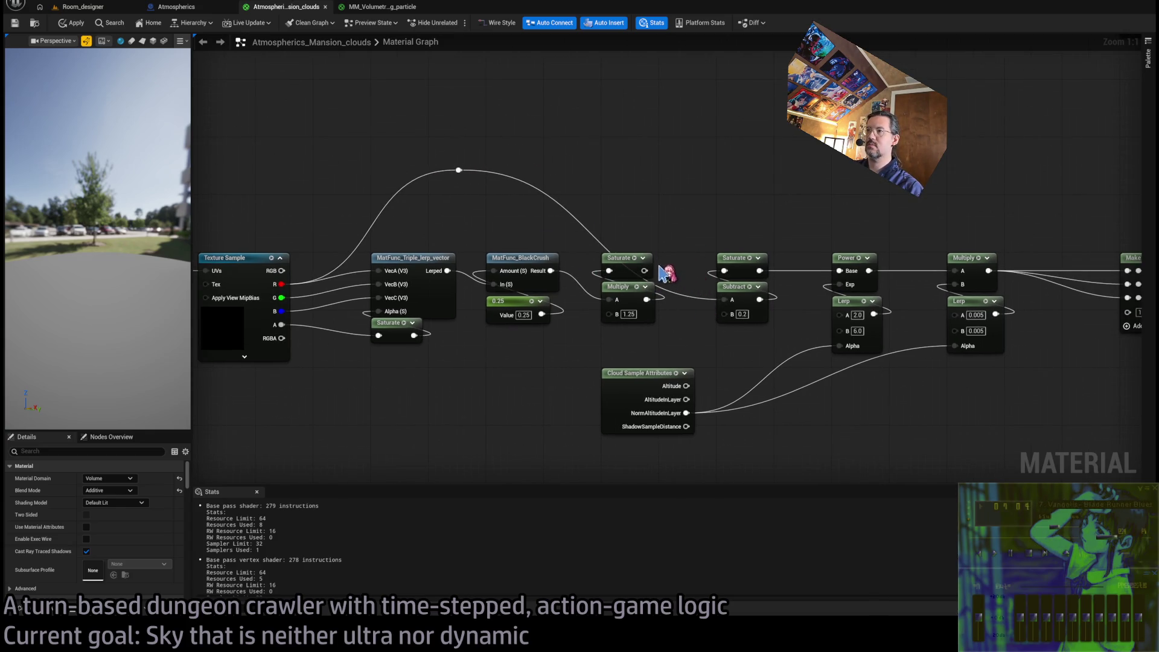
mouse_move(643, 272)
mouse_down()
mouse_move(734, 305)
mouse_move(672, 228)
mouse_move(679, 204)
mouse_move(589, 251)
mouse_up()
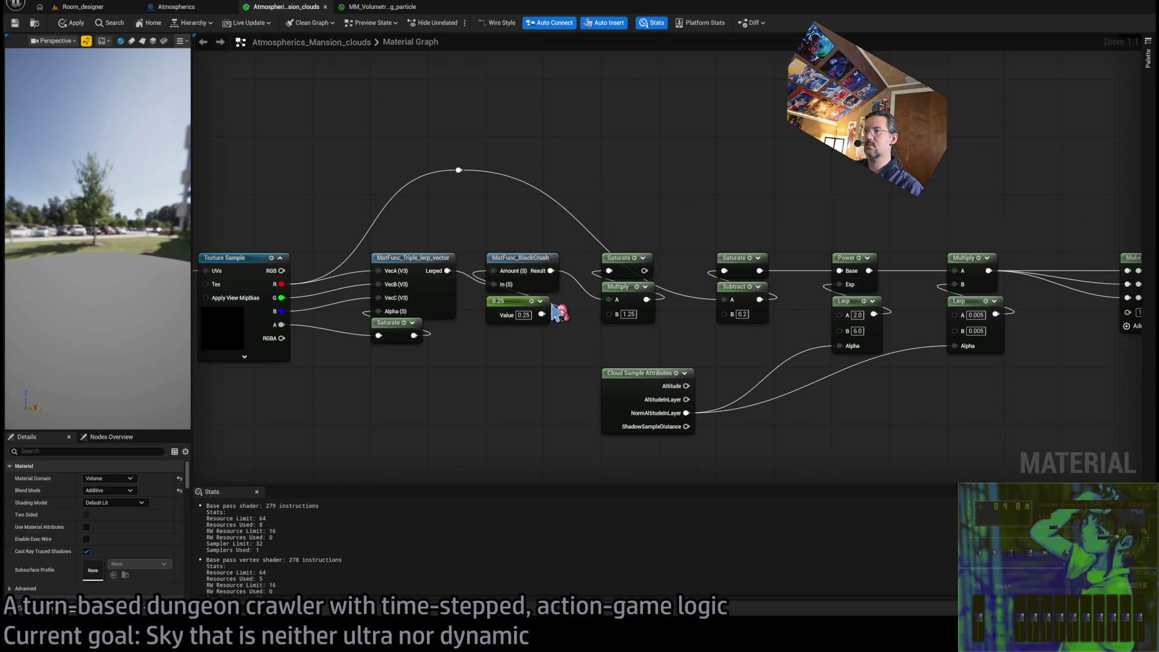
mouse_move(647, 277)
mouse_down()
mouse_move(733, 308)
mouse_move(487, 161)
mouse_up()
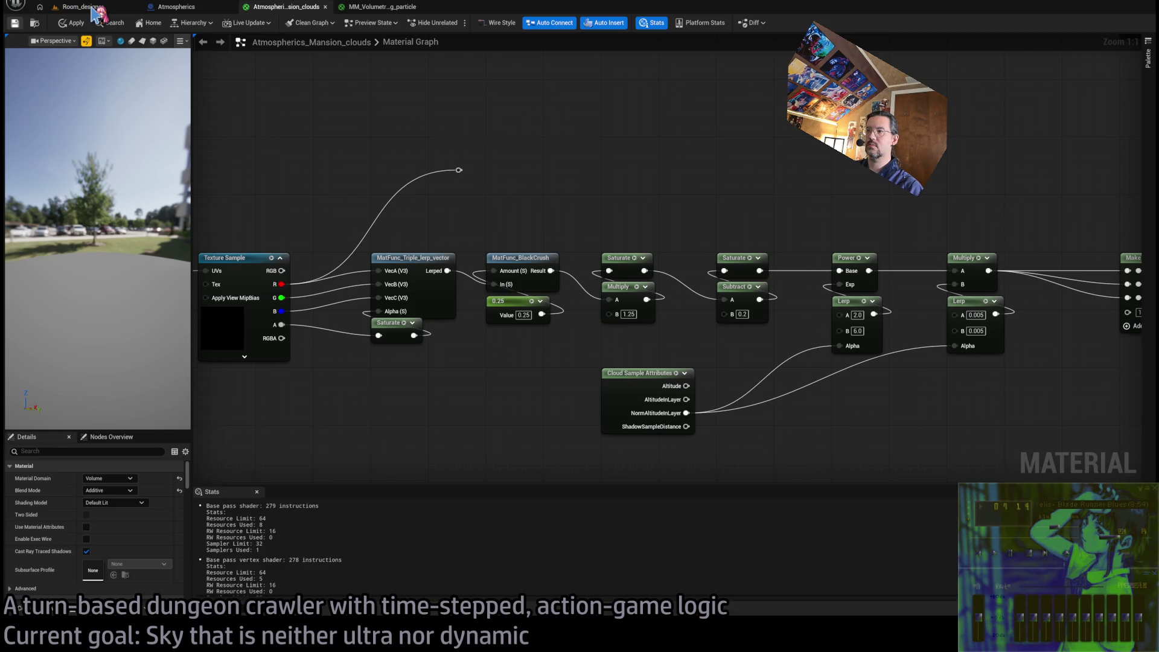
click(88, 7)
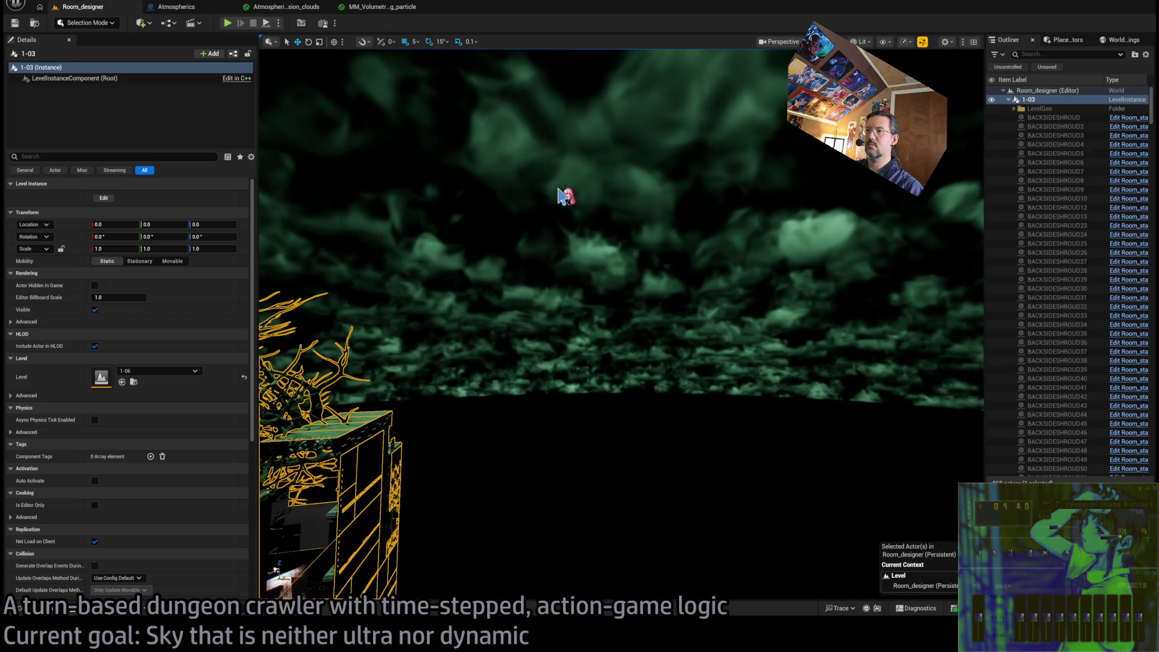
click(307, 13)
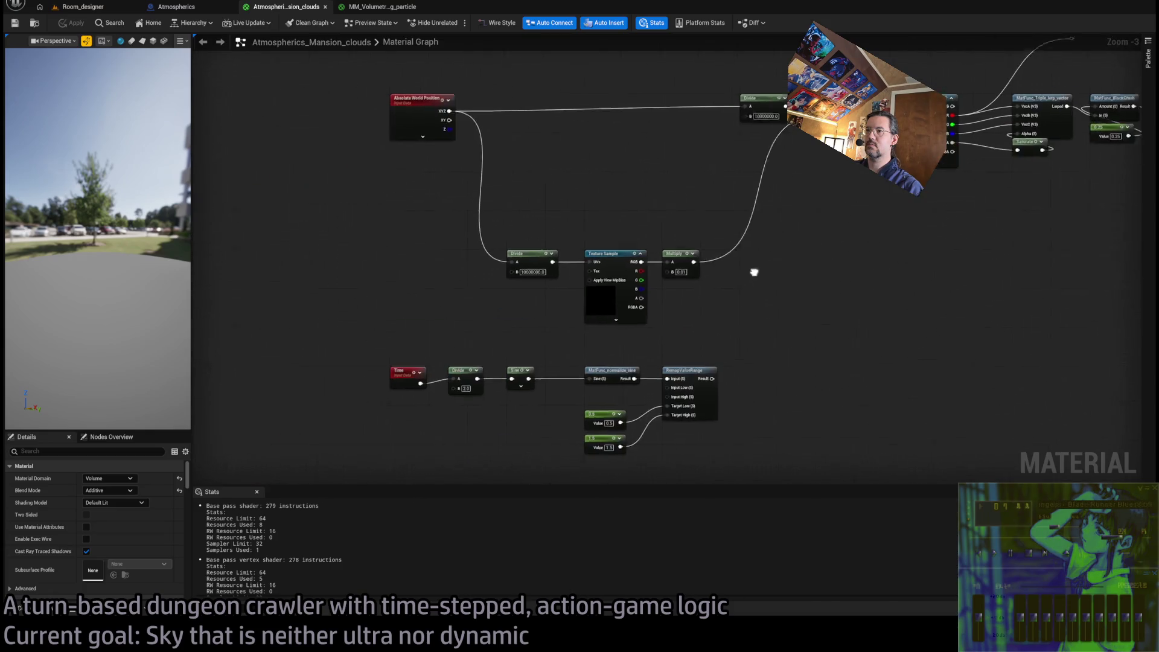
scroll(703, 293, up, 3)
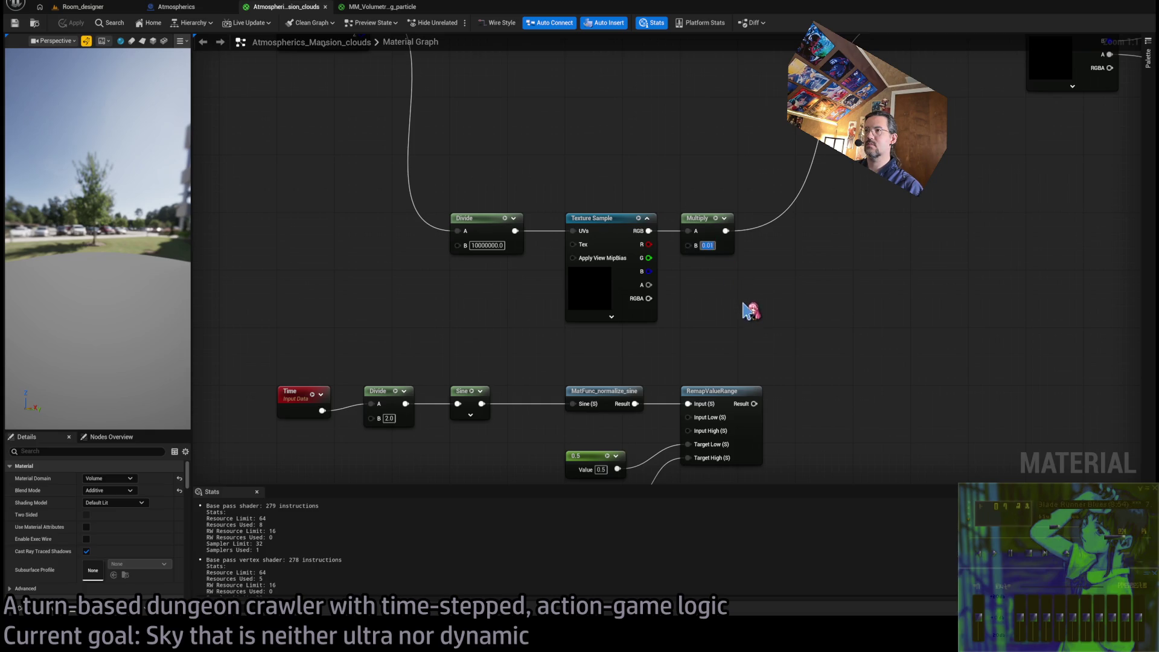
scroll(761, 296, down, 3)
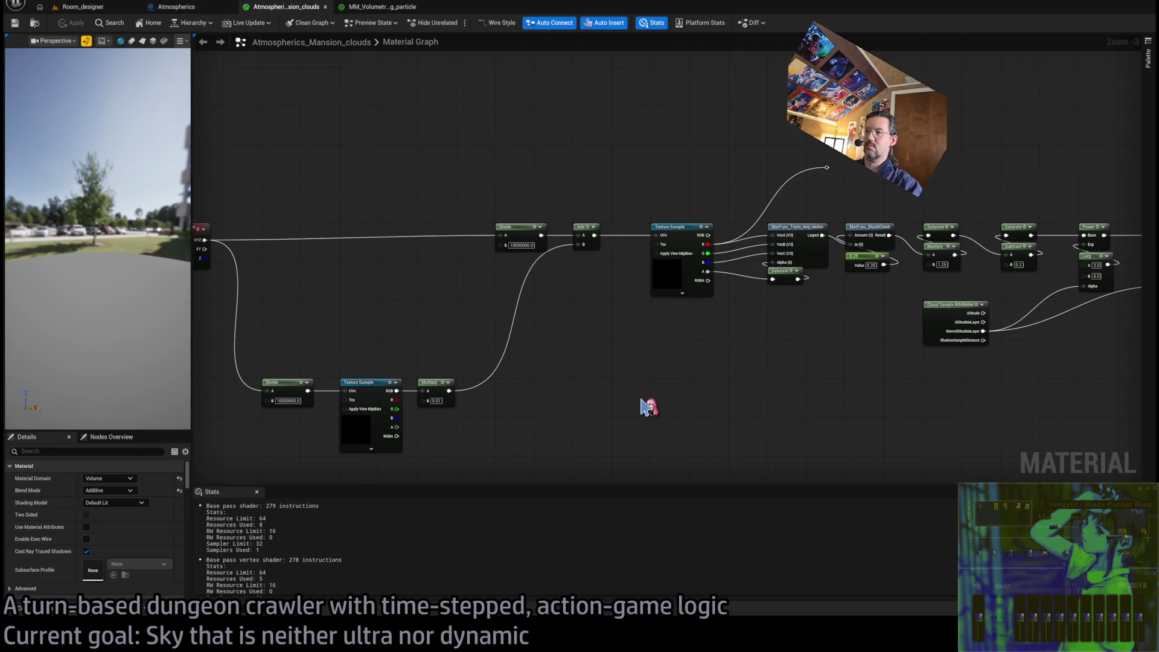
drag(655, 434, 603, 406)
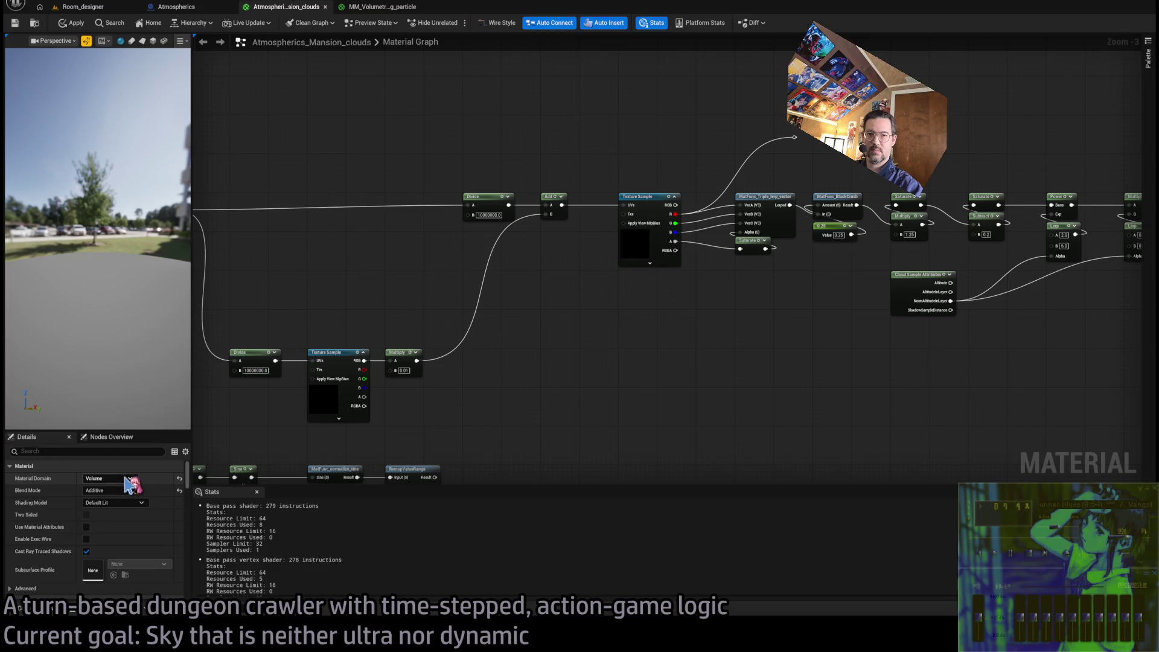
drag(541, 408, 401, 419)
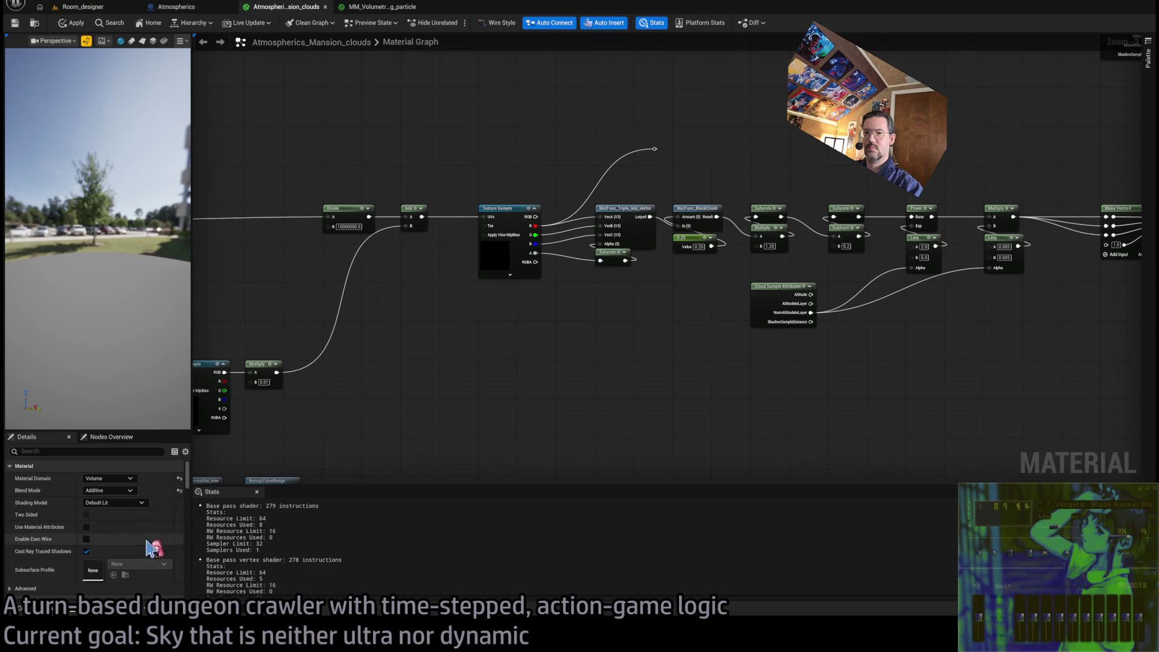
scroll(396, 435, down, 5)
scroll(460, 396, up, 6)
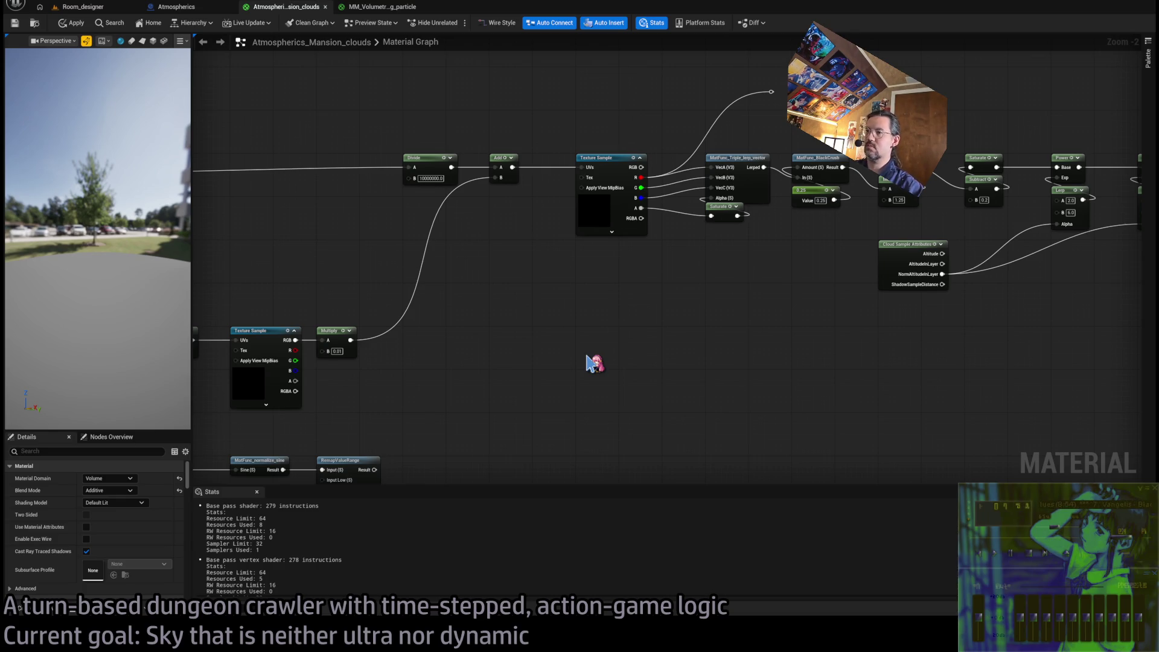
Place a new Texture Sample node and bring up the Content Browser drawer
click(593, 362)
drag(621, 364, 610, 337)
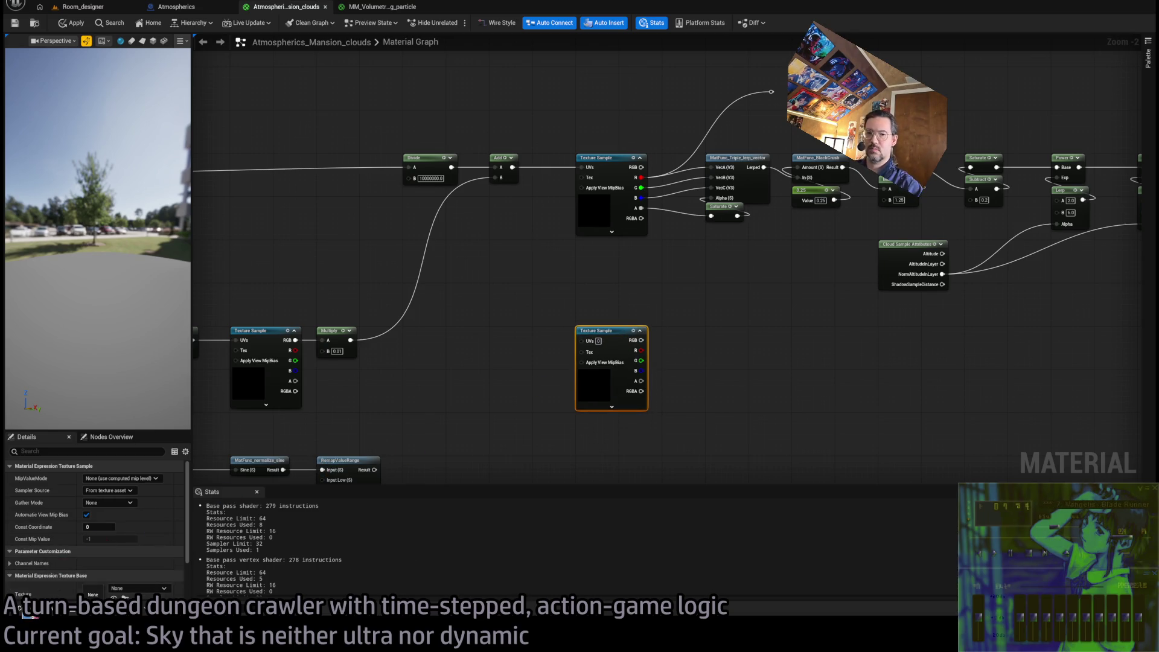
scroll(91, 531, down, 2)
key(ctrl+space)
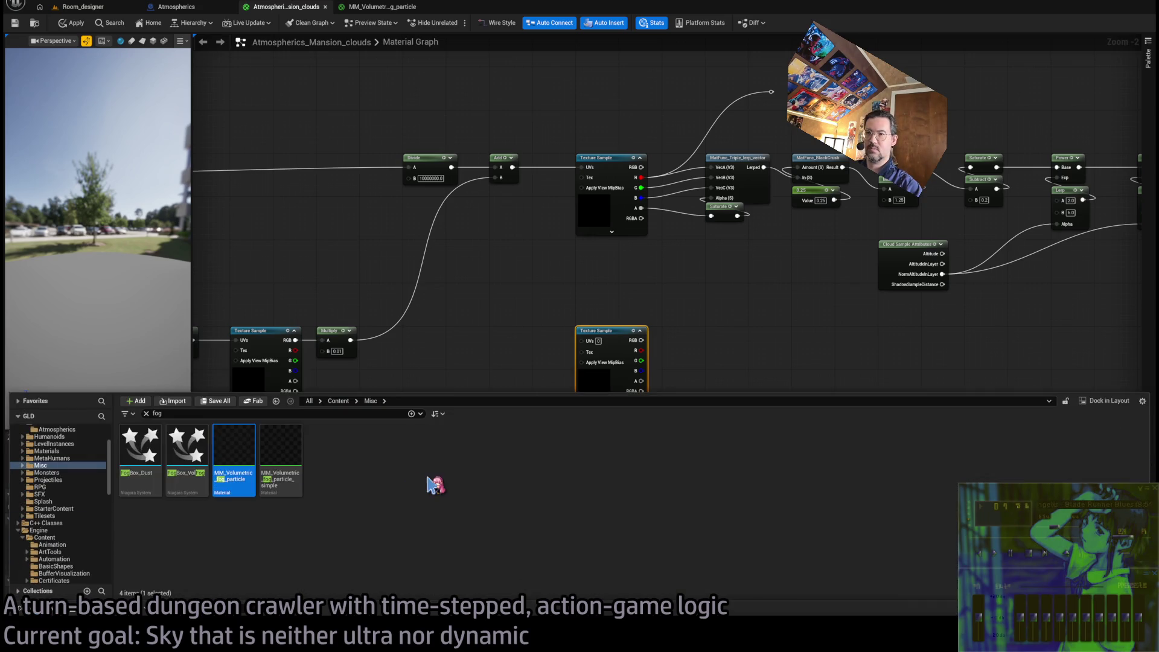
scroll(69, 515, up, 5)
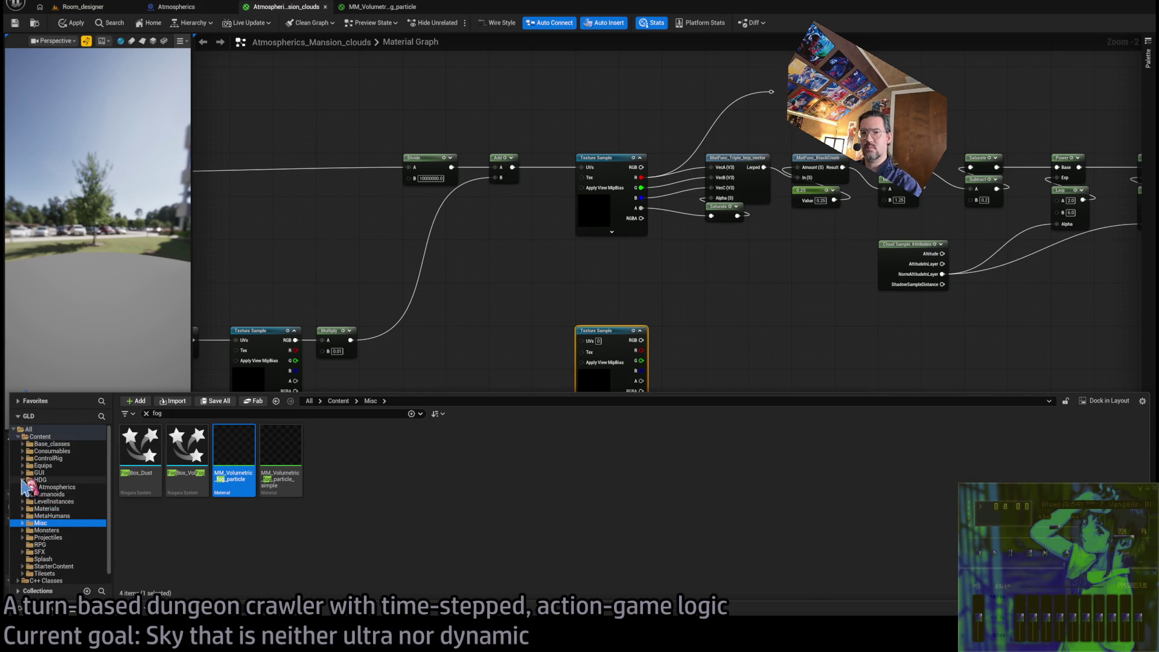
Search the Splash, StarterContent and Base_classes folders for fog assets
click(23, 480)
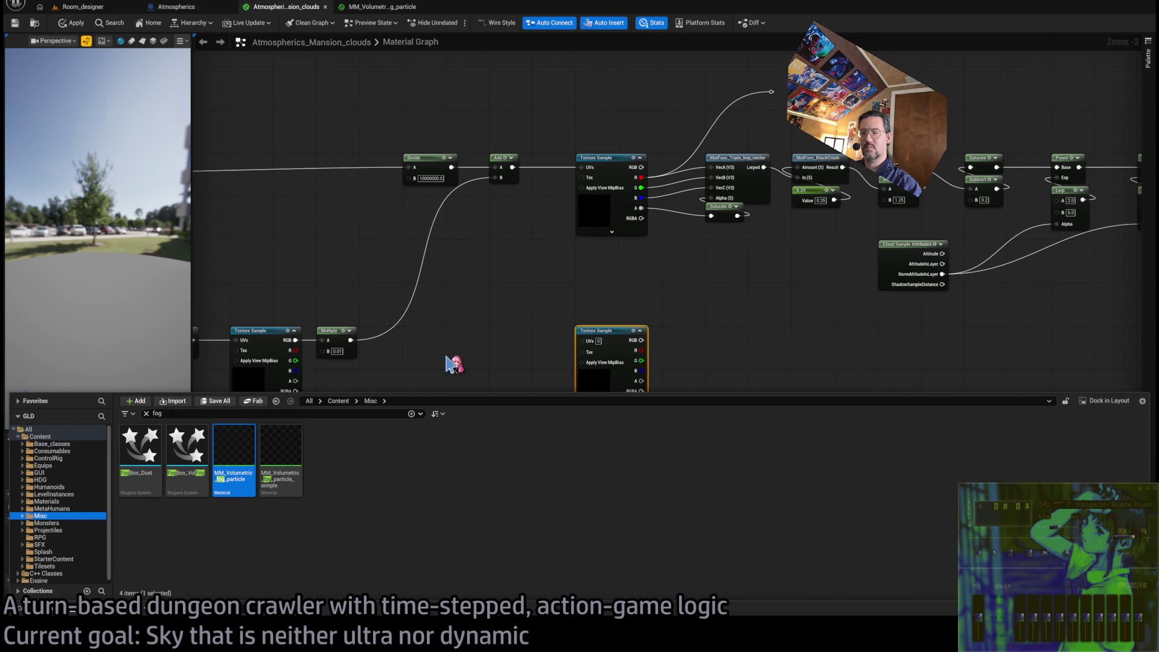
click(69, 552)
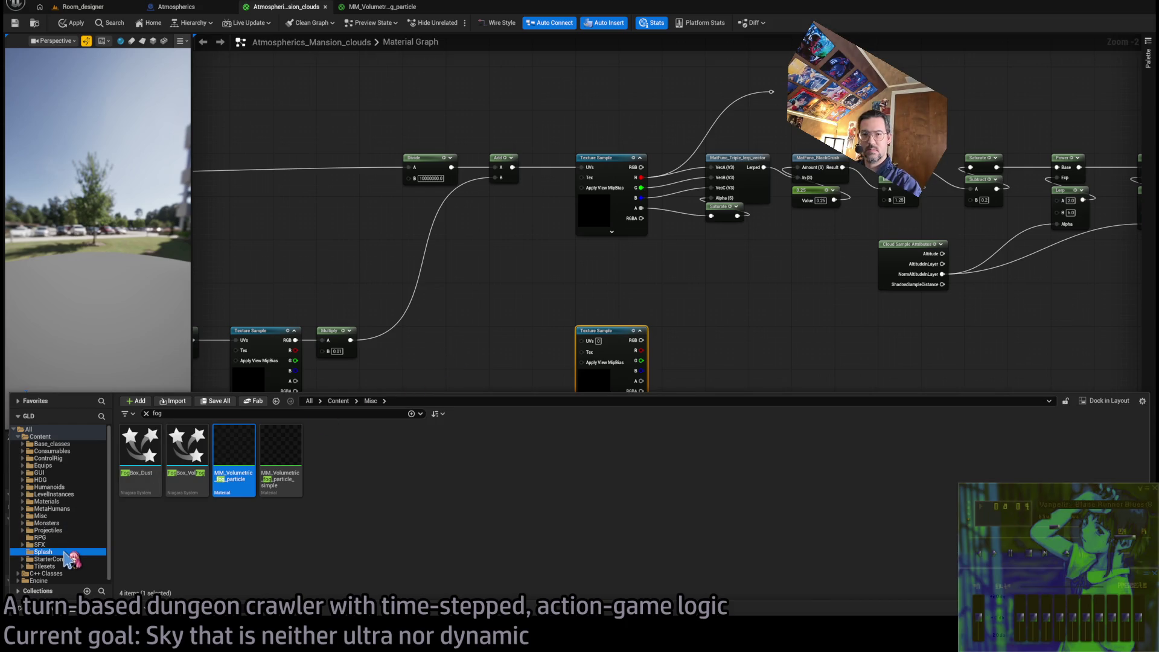
click(66, 559)
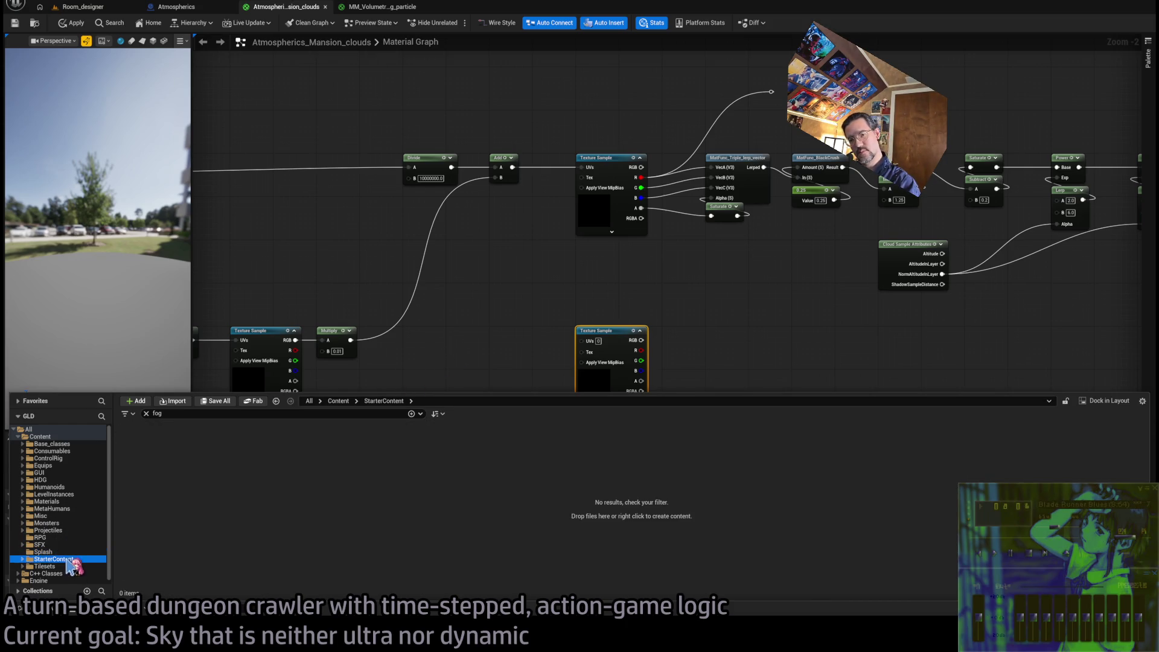
click(59, 539)
click(66, 508)
click(53, 451)
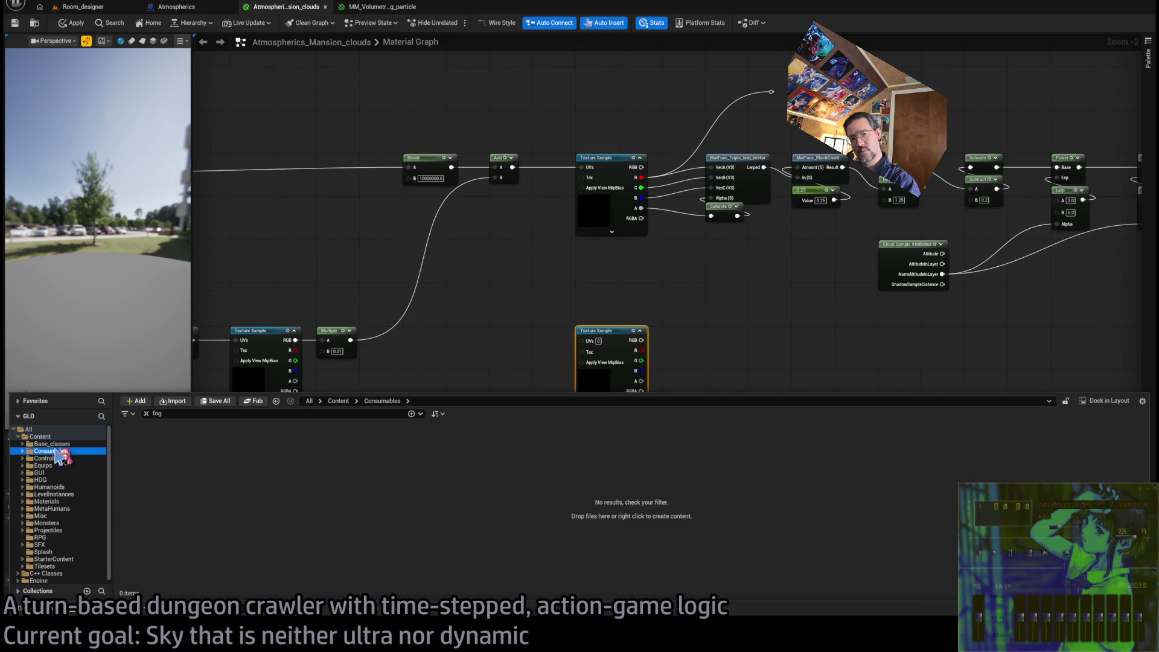
click(55, 445)
click(40, 436)
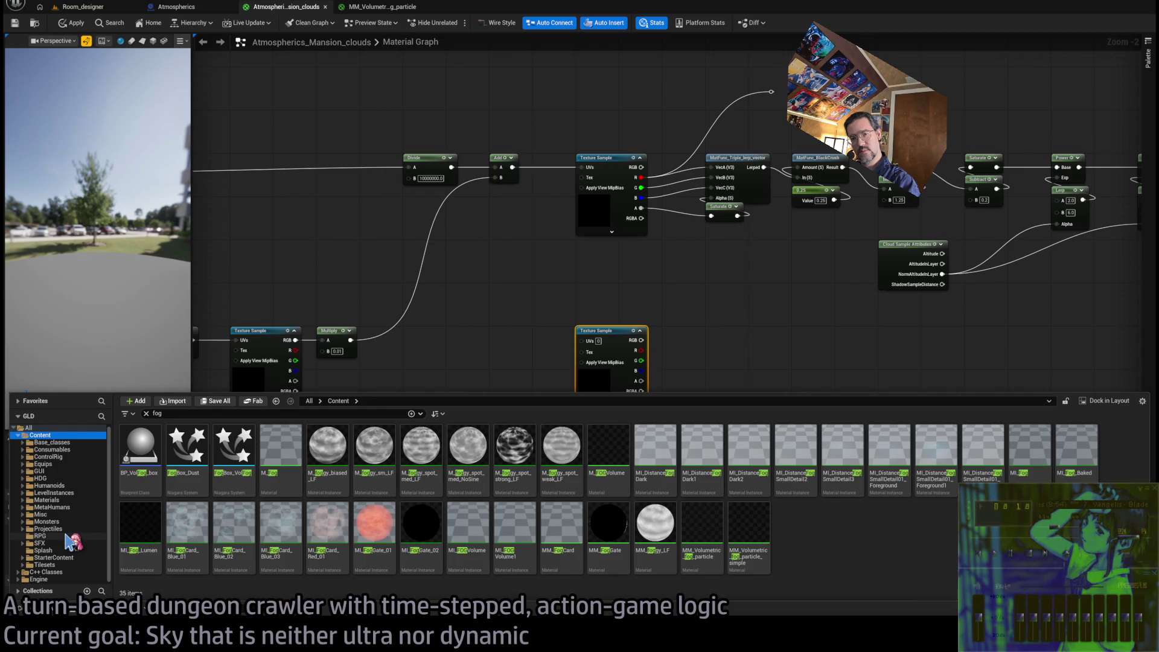
Assign T_Noise_small from the Misc folder to the new Texture Sample
click(60, 514)
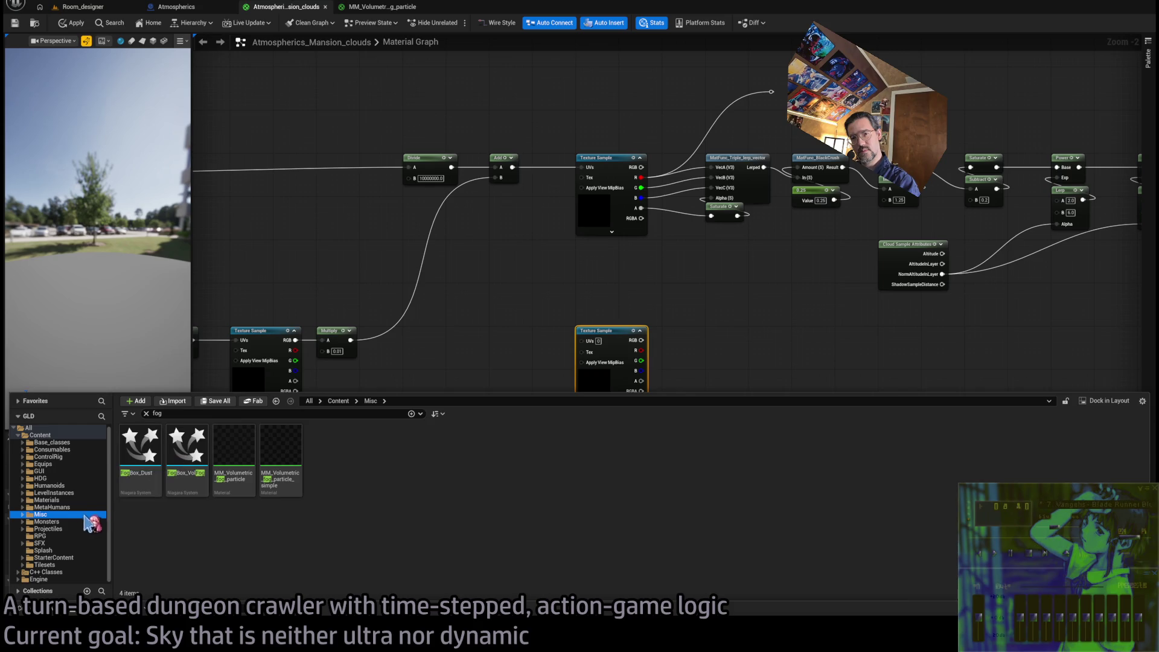
click(146, 414)
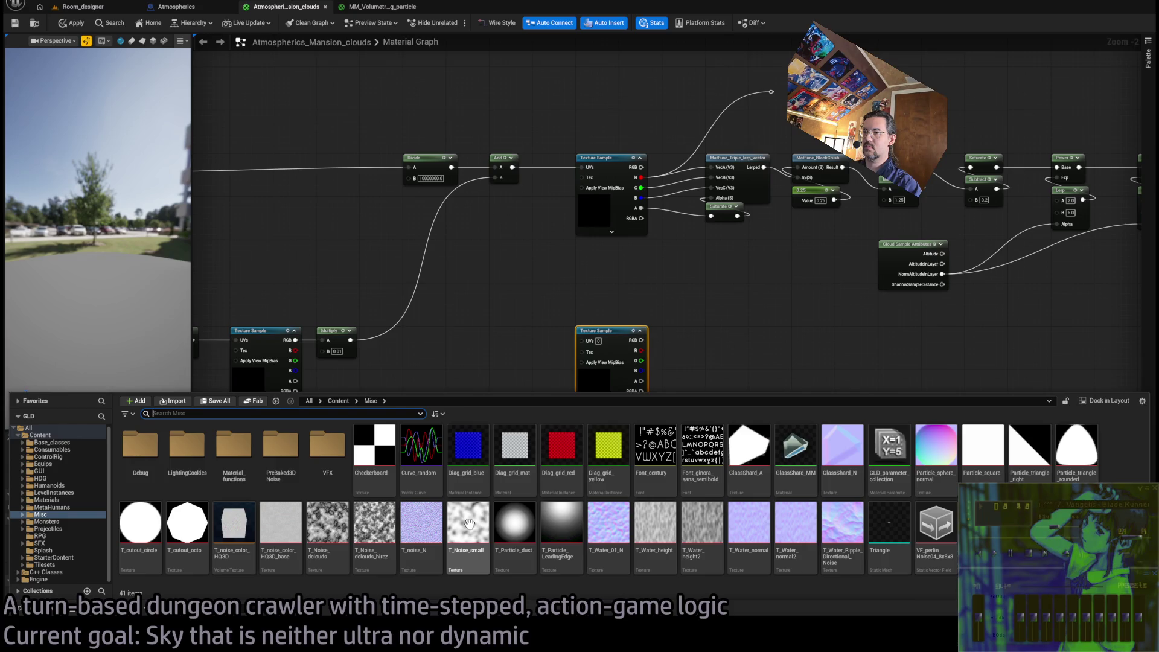
mouse_move(468, 527)
mouse_down()
mouse_move(731, 299)
mouse_move(640, 338)
mouse_move(605, 336)
mouse_up()
scroll(610, 413, up, 1)
click(622, 408)
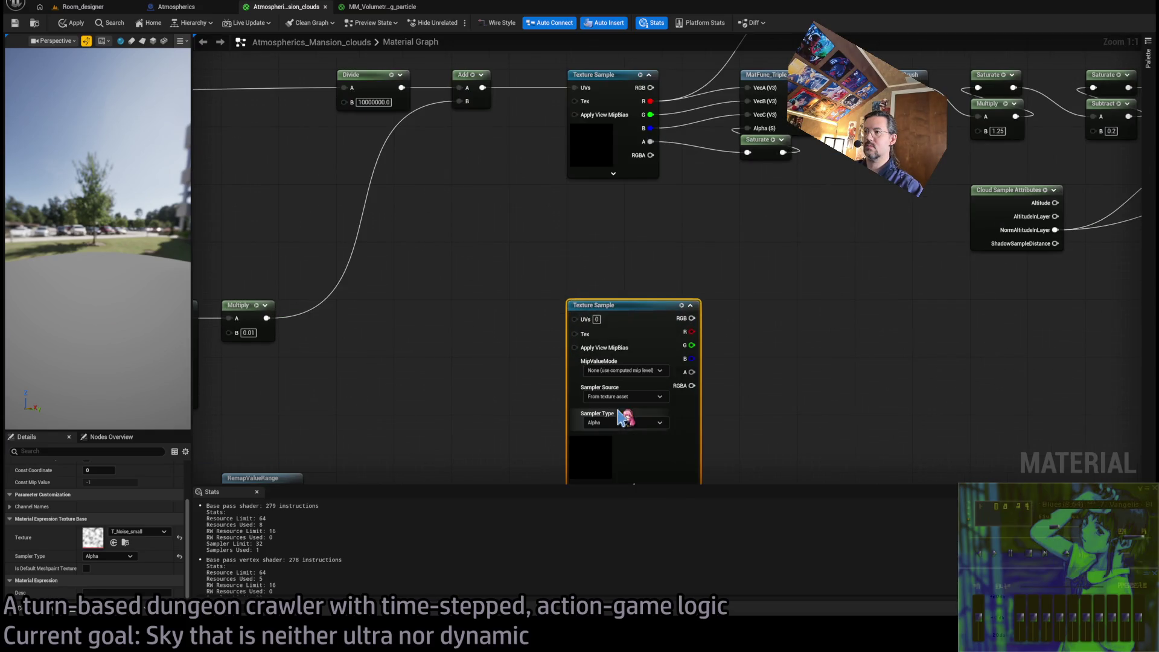
scroll(725, 414, up, 2)
click(543, 392)
scroll(610, 410, down, 2)
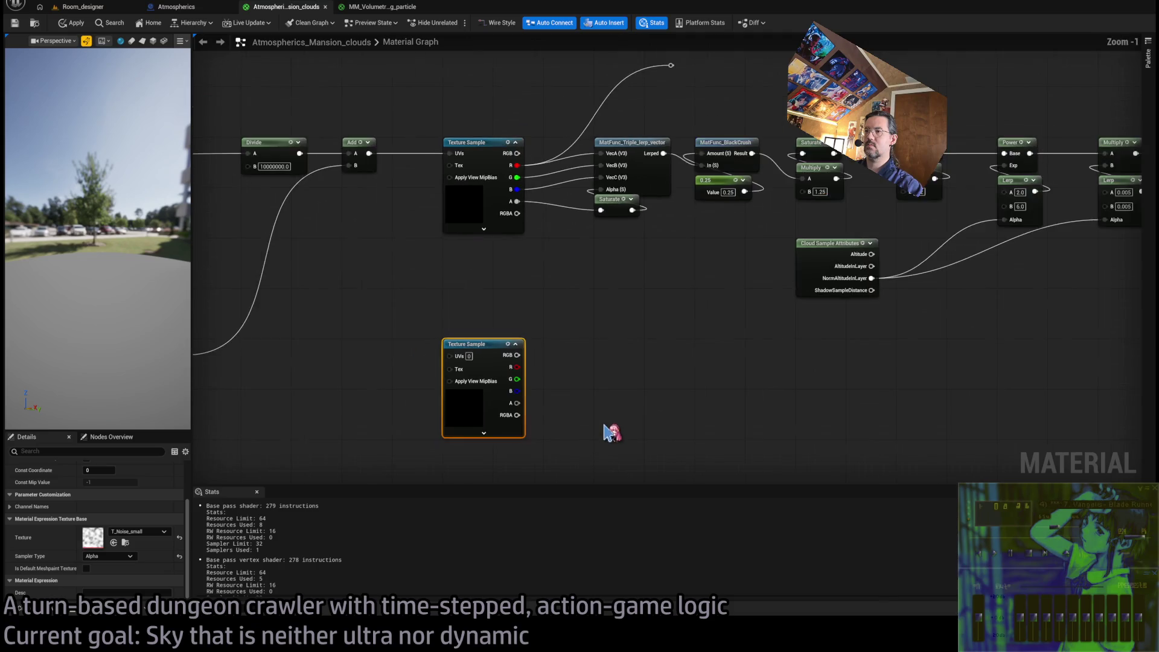
Paste a copy of the Absolute World Position node beside the new Texture Sample
mouse_move(523, 371)
mouse_down()
mouse_move(668, 350)
mouse_move(841, 375)
mouse_move(795, 290)
mouse_move(604, 396)
mouse_move(676, 359)
mouse_up()
scroll(619, 393, down, 1)
click(246, 145)
key(ctrl+c)
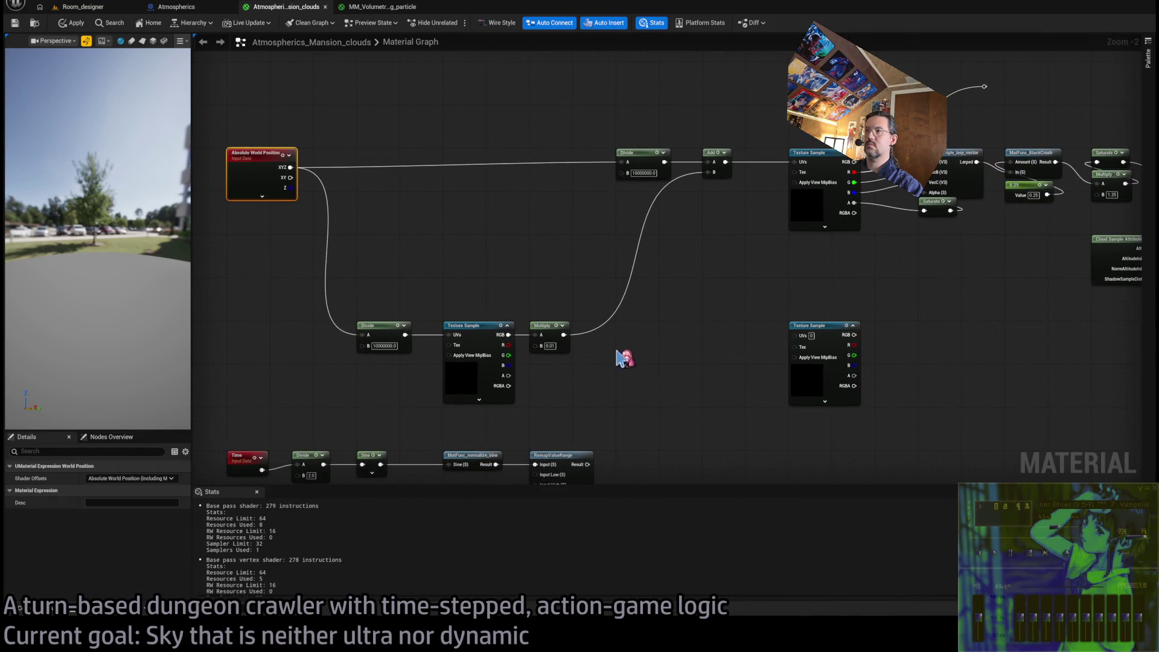
key(ctrl+v)
scroll(694, 375, up, 2)
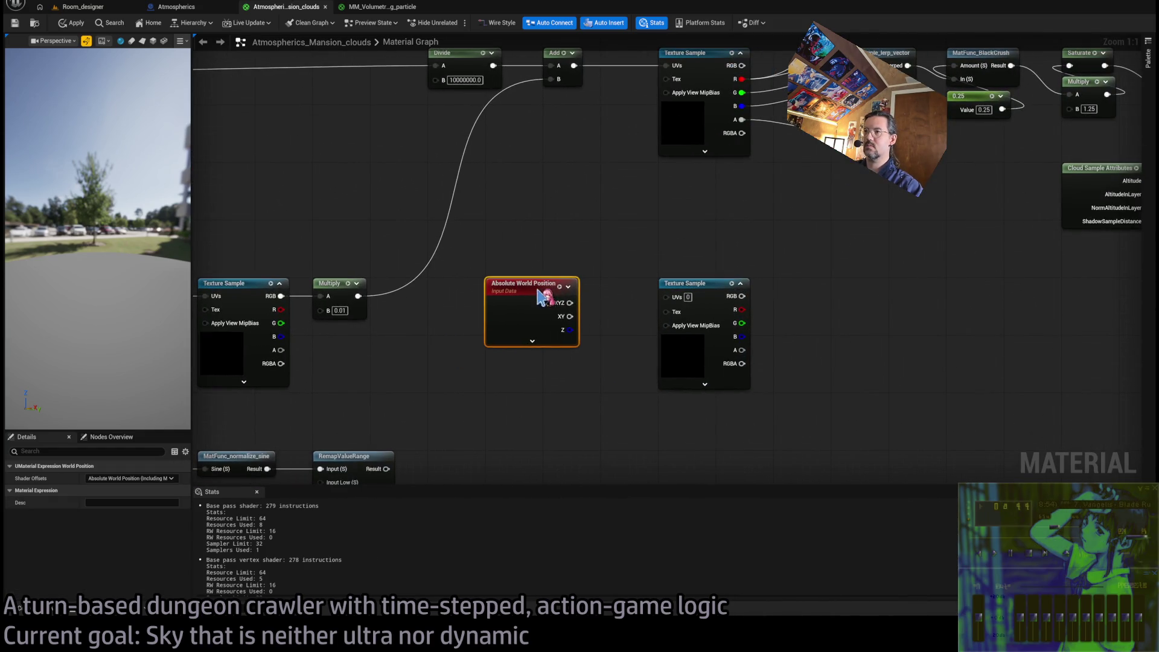
Add a Mask (R G) node fed by Absolute World Position's XYZ and arrange the nodes
drag(639, 312, 564, 315)
mouse_move(638, 287)
mouse_down()
mouse_move(832, 294)
mouse_move(801, 288)
mouse_up()
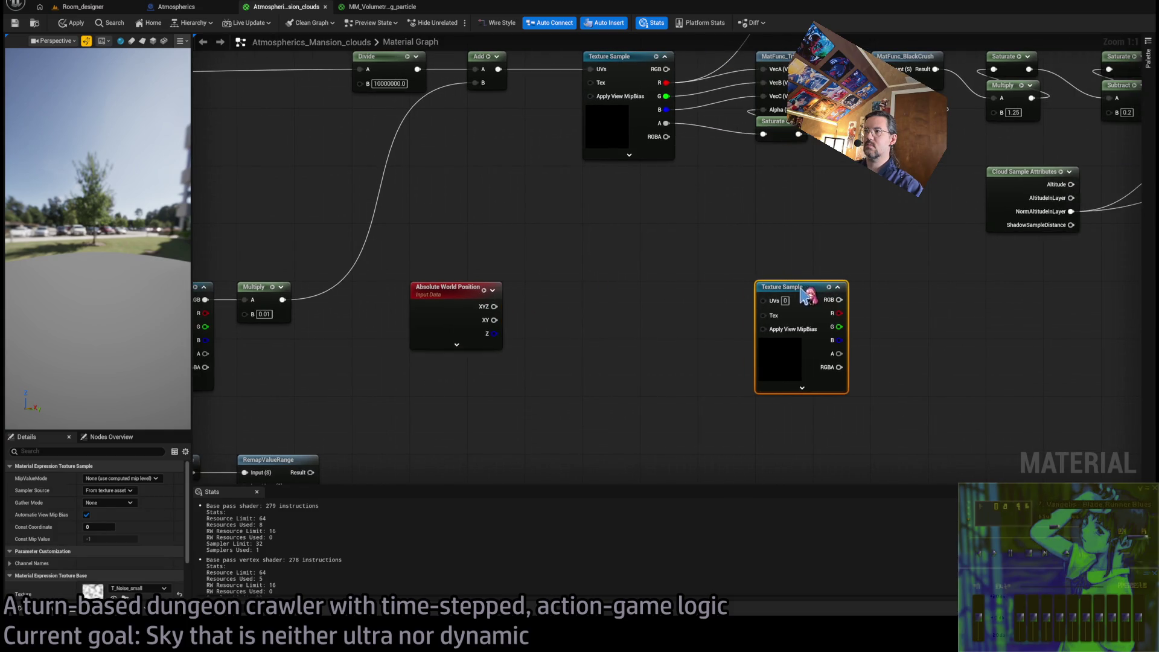
drag(494, 306, 563, 314)
click(456, 319)
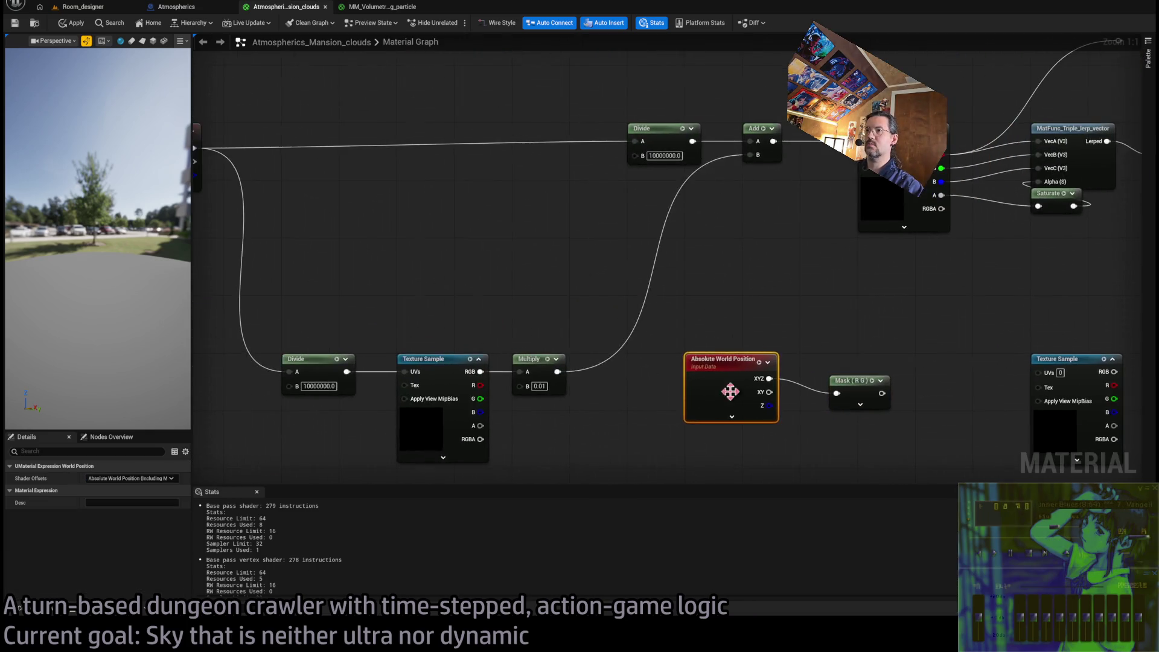
mouse_move(731, 392)
mouse_down()
mouse_move(305, 176)
mouse_move(985, 406)
mouse_move(836, 400)
mouse_move(852, 395)
mouse_up()
click(507, 253)
drag(954, 387, 588, 387)
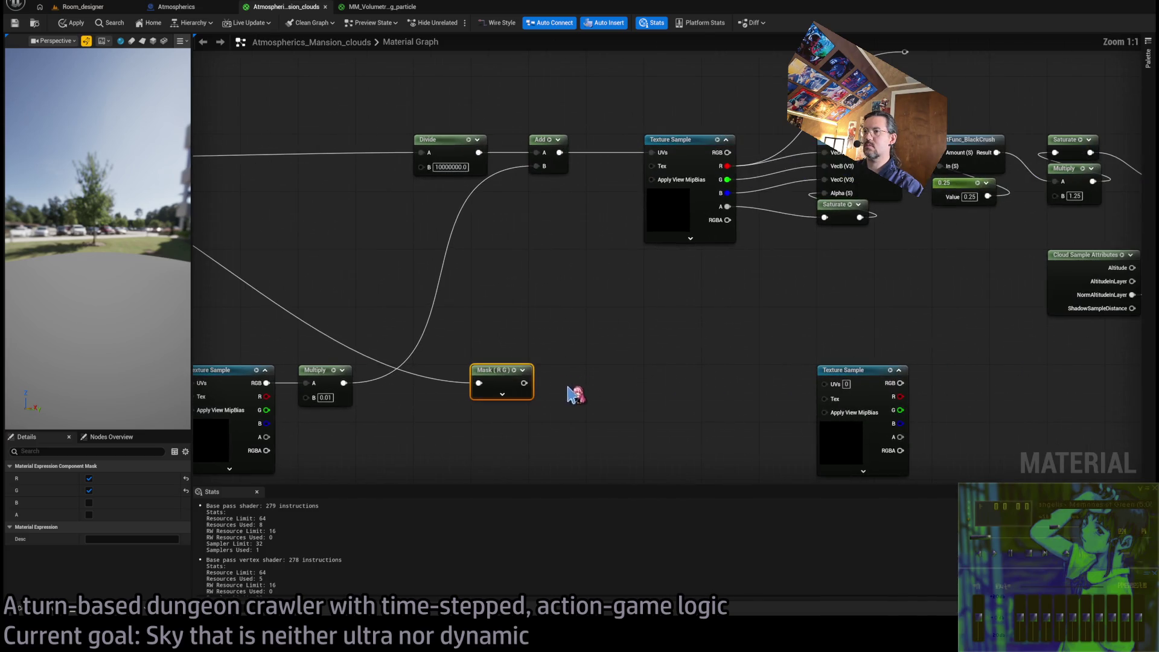
mouse_move(663, 375)
mouse_down()
mouse_move(805, 375)
mouse_move(644, 375)
mouse_up()
mouse_move(898, 375)
mouse_down()
mouse_move(710, 386)
mouse_move(735, 374)
mouse_up()
drag(604, 361, 656, 327)
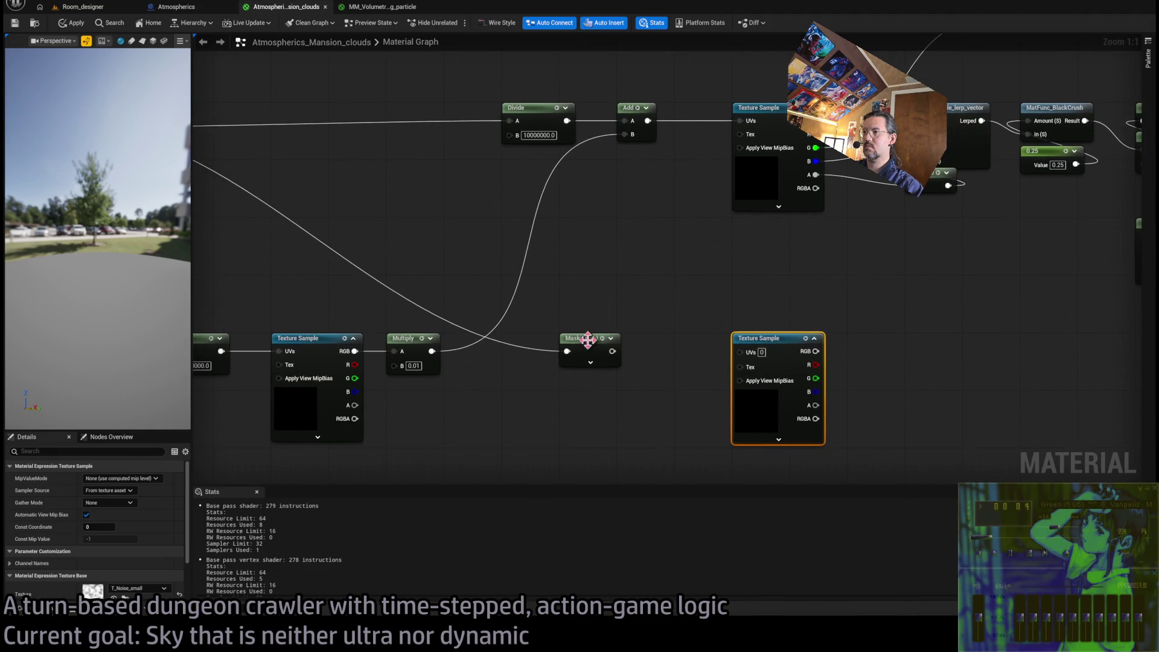
mouse_move(587, 340)
mouse_down()
mouse_move(644, 340)
mouse_move(556, 320)
mouse_move(553, 414)
mouse_move(532, 356)
mouse_up()
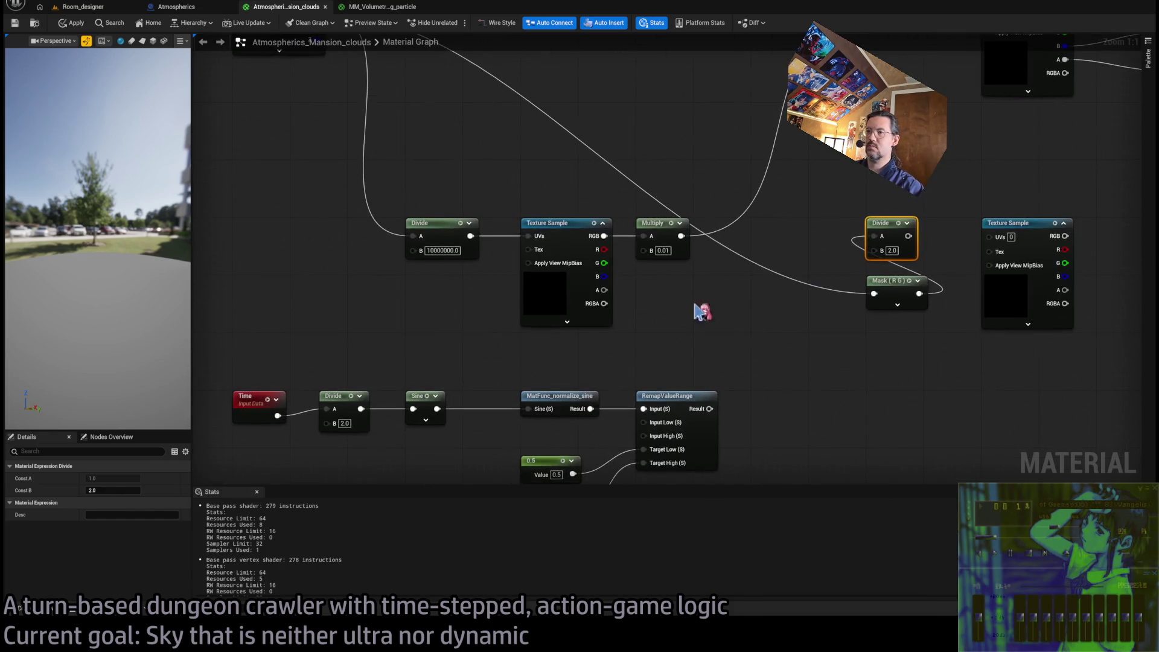
Set the new Divide node's B to 10000000.0, copied from the other Divide
click(702, 302)
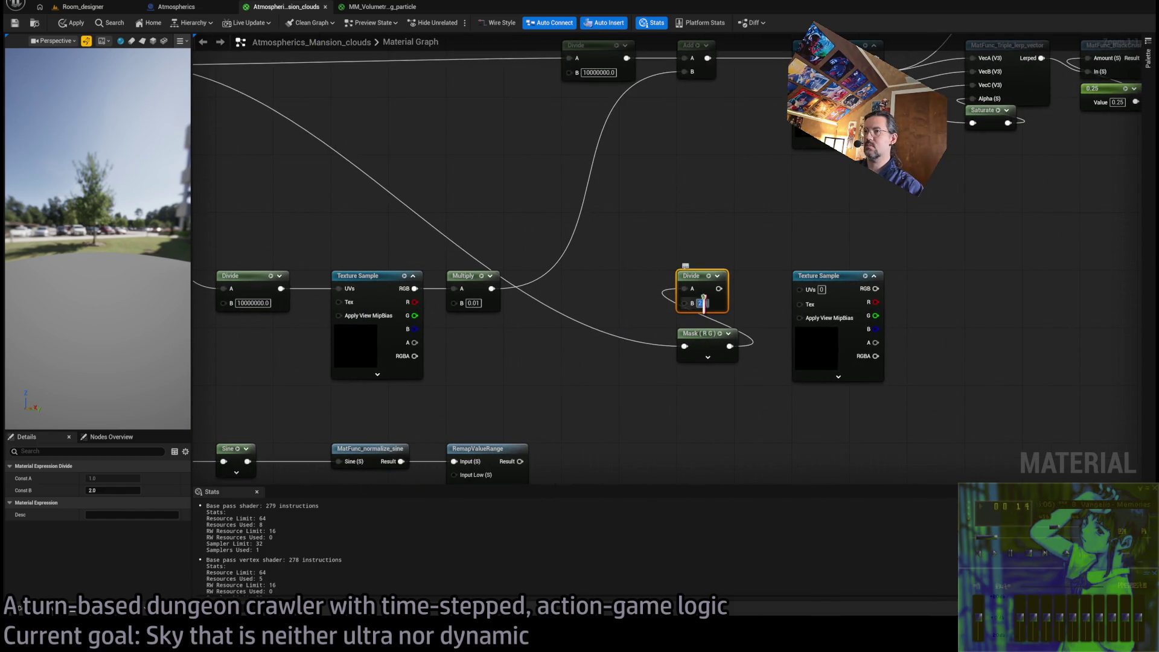
click(254, 303)
key(ctrl+c)
click(702, 303)
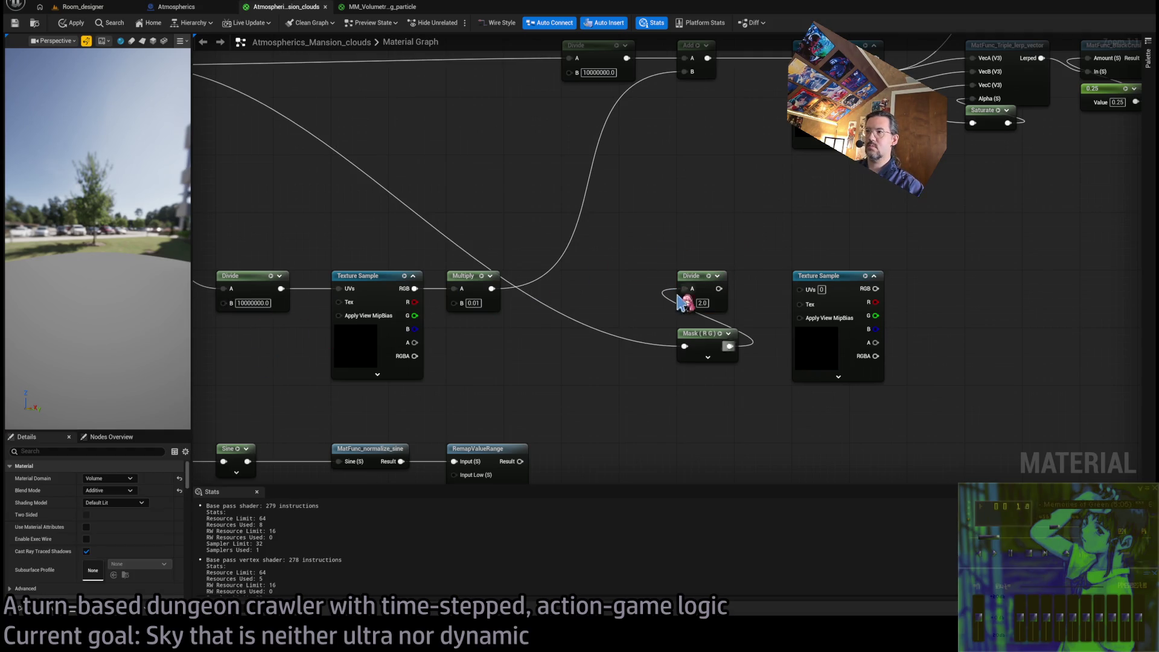
key(ctrl+v)
key(Return)
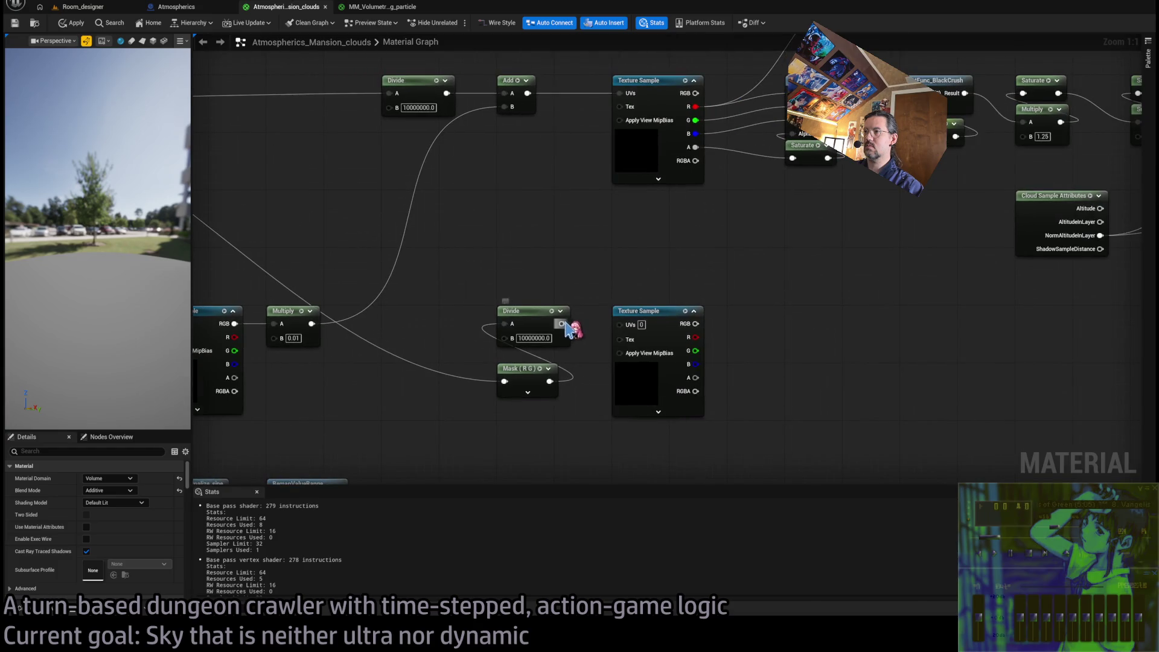
scroll(598, 380, down, 2)
drag(578, 383, 487, 396)
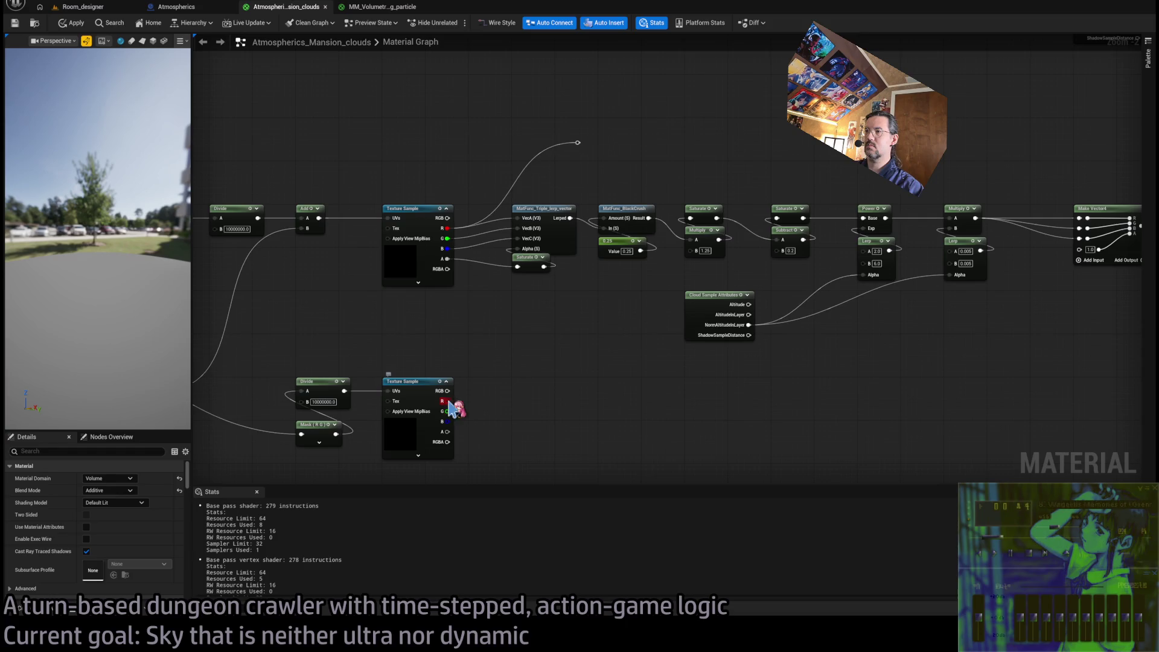
mouse_move(447, 402)
mouse_down()
mouse_move(725, 388)
mouse_move(435, 368)
mouse_move(1043, 362)
mouse_move(1082, 396)
mouse_move(990, 377)
mouse_move(789, 73)
mouse_move(918, 246)
mouse_move(730, 360)
mouse_move(539, 388)
mouse_move(533, 274)
mouse_move(518, 286)
mouse_move(553, 284)
mouse_move(647, 159)
mouse_move(640, 147)
mouse_up()
Check the sky in Room_designer, then return to the clouds material graph
click(453, 402)
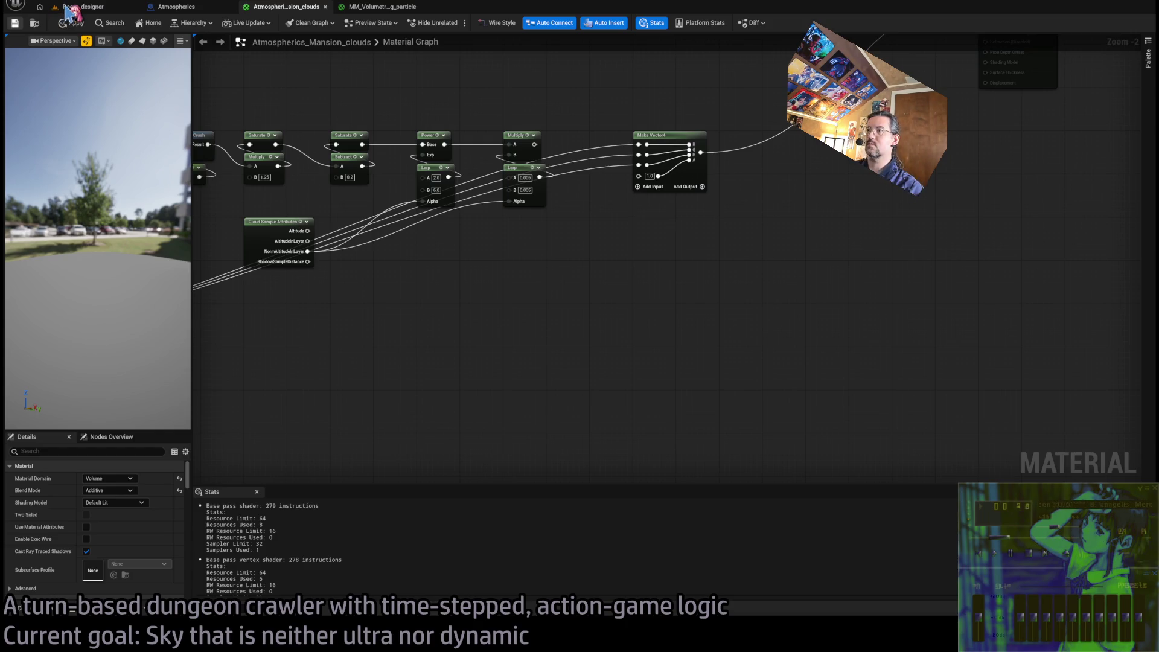
click(71, 7)
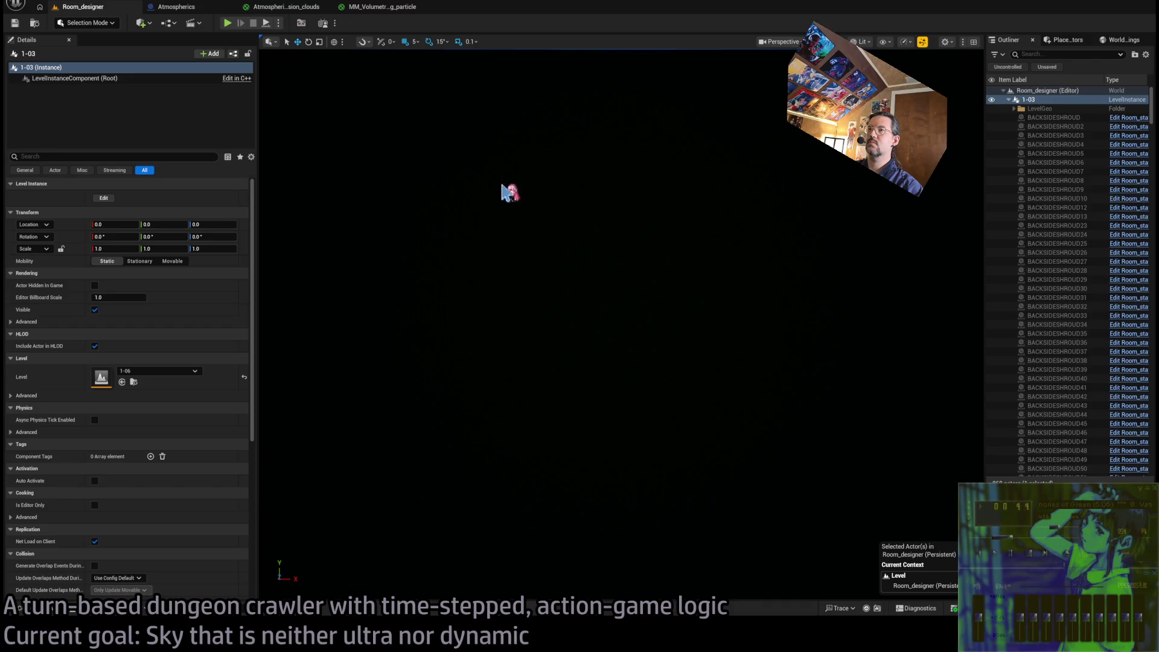
click(296, 7)
scroll(531, 279, up, 3)
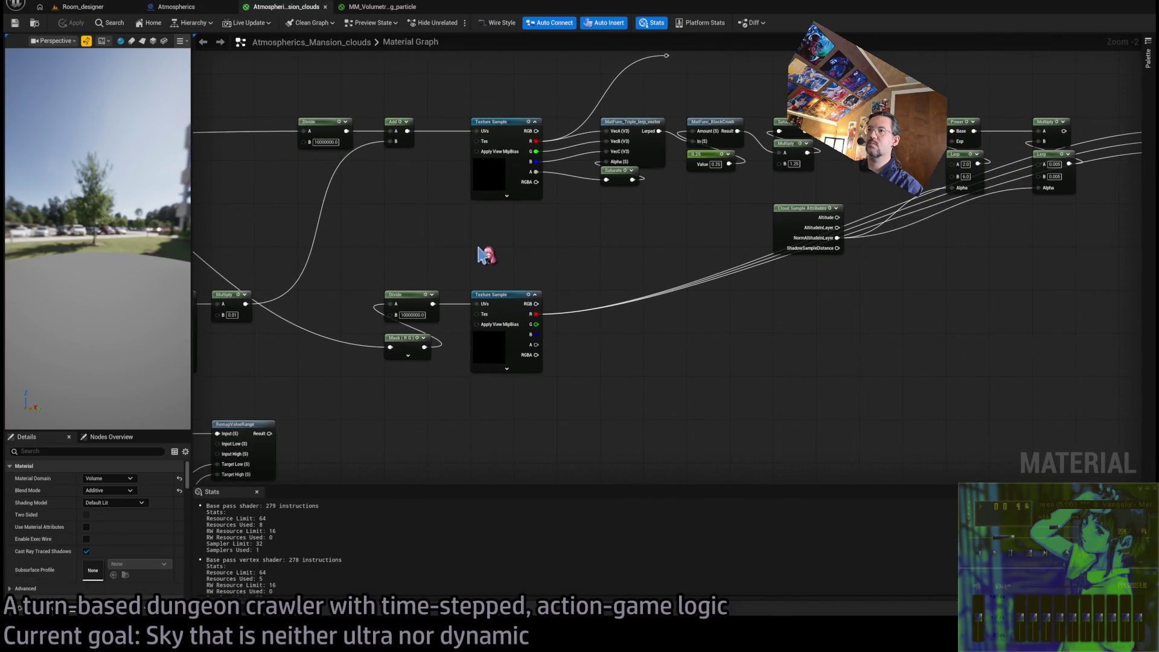
click(492, 333)
drag(437, 336, 619, 331)
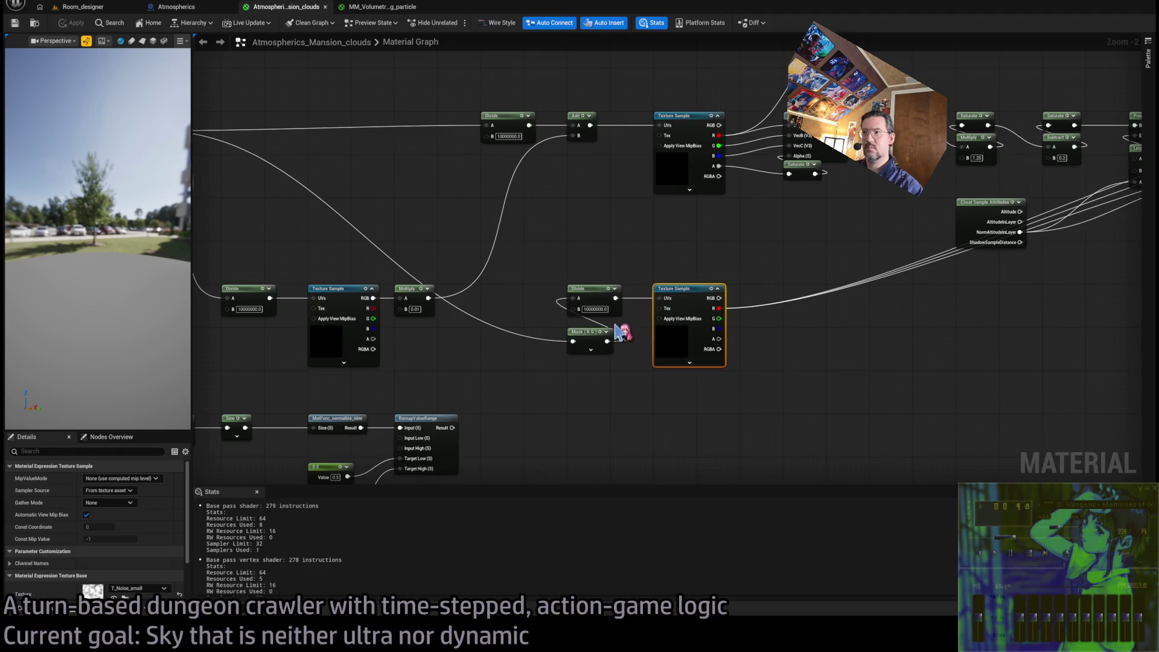
Try the lower Divide's B at 1000000.0, then 1000.0, checking Room_designer after each
click(593, 309)
text(1000000)
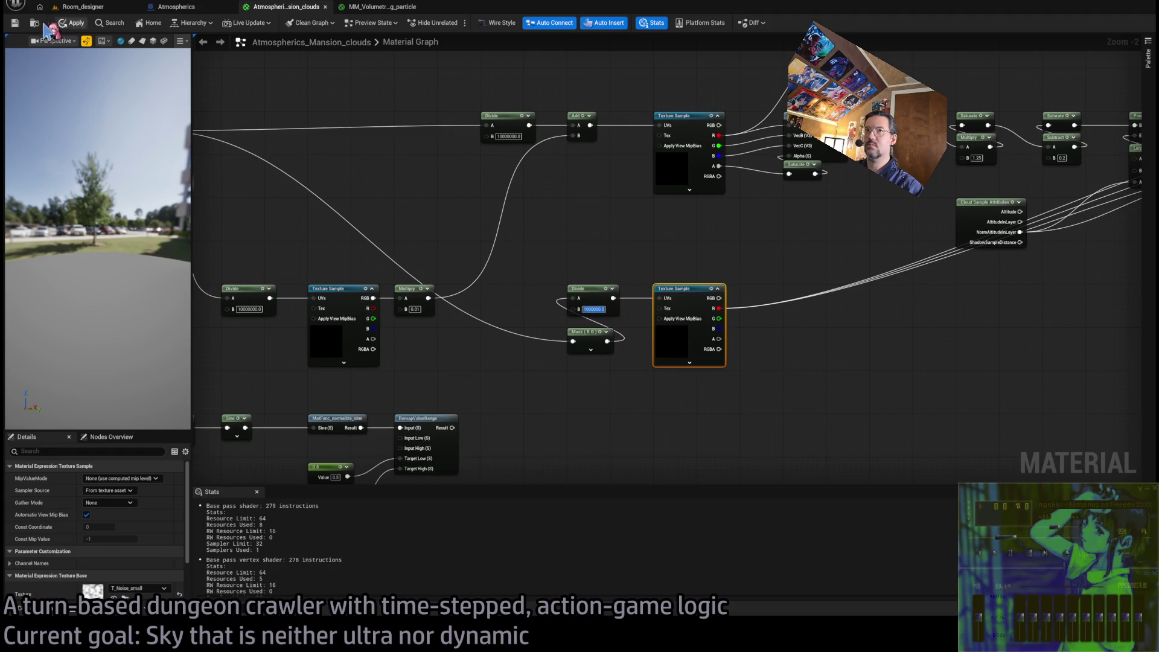
key(Return)
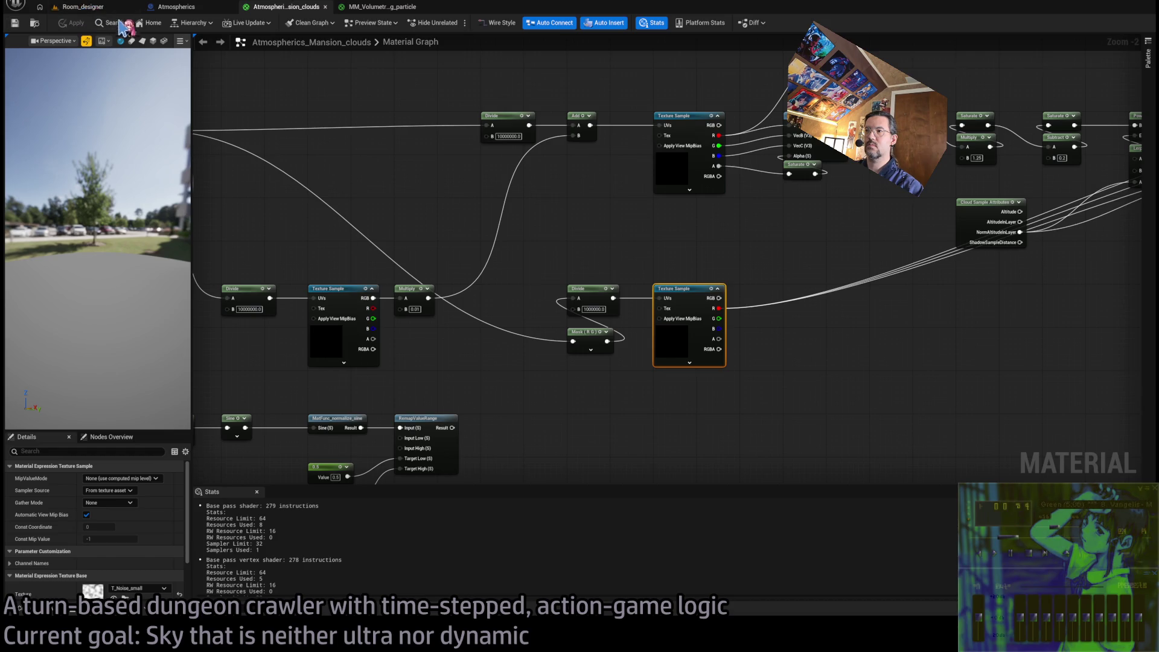
click(82, 7)
click(302, 7)
text(1000)
key(Return)
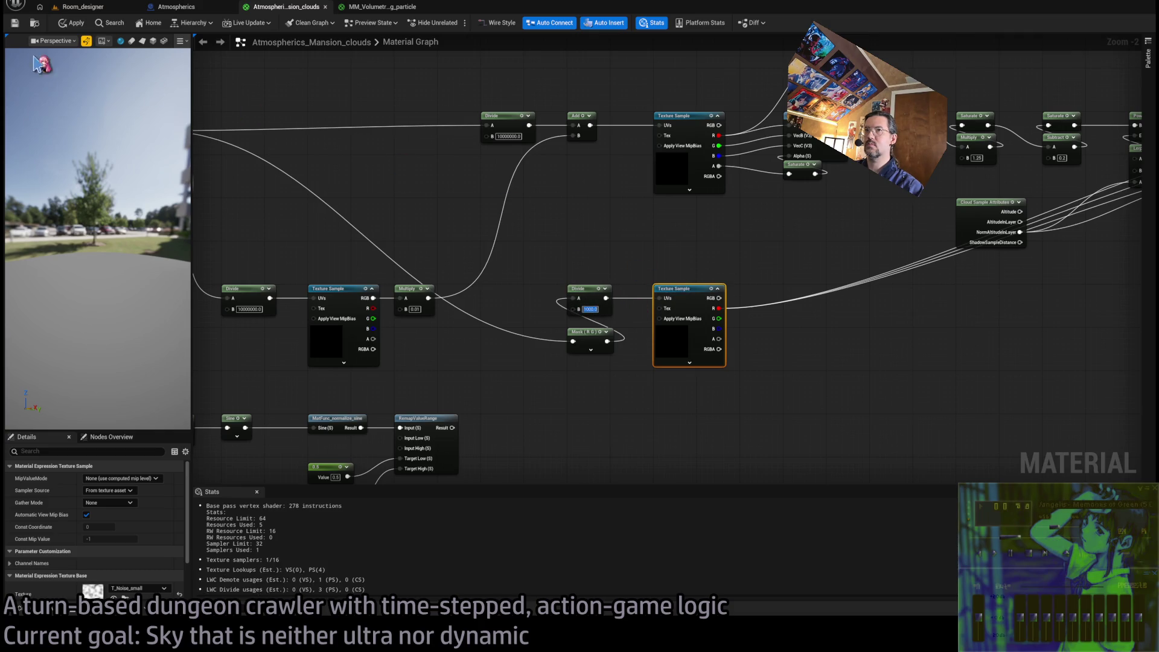
click(89, 7)
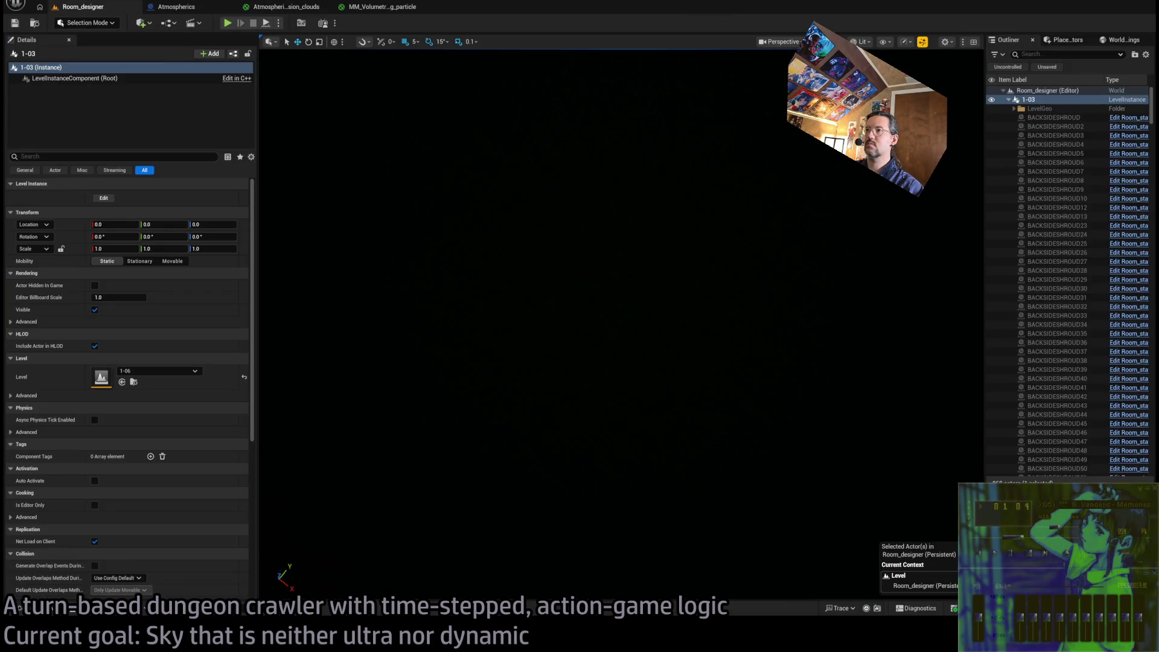
click(286, 7)
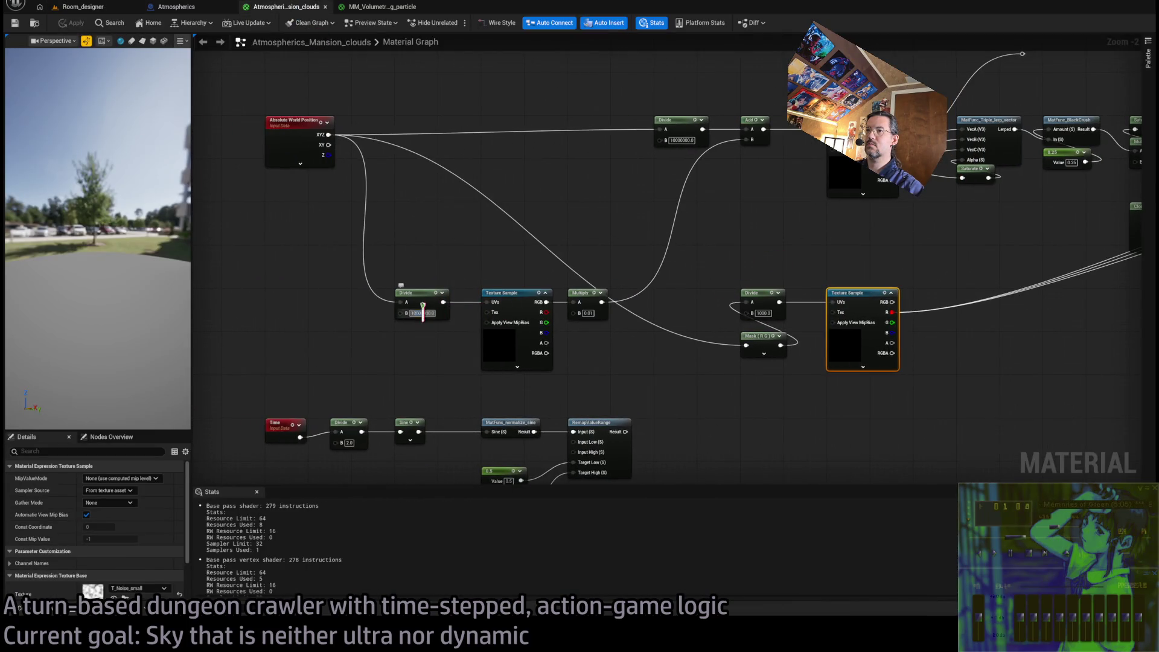
Set the lower Divide divisor to 10000000.0 and check the Room_designer level
double_click(762, 313)
key(ctrl+v)
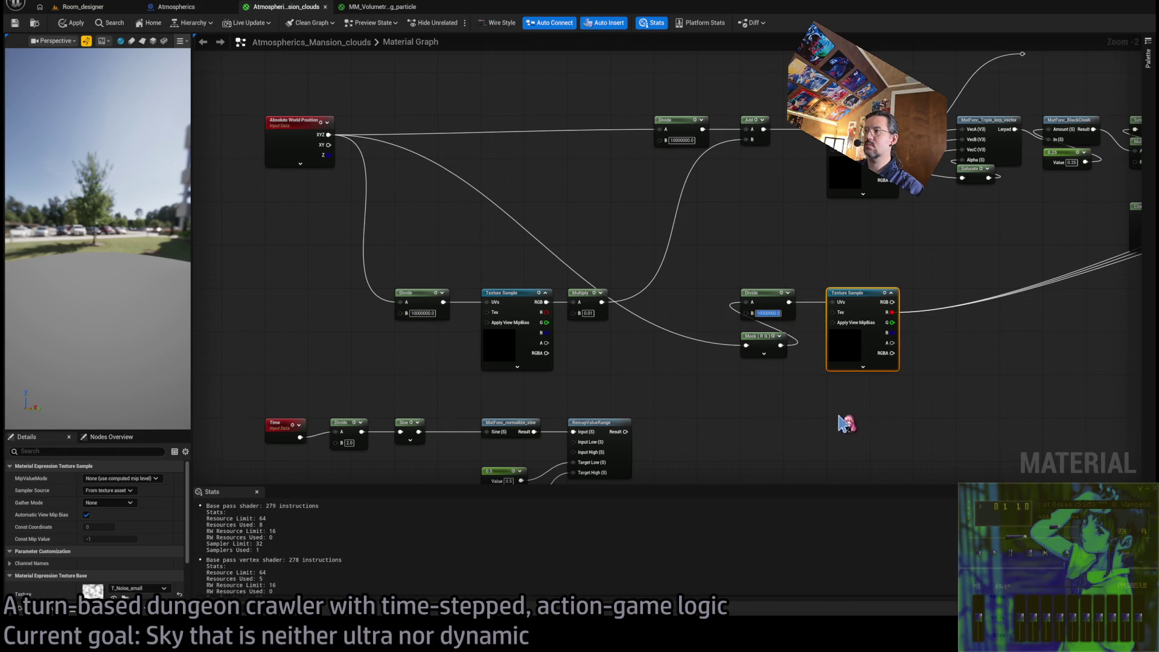
key(Return)
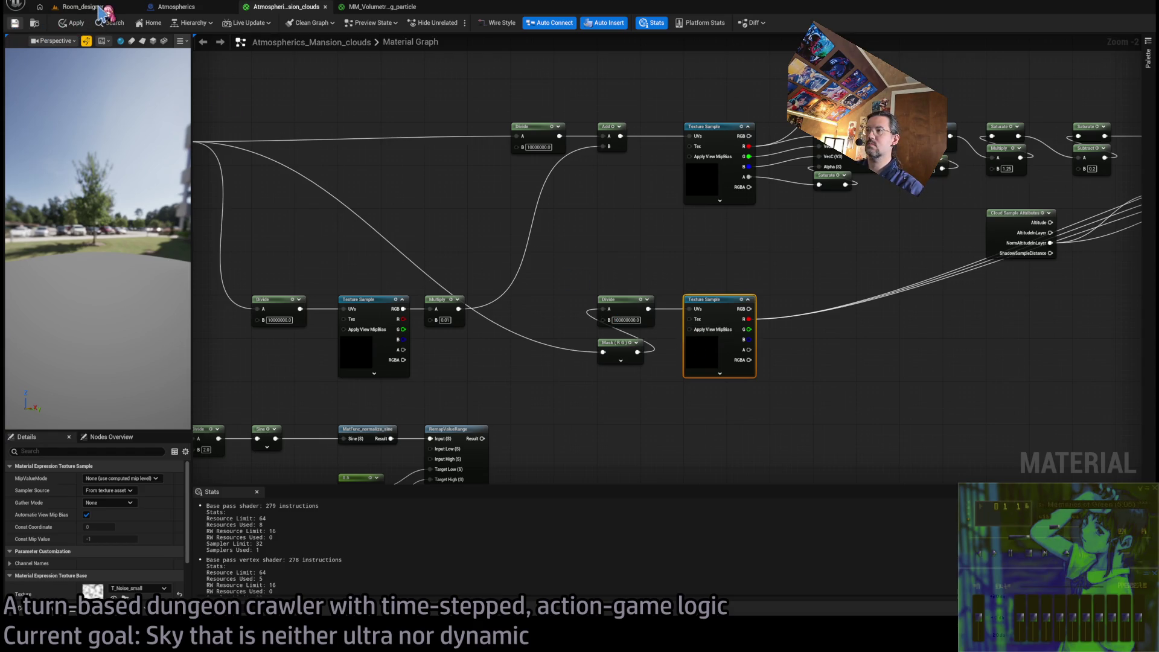
click(100, 11)
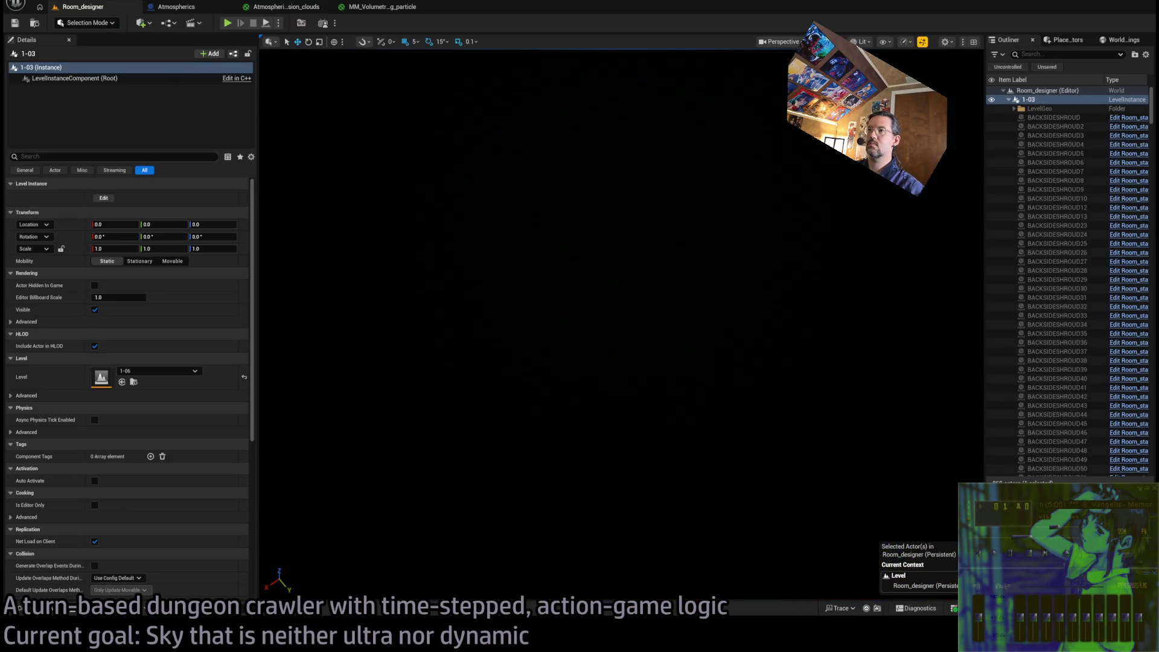
click(285, 7)
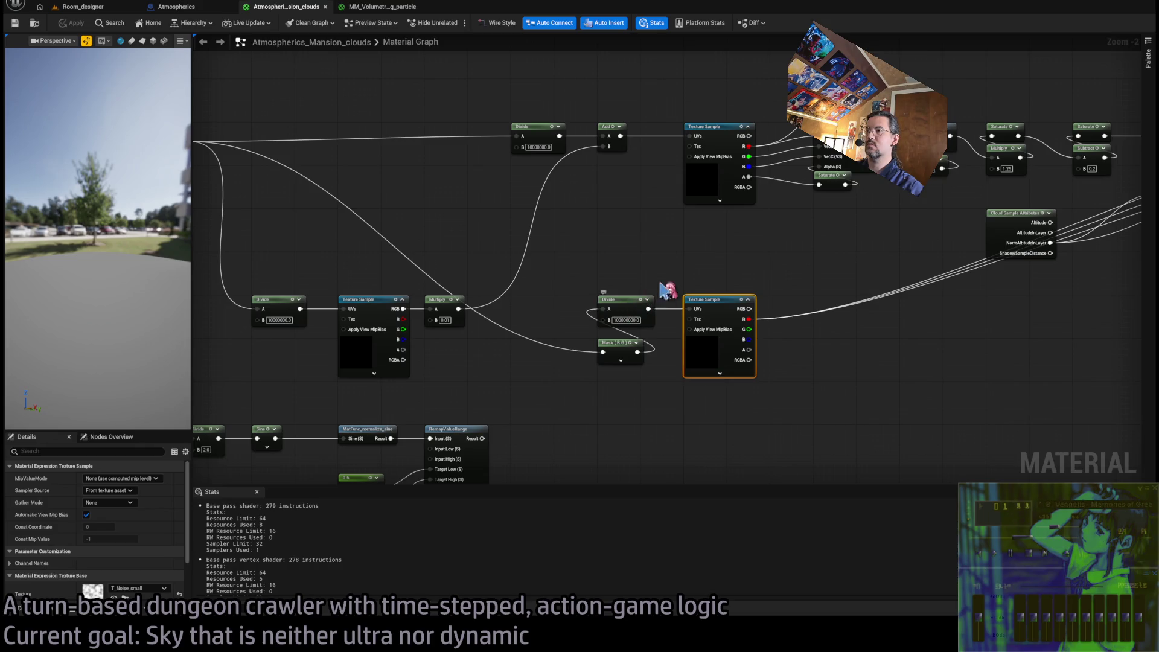
scroll(667, 290, up, 3)
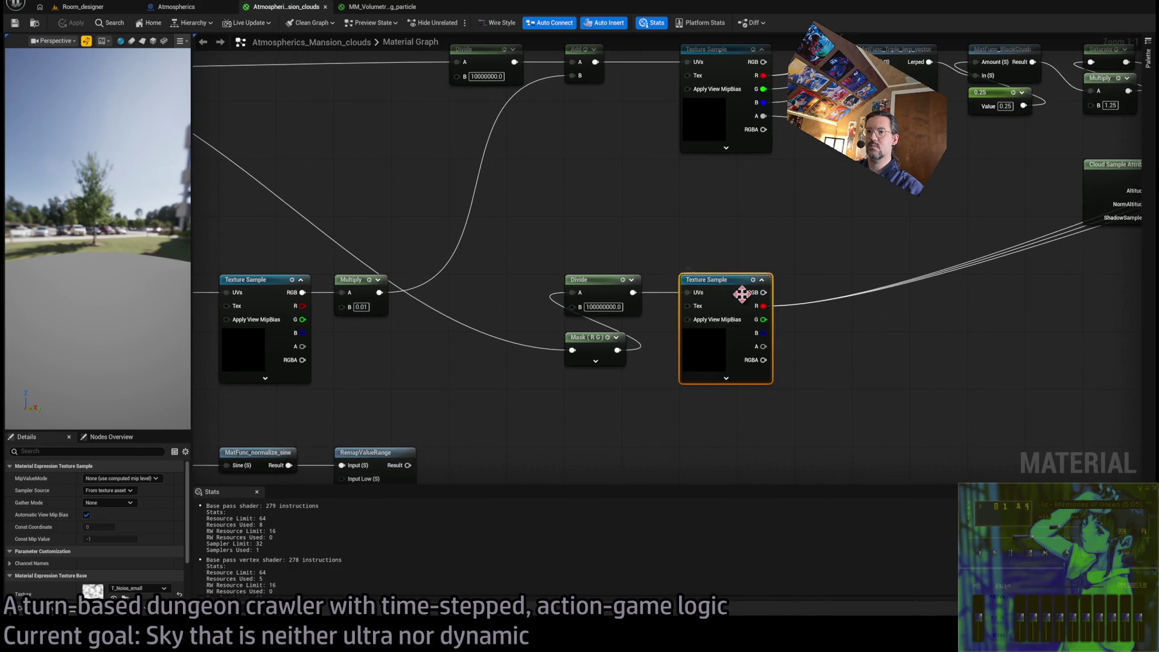
scroll(175, 530, down, 3)
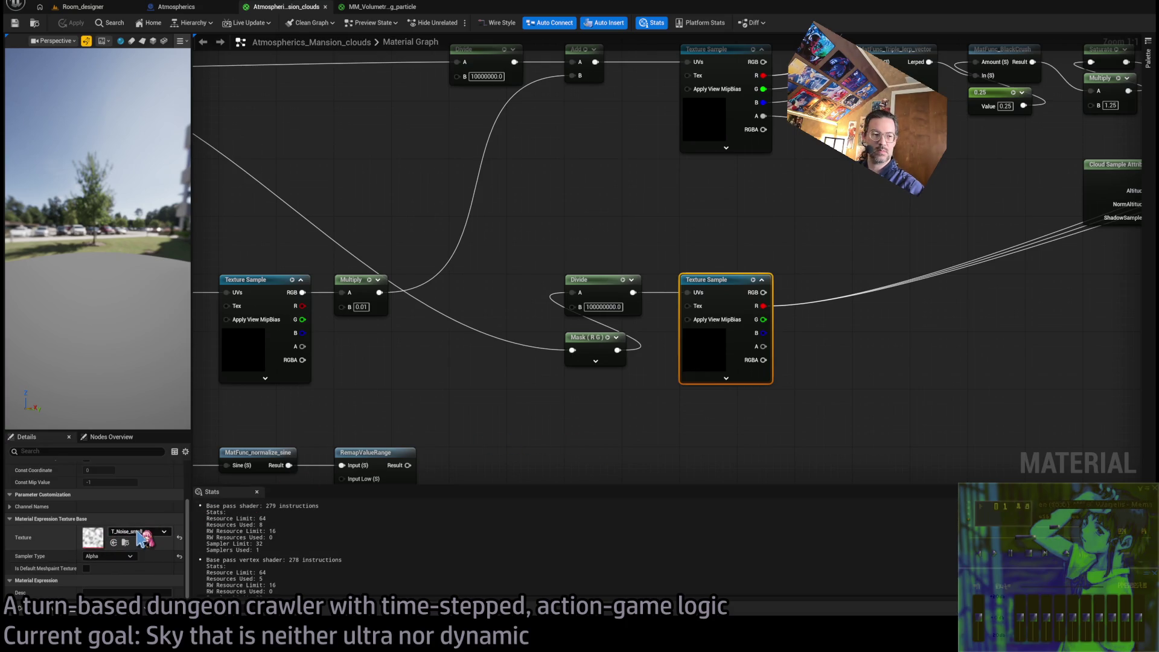
Change the lower Divide divisor to 1.0 and compare the sky in Room_designer
click(613, 305)
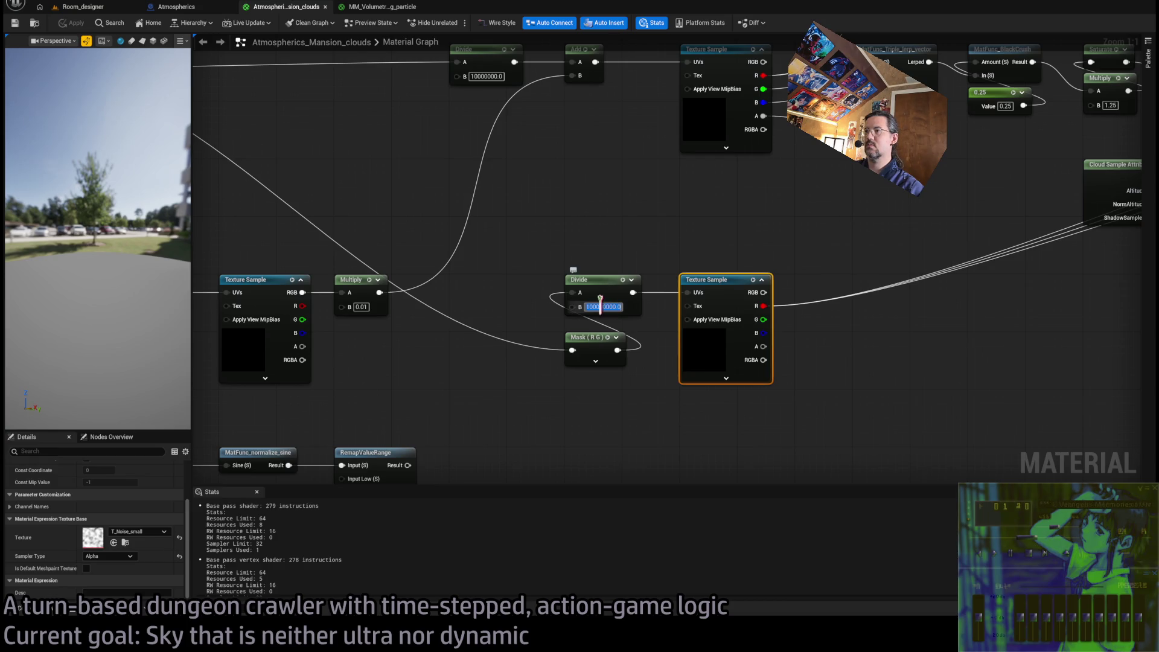
text(1)
key(Return)
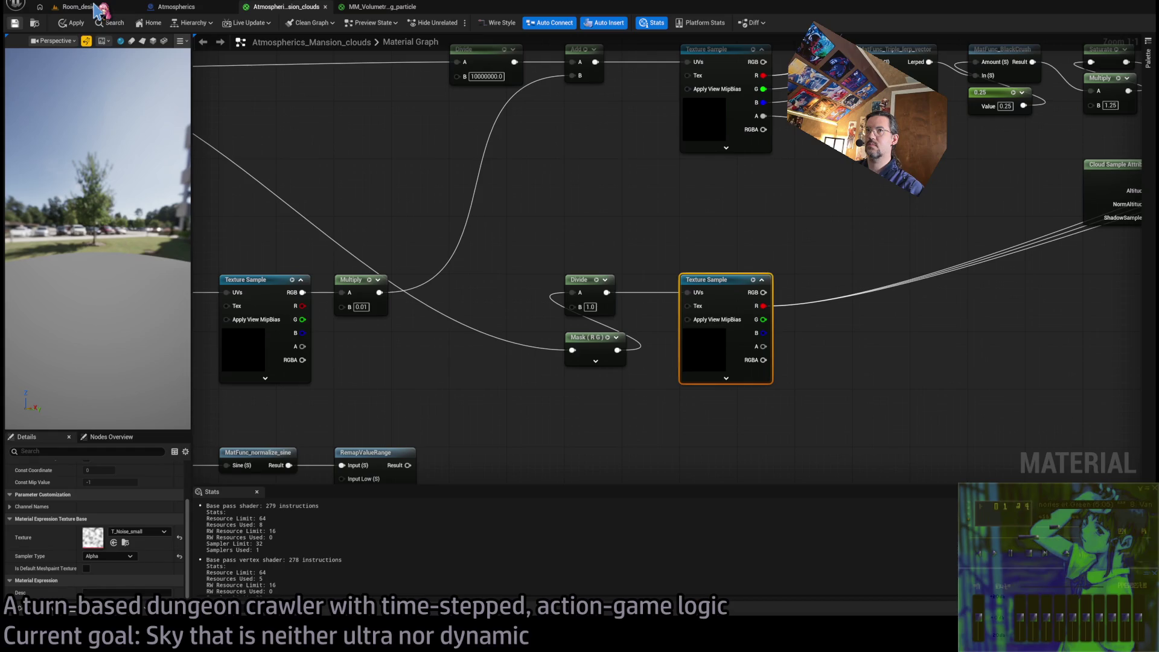
click(96, 6)
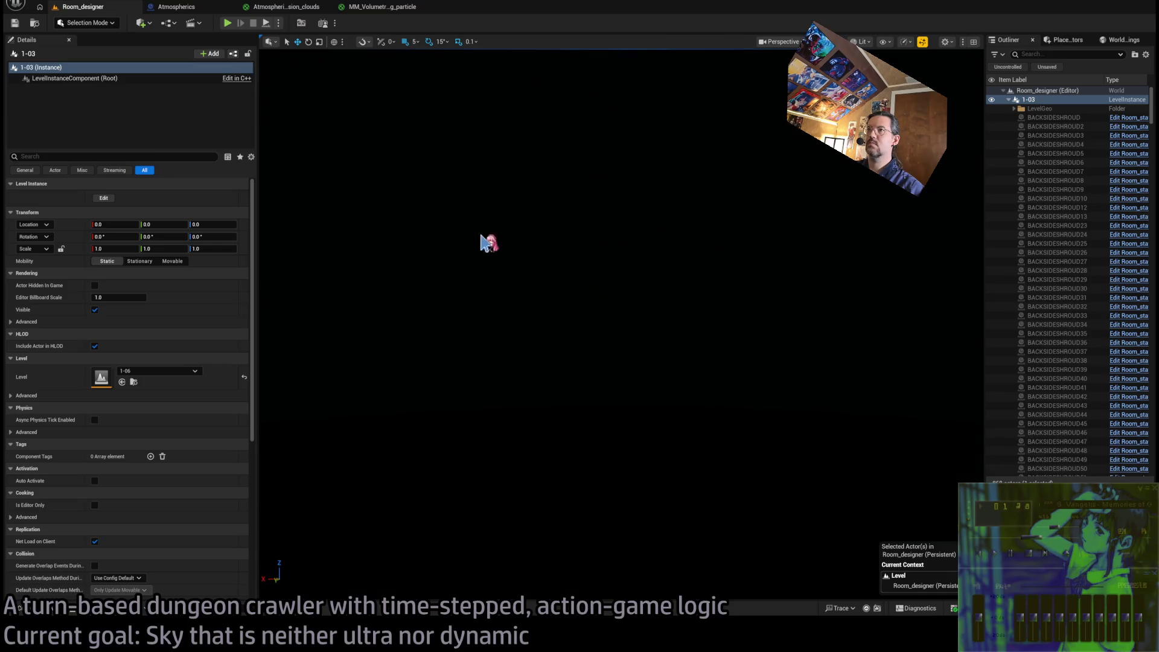
click(286, 7)
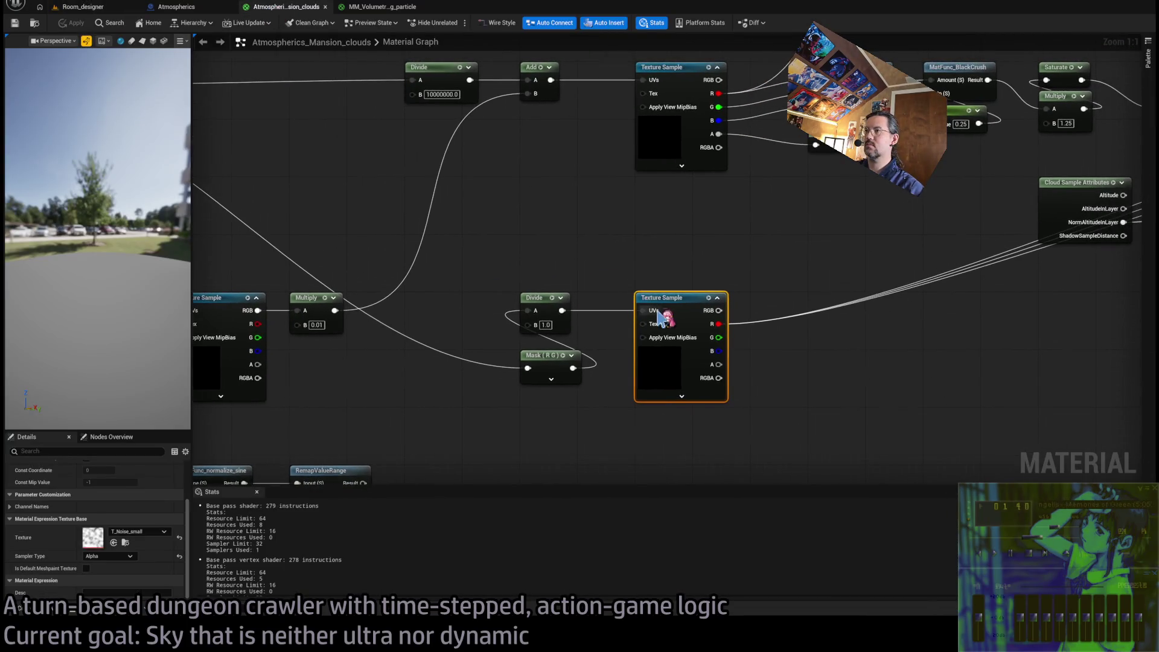
mouse_move(655, 320)
mouse_down()
mouse_move(456, 323)
mouse_move(417, 337)
mouse_move(491, 349)
mouse_move(277, 371)
mouse_move(574, 332)
mouse_move(466, 365)
mouse_up()
Disconnect the Divide output from the Texture Sample UVs and check the level
scroll(416, 336, down, 1)
scroll(523, 356, down, 1)
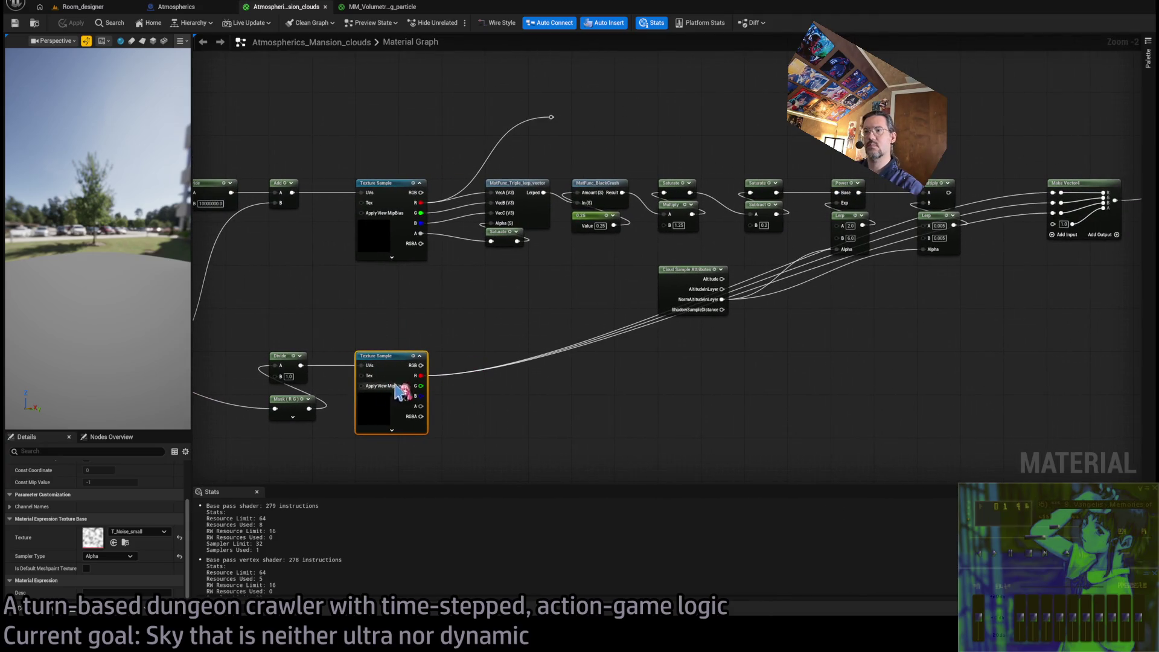
alt+click(362, 366)
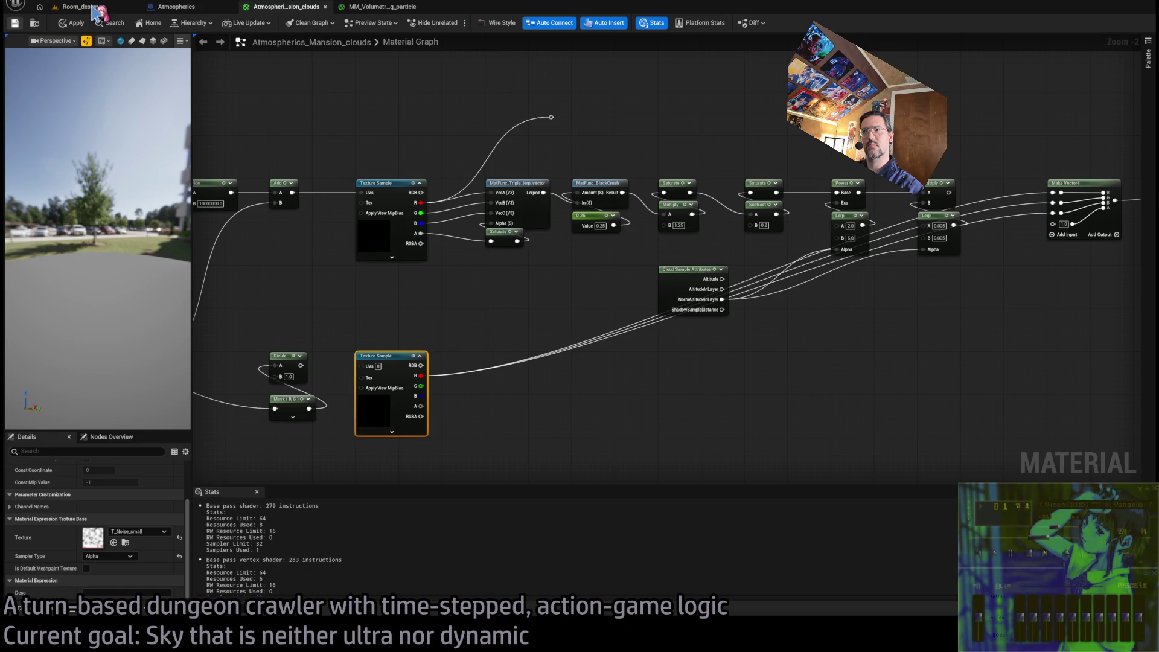
click(94, 9)
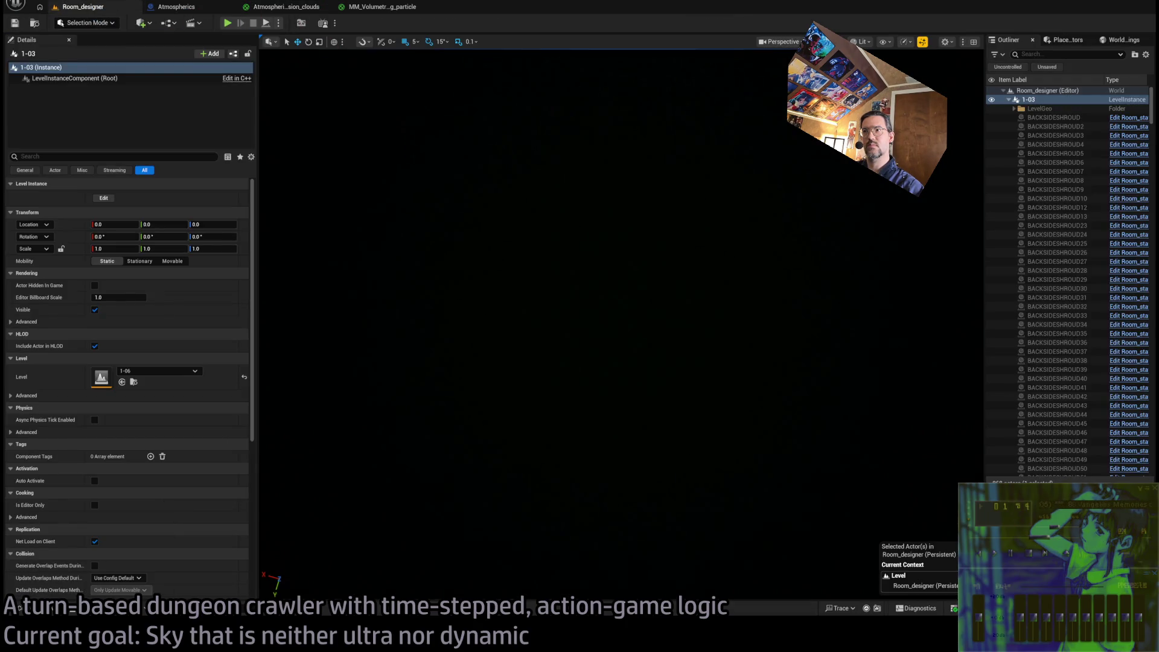
click(293, 9)
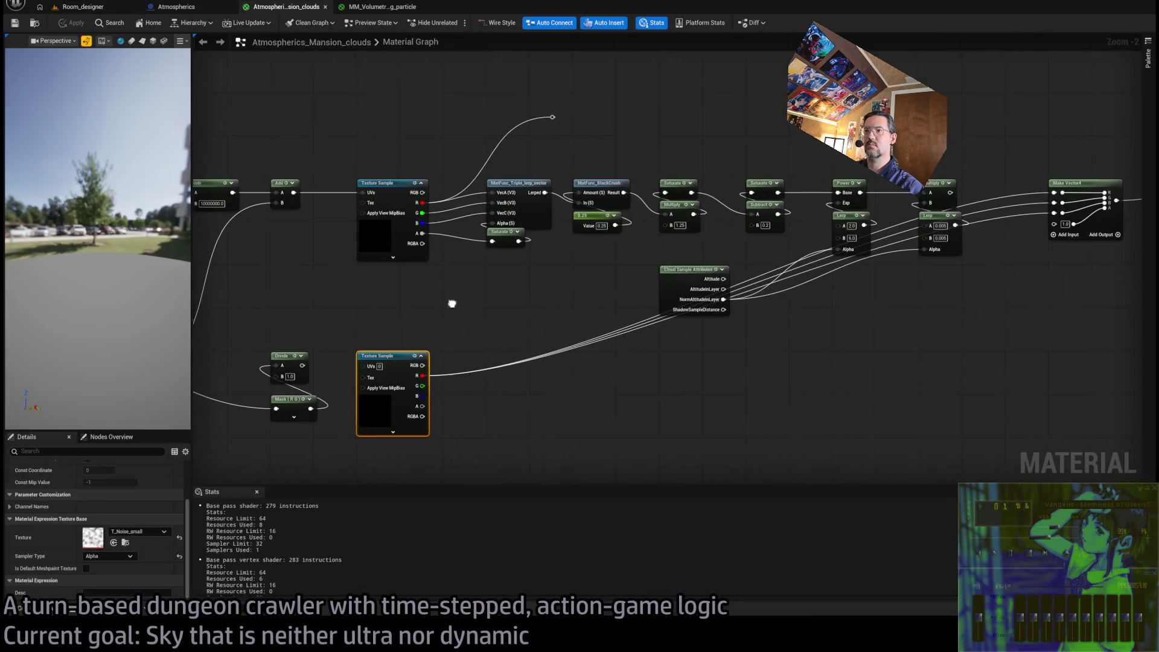
drag(453, 302, 629, 303)
drag(496, 339, 626, 308)
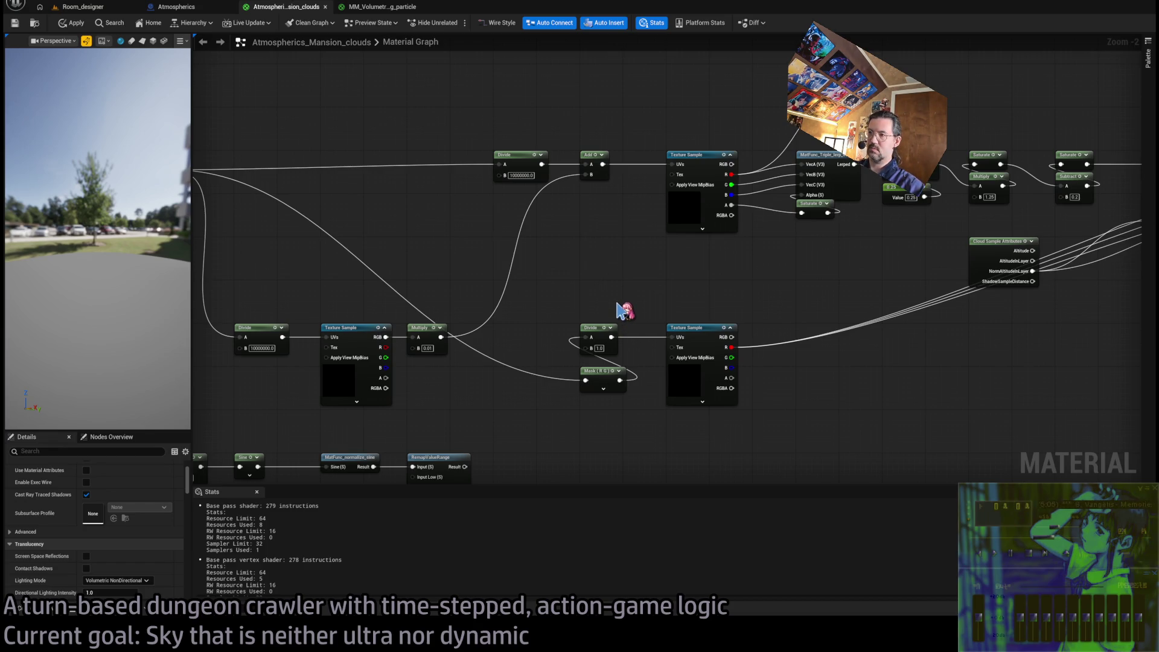
drag(622, 311, 716, 273)
drag(616, 313, 694, 329)
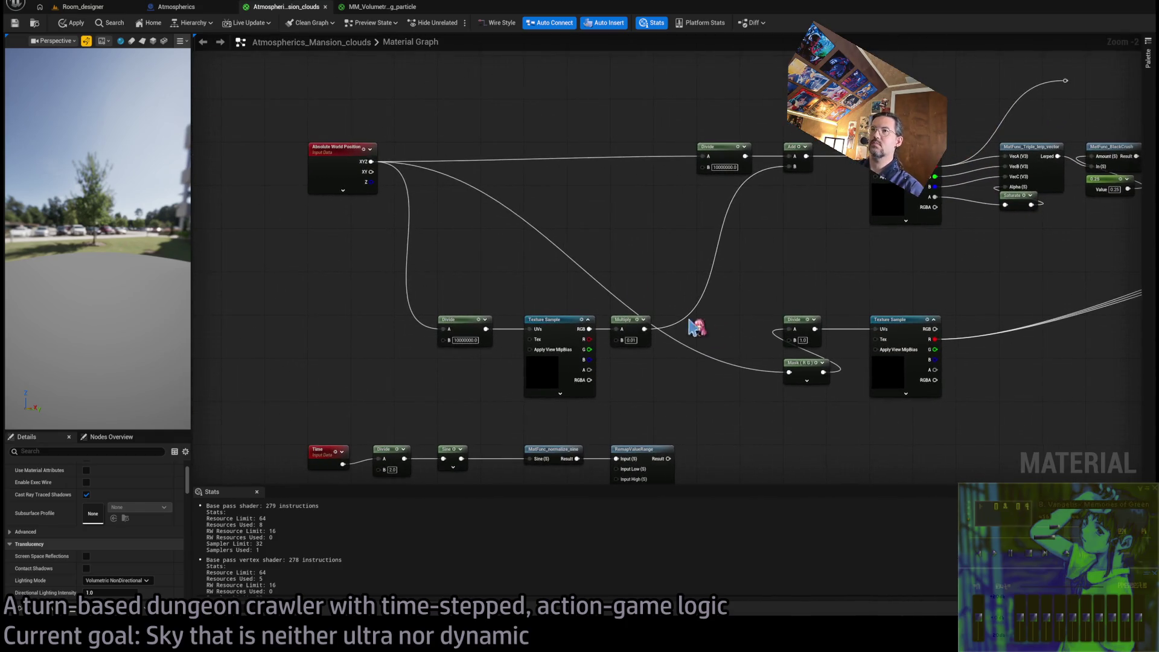
scroll(686, 338, up, 1)
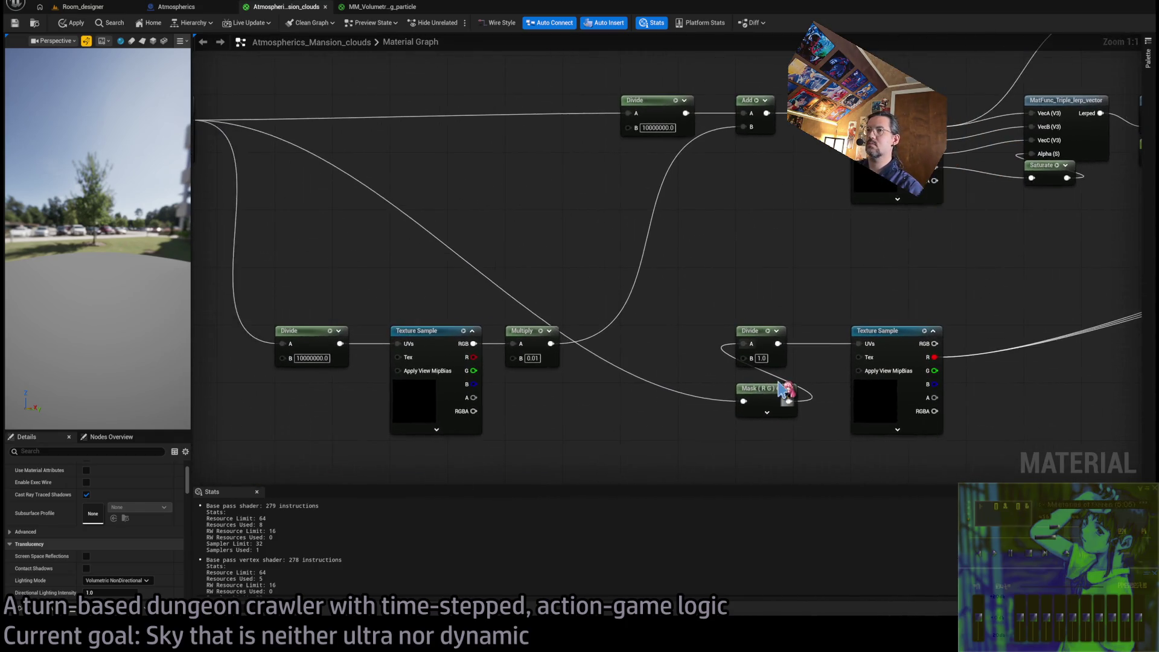
mouse_move(818, 392)
mouse_down()
mouse_move(750, 314)
mouse_move(677, 297)
mouse_up()
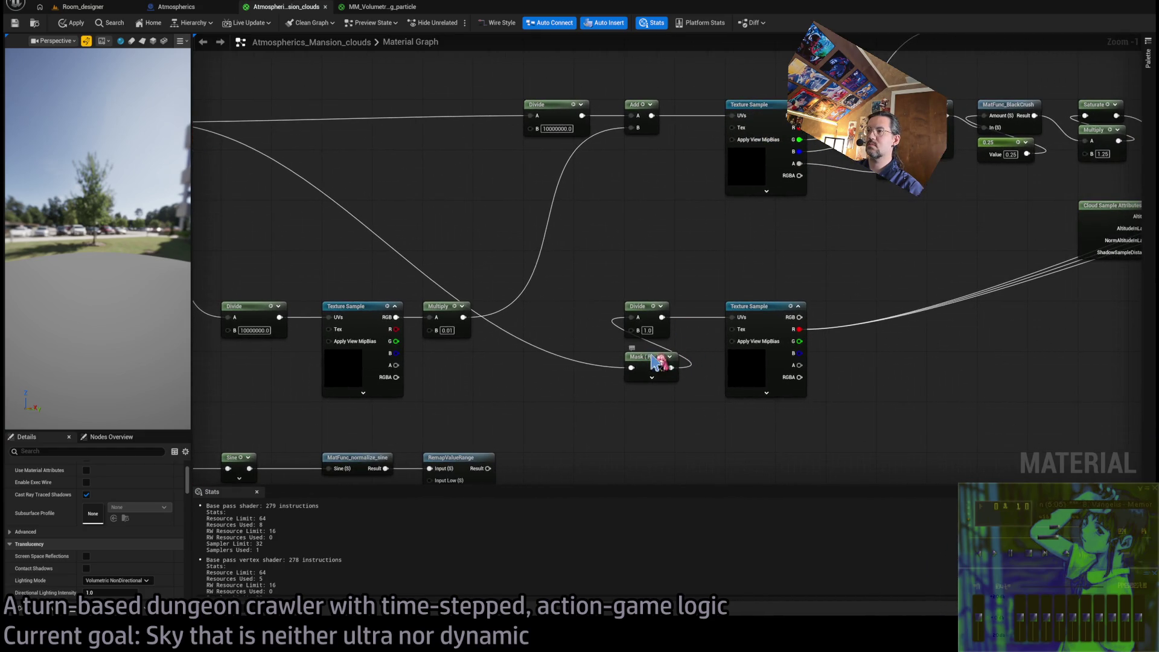
Set the right Divide node's divisor back to 10000000.0 and view Room_designer
drag(652, 356, 652, 350)
click(667, 300)
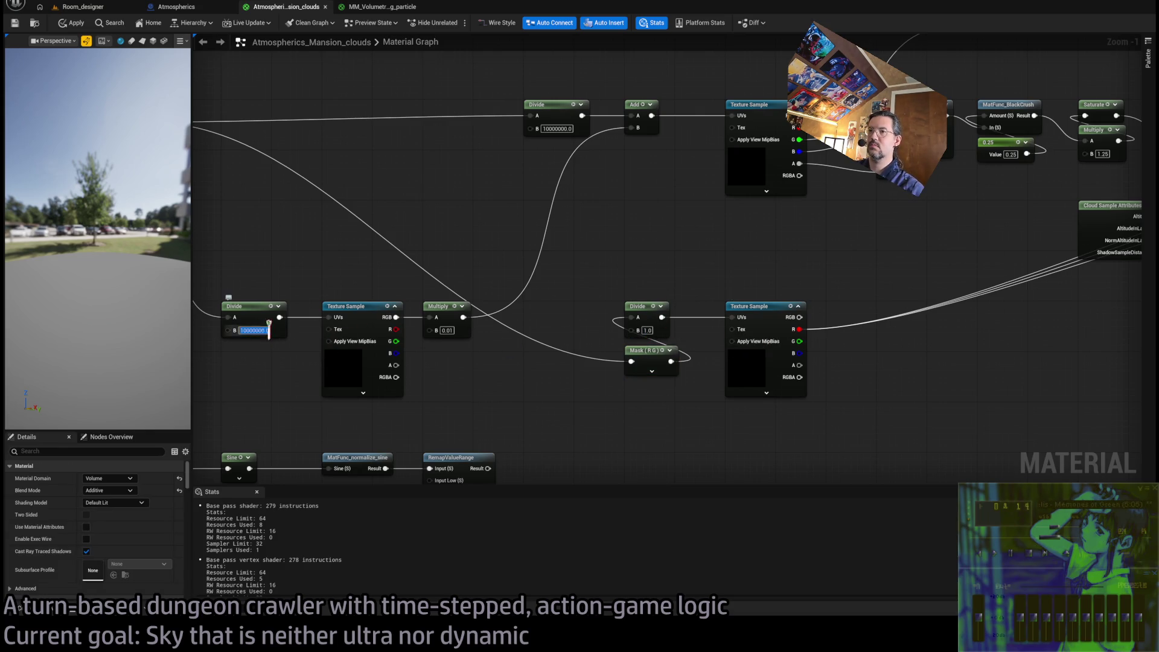
key(ctrl+c)
click(647, 330)
key(ctrl+v)
key(Return)
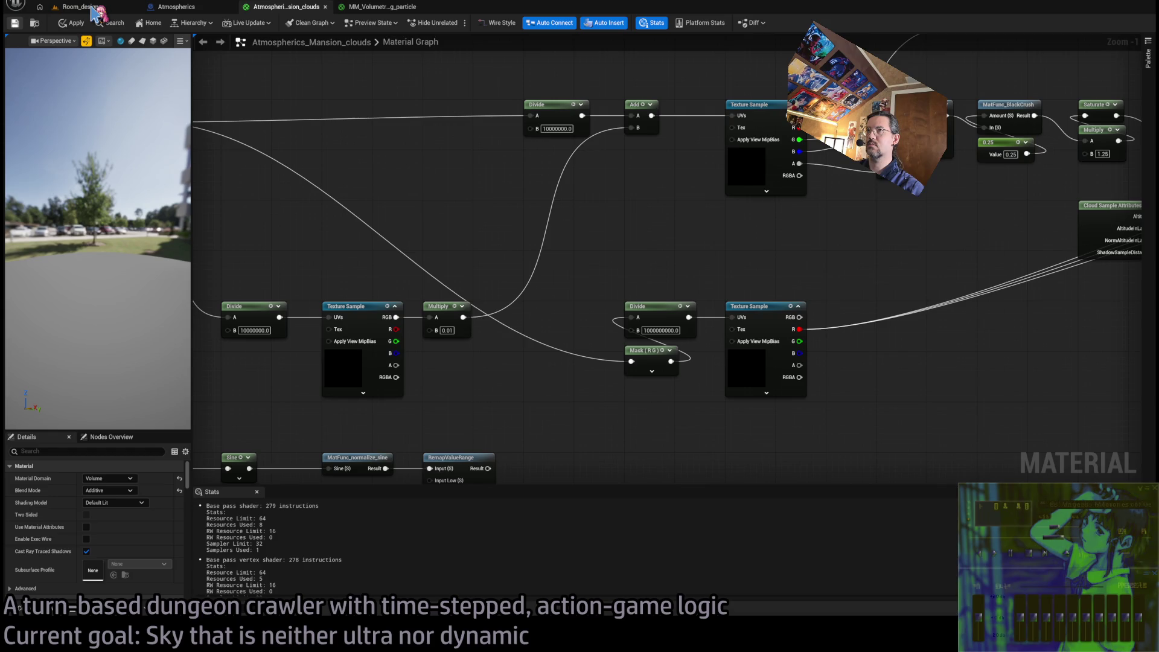
click(84, 7)
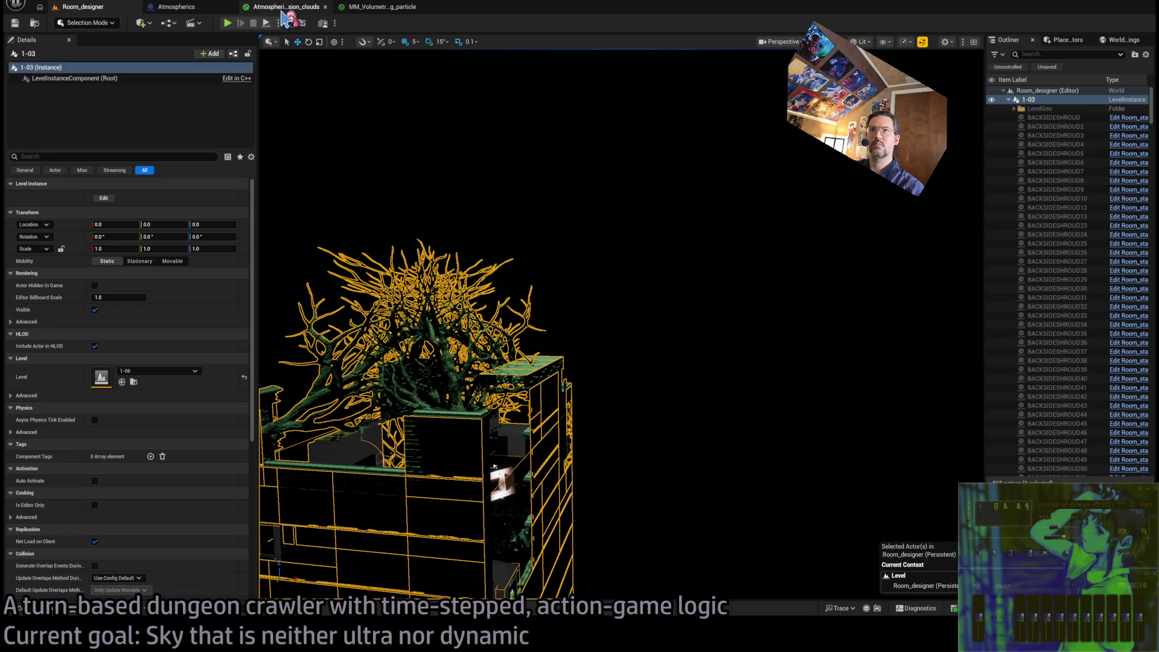
Change the lower Divide divisor to 10000.0 and compare the sky in Room_designer
click(286, 7)
key(Delete)
key(Delete)
key(Delete)
key(Return)
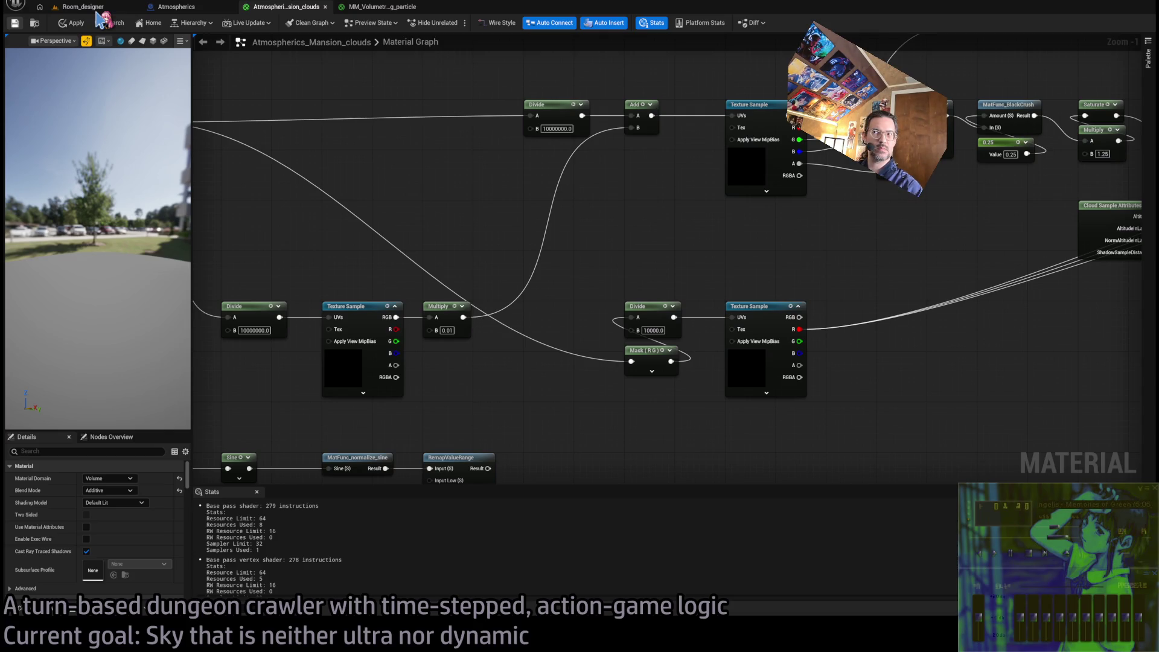
click(84, 7)
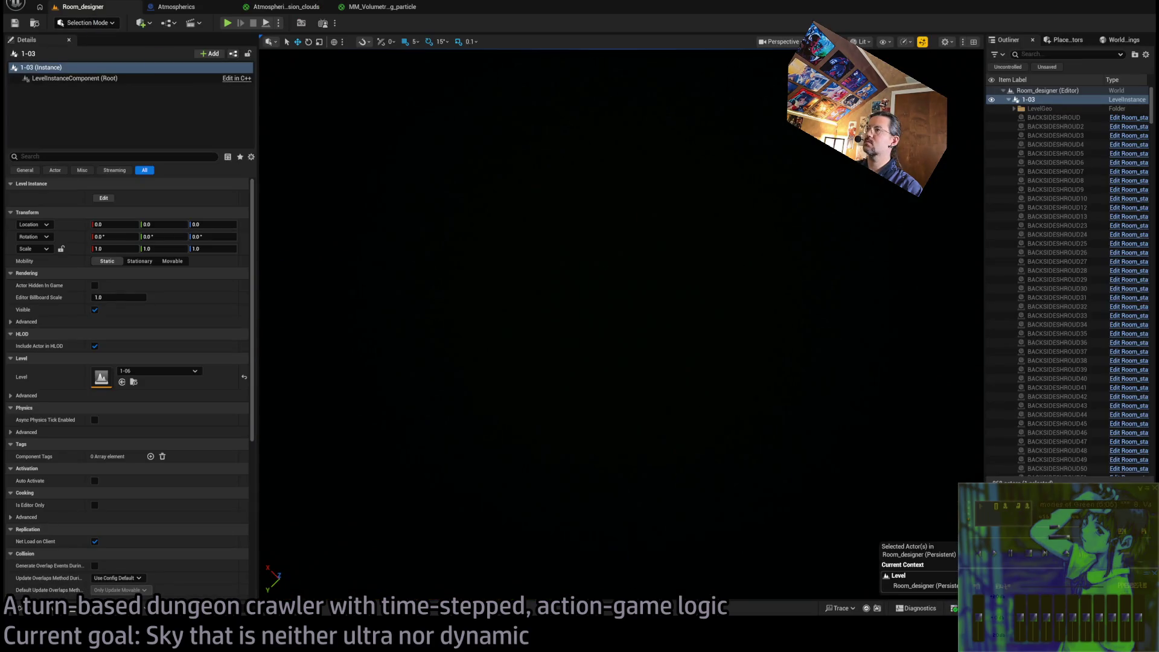
click(300, 8)
drag(717, 303, 622, 284)
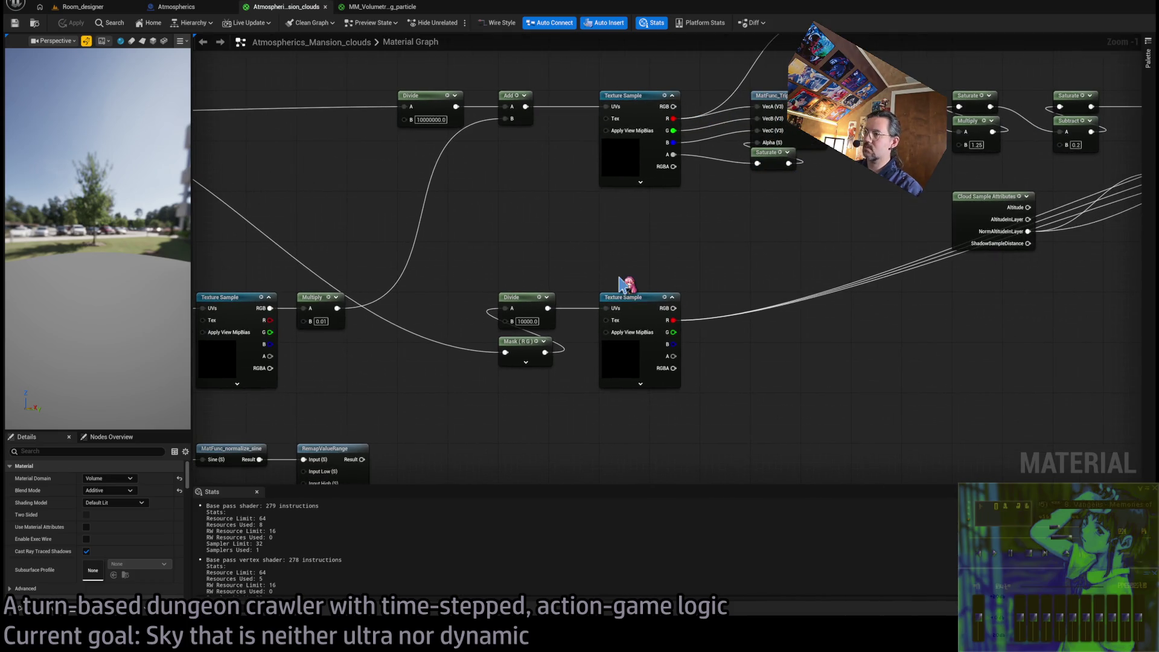
mouse_move(678, 336)
mouse_down()
mouse_move(473, 479)
mouse_move(495, 436)
mouse_move(349, 461)
mouse_move(434, 481)
mouse_move(112, 561)
mouse_move(628, 416)
mouse_up()
scroll(434, 481, down, 1)
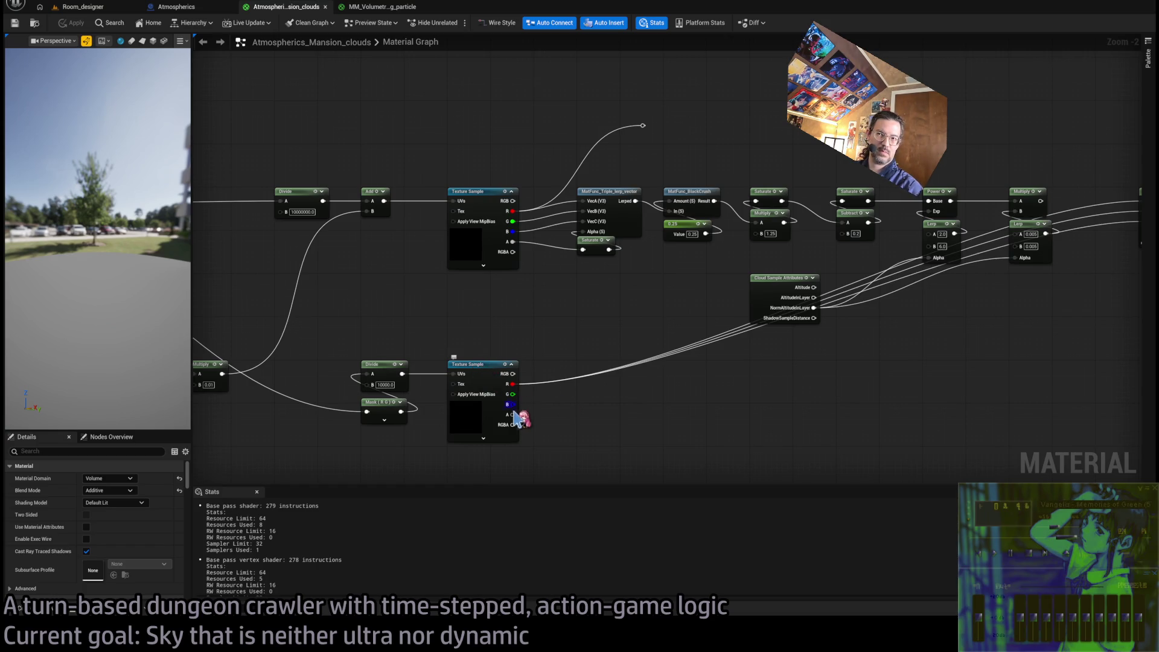
mouse_move(516, 416)
mouse_down()
mouse_move(680, 355)
mouse_move(731, 387)
mouse_up()
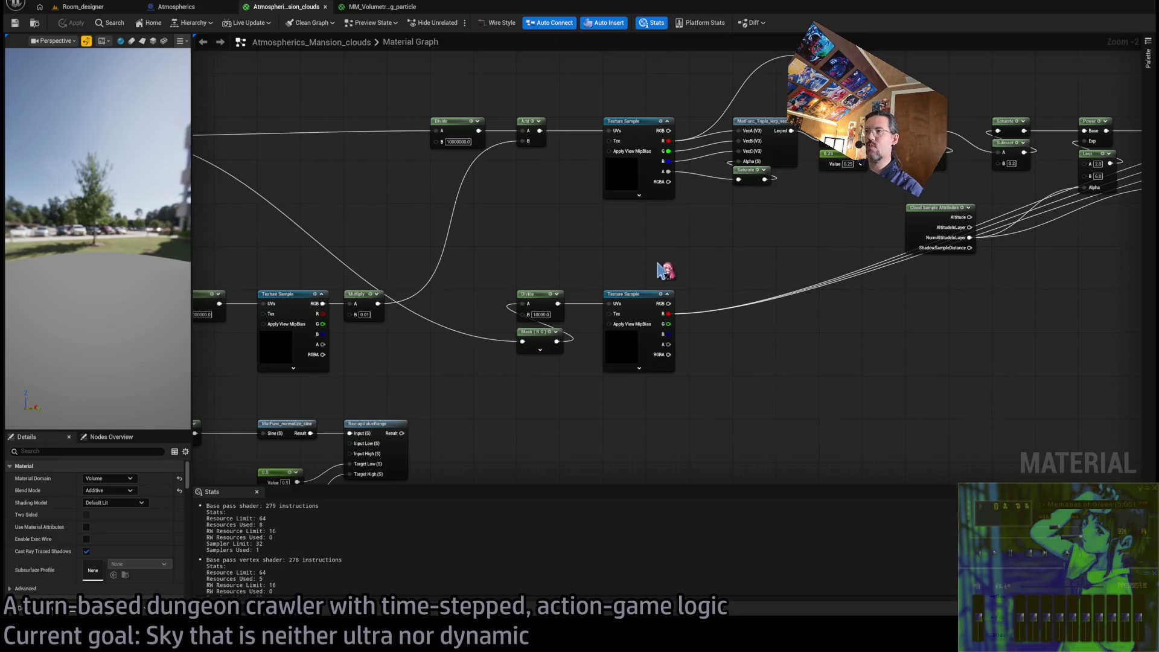
Switch the lower Texture Sample's texture to Debug1 and apply the material
click(640, 308)
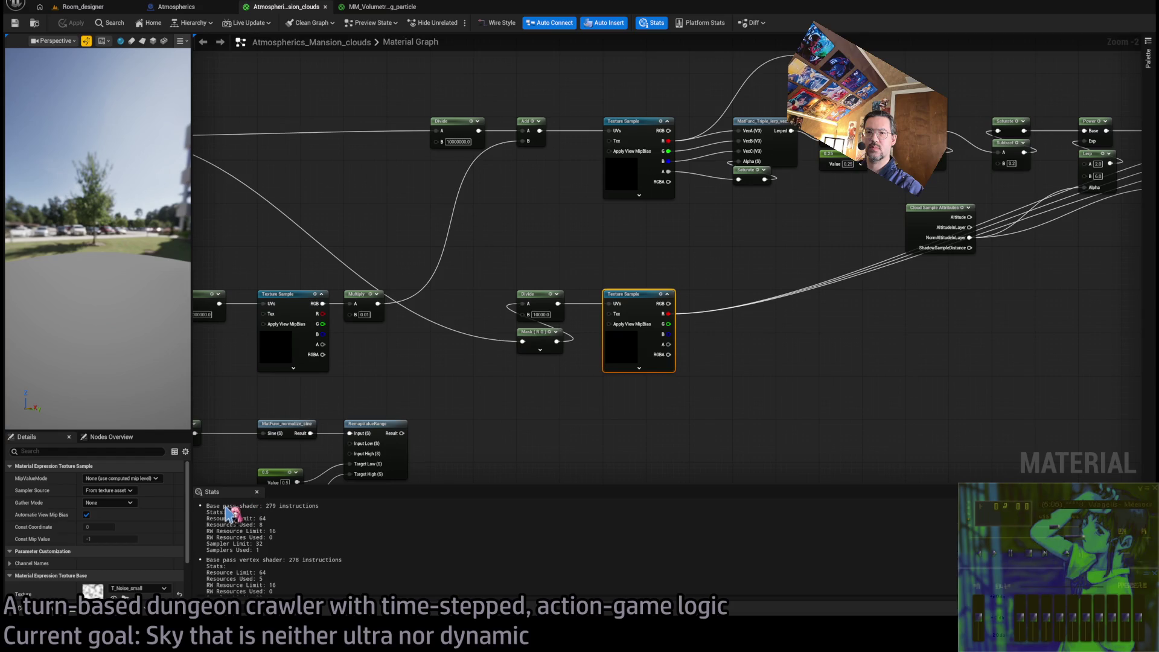
click(180, 594)
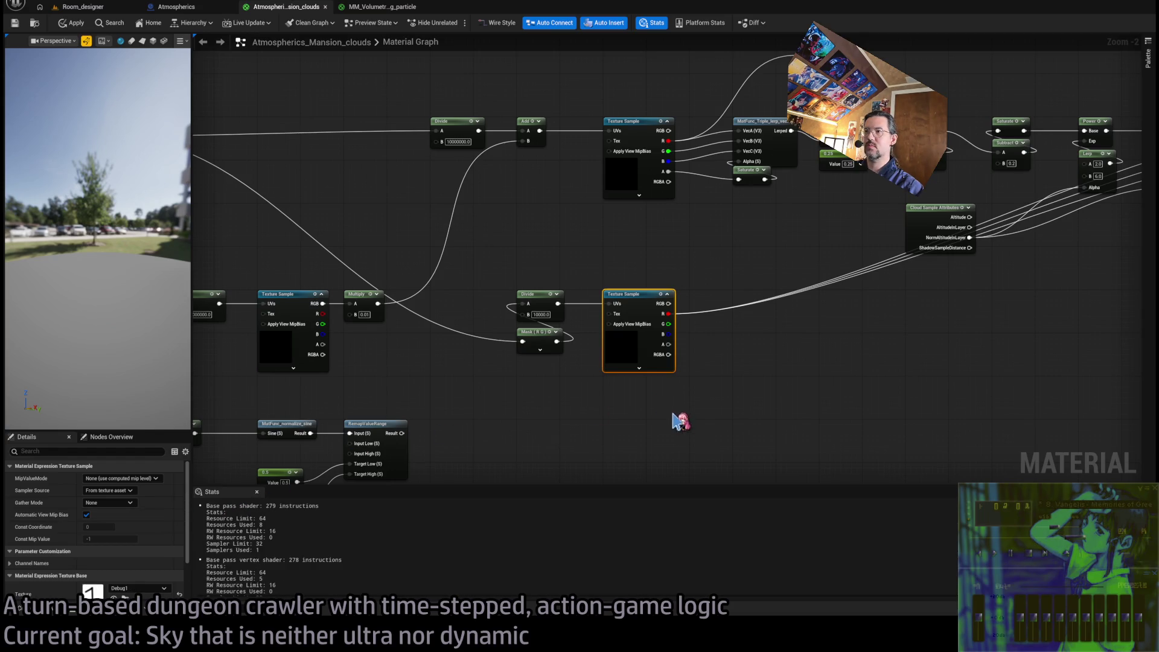
scroll(90, 574, down, 3)
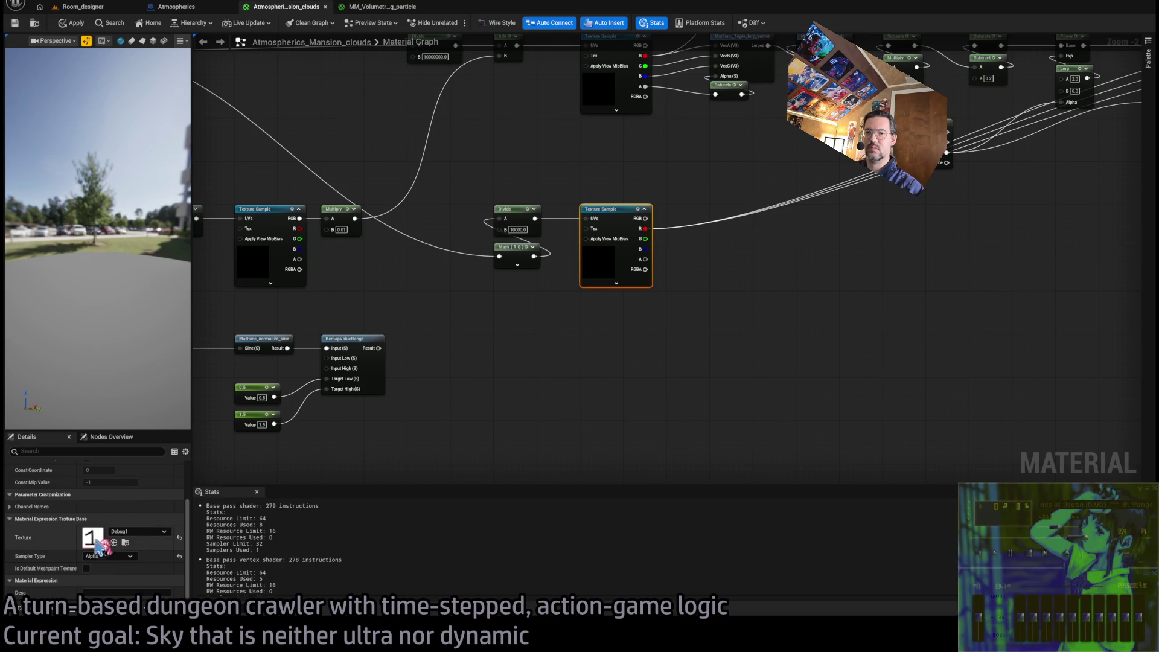
click(15, 24)
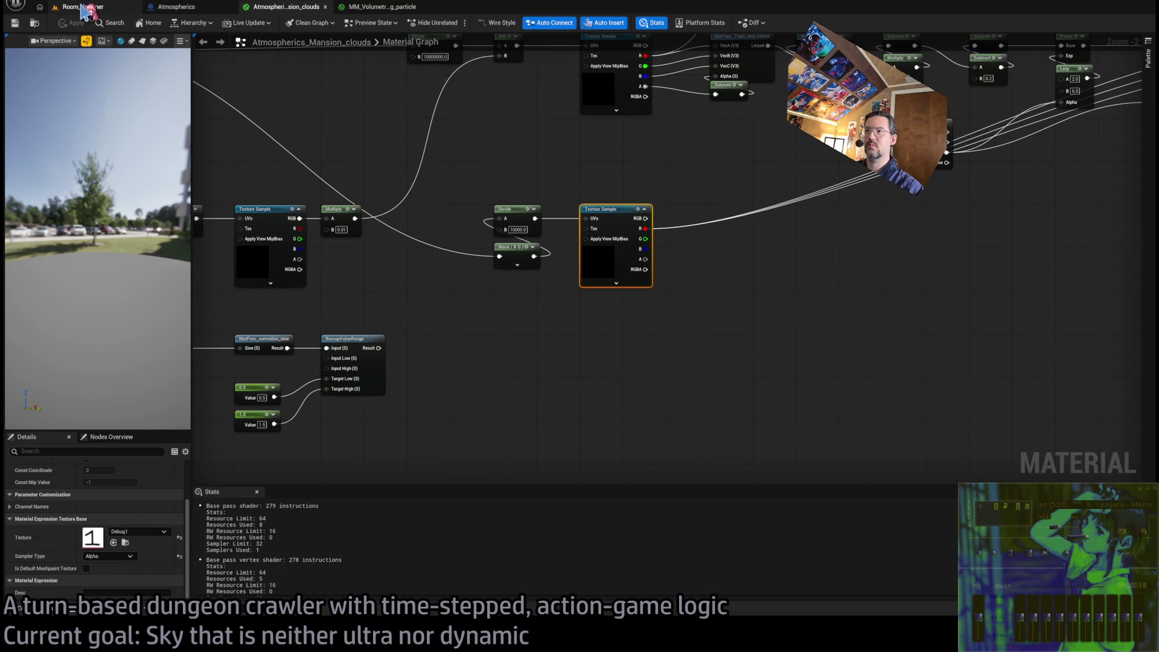
click(83, 8)
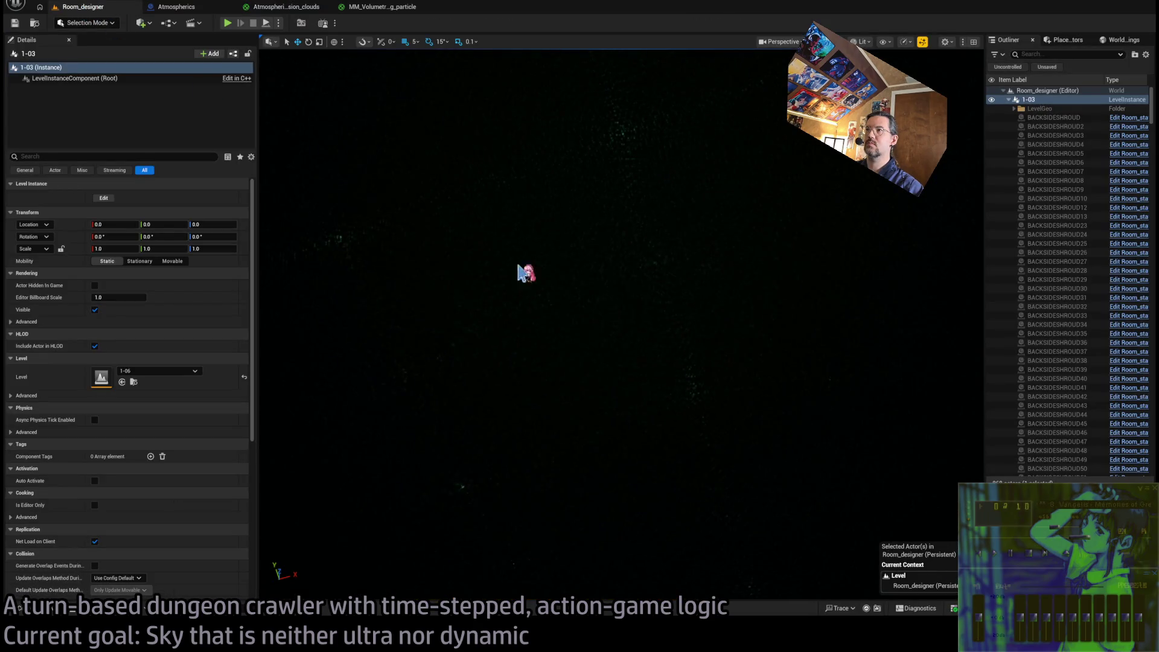
click(307, 7)
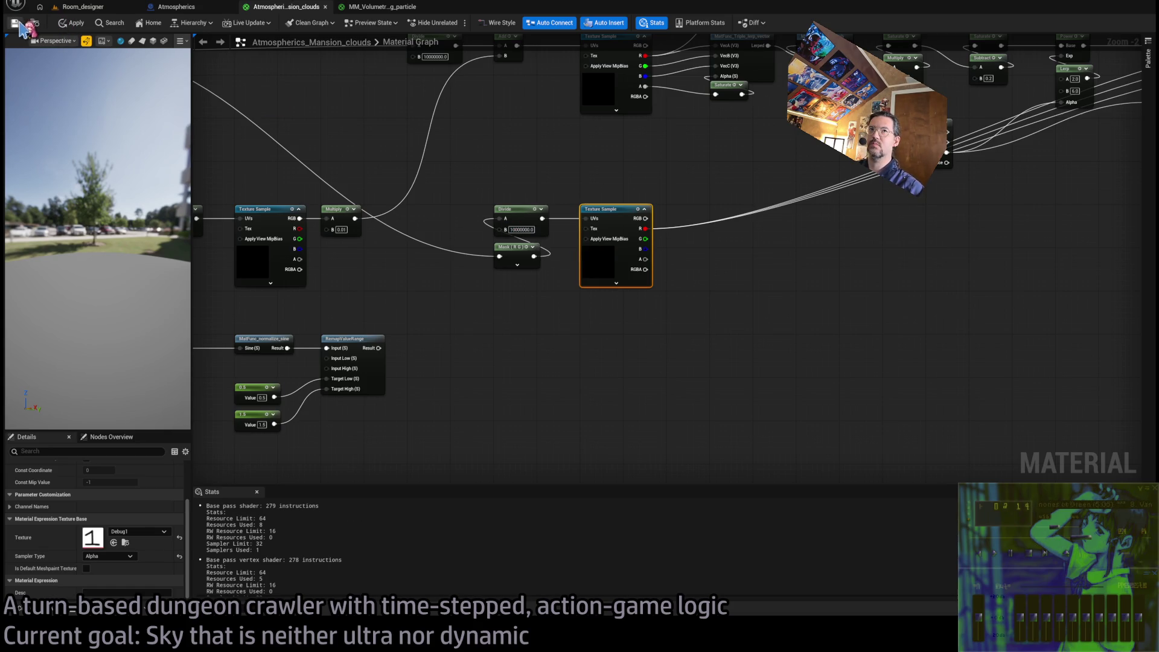
click(90, 9)
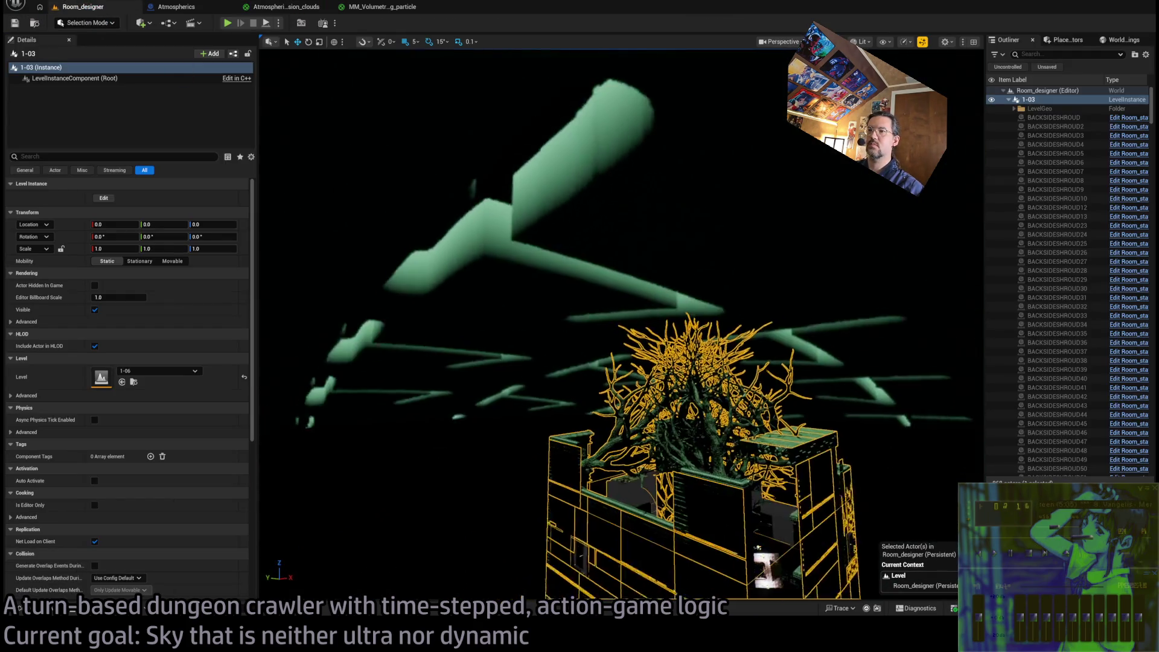
drag(393, 180, 393, 180)
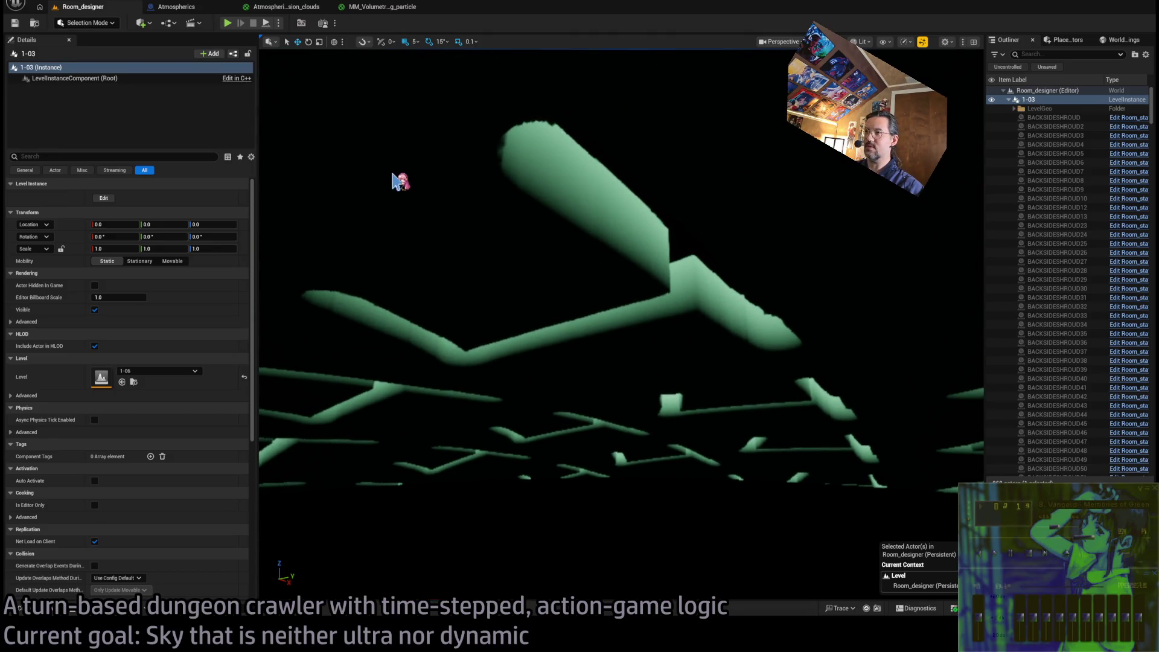
click(303, 8)
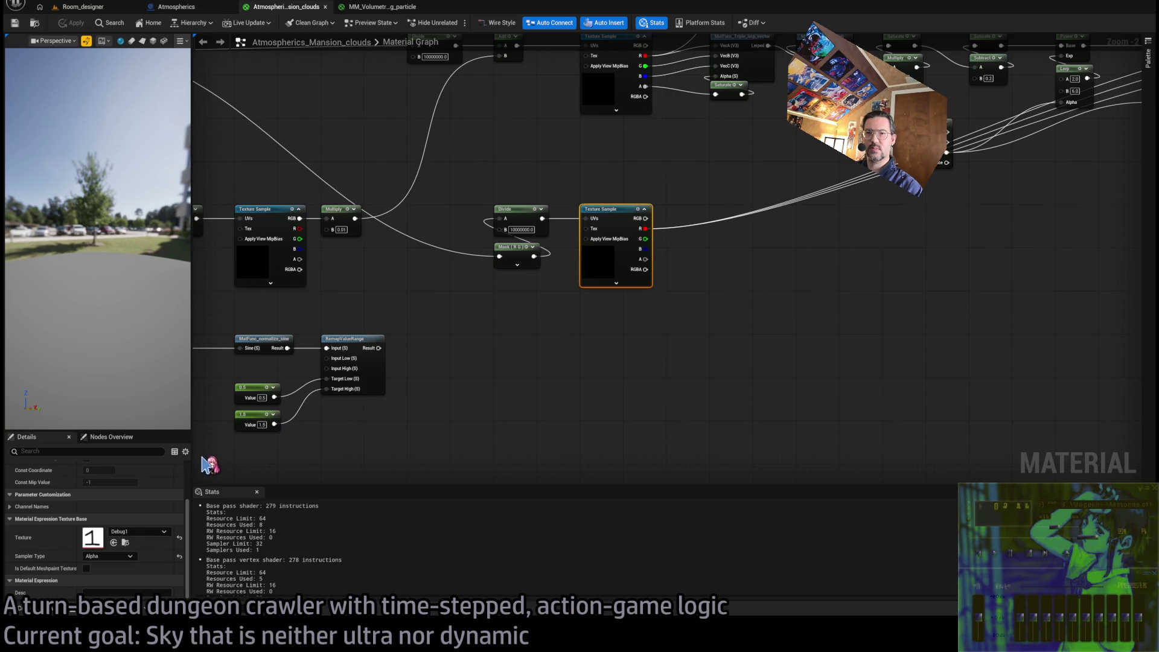
click(599, 392)
Assign T_Noise_small back to the lower Texture Sample from the Content Drawer
click(20, 607)
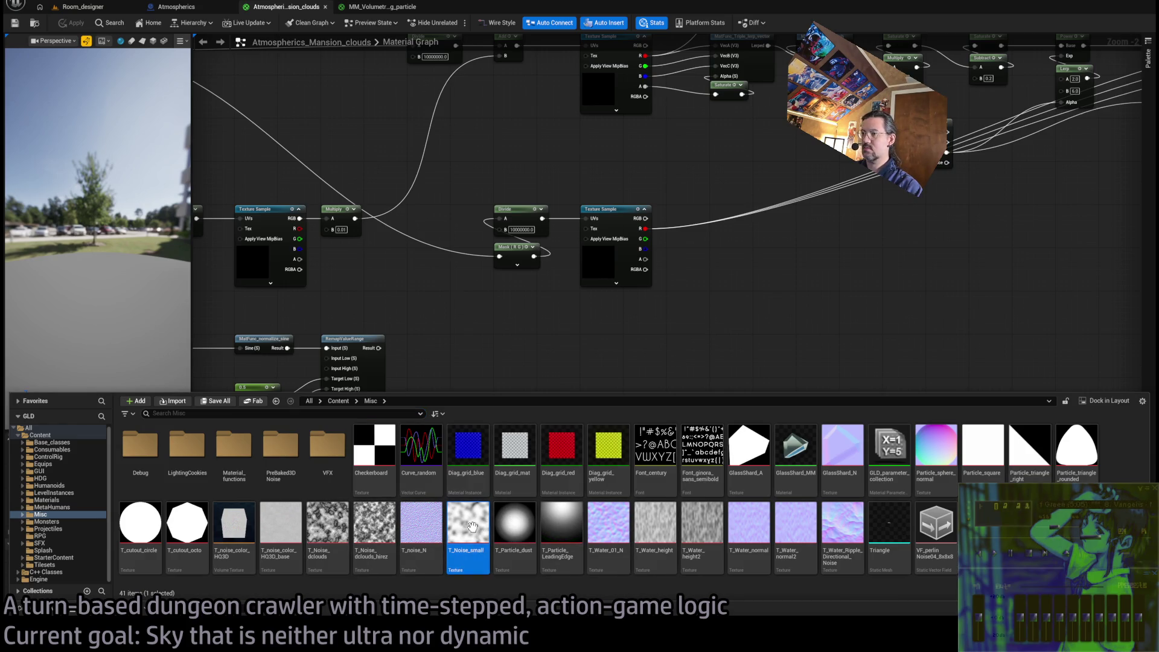
click(613, 215)
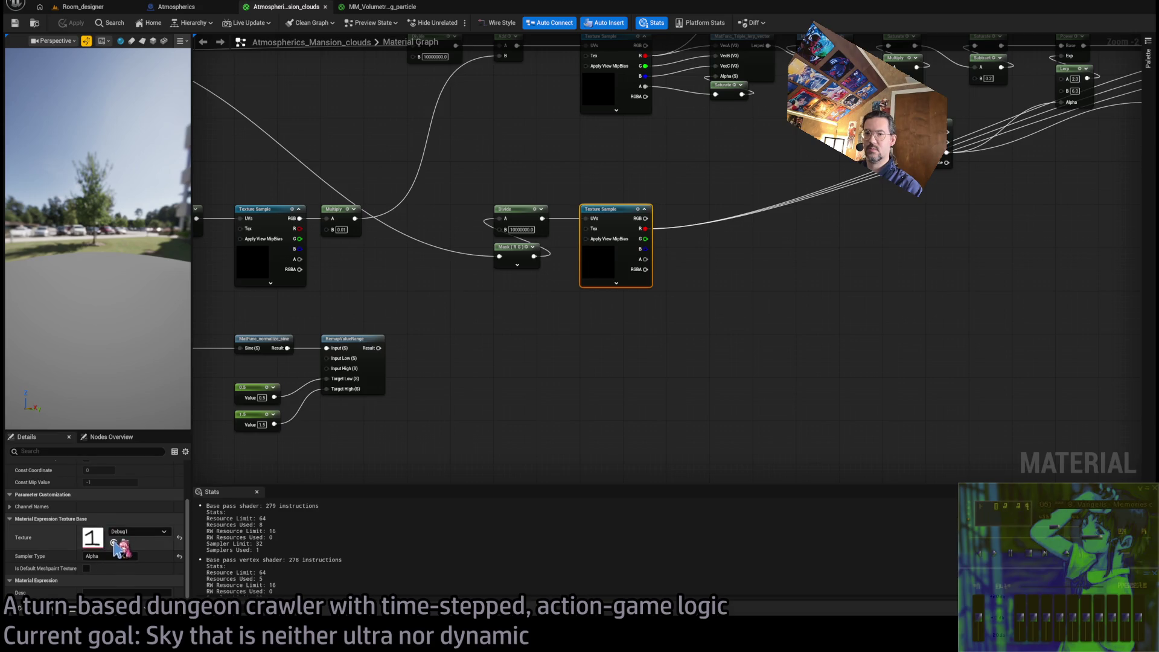
drag(652, 337, 567, 393)
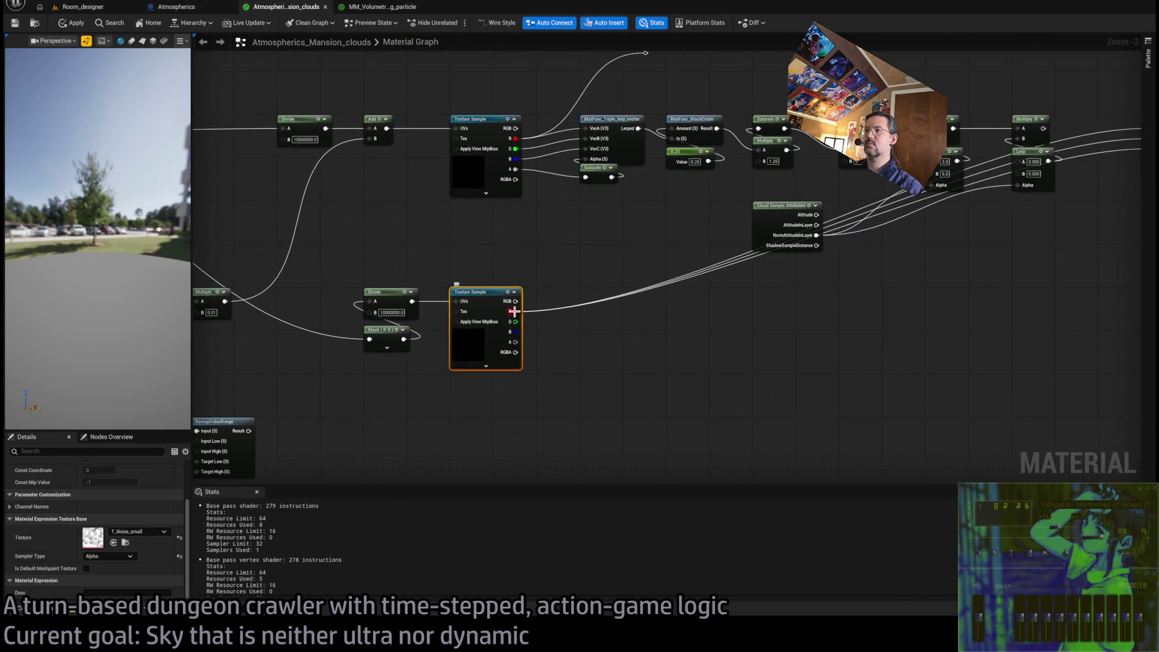
Route the sample's R channel into a new Power node's Base and wire Power into the cloud Lerp
drag(514, 311, 588, 430)
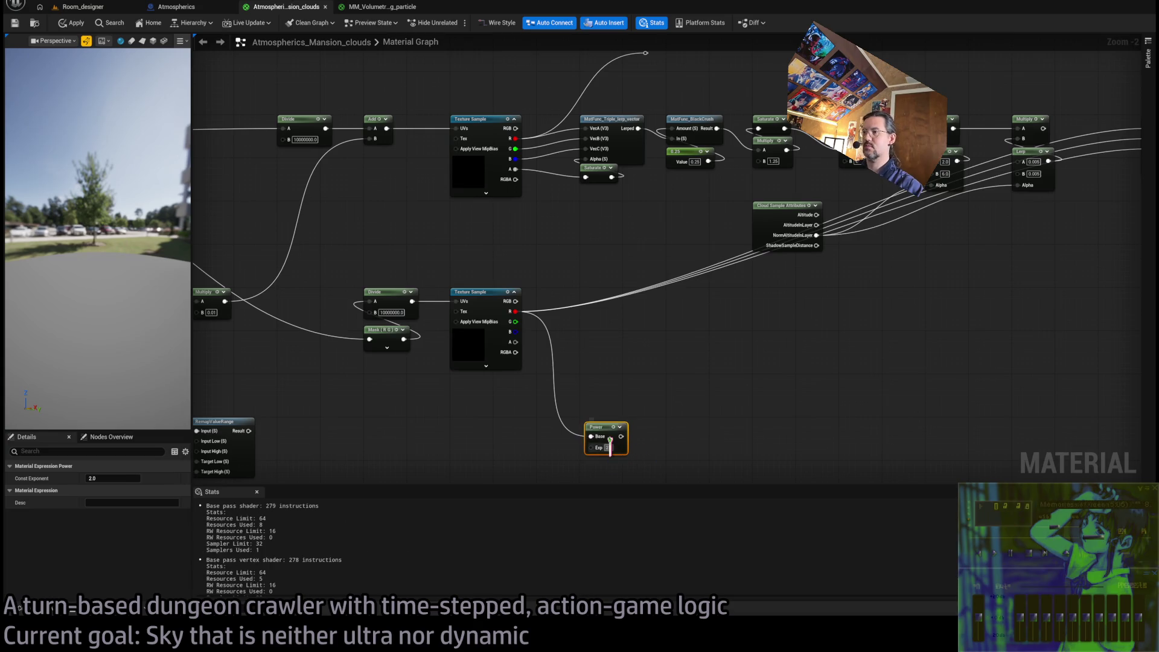
alt+click(516, 311)
key(ctrl+space)
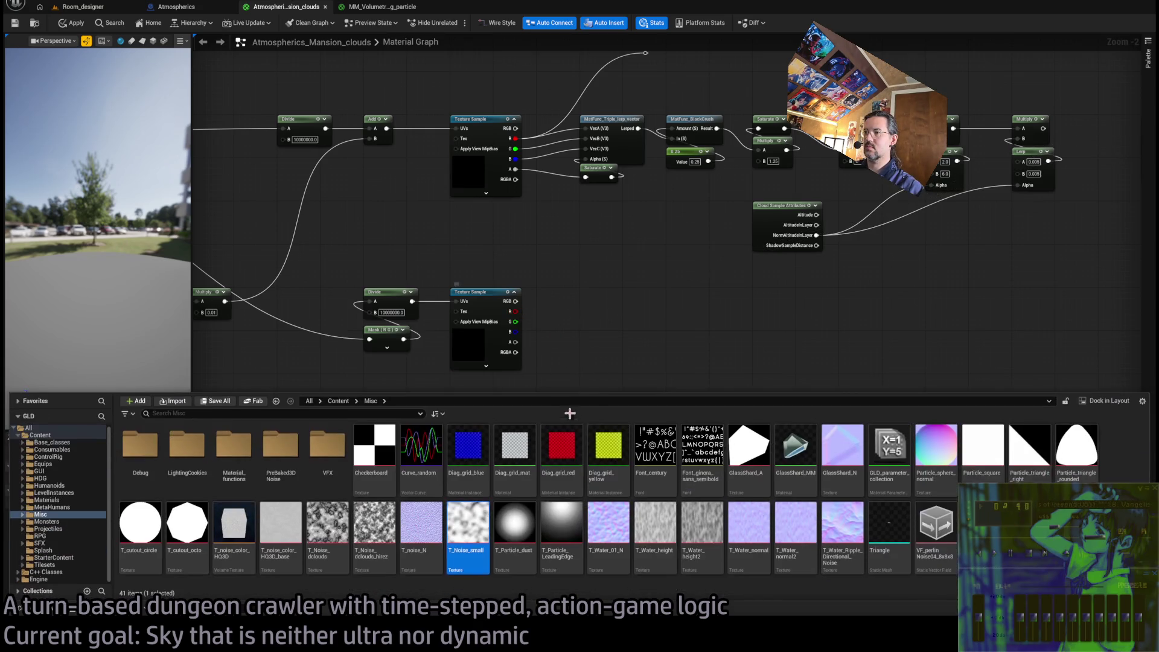
click(603, 356)
mouse_move(515, 311)
mouse_down()
mouse_move(561, 401)
mouse_move(617, 435)
mouse_up()
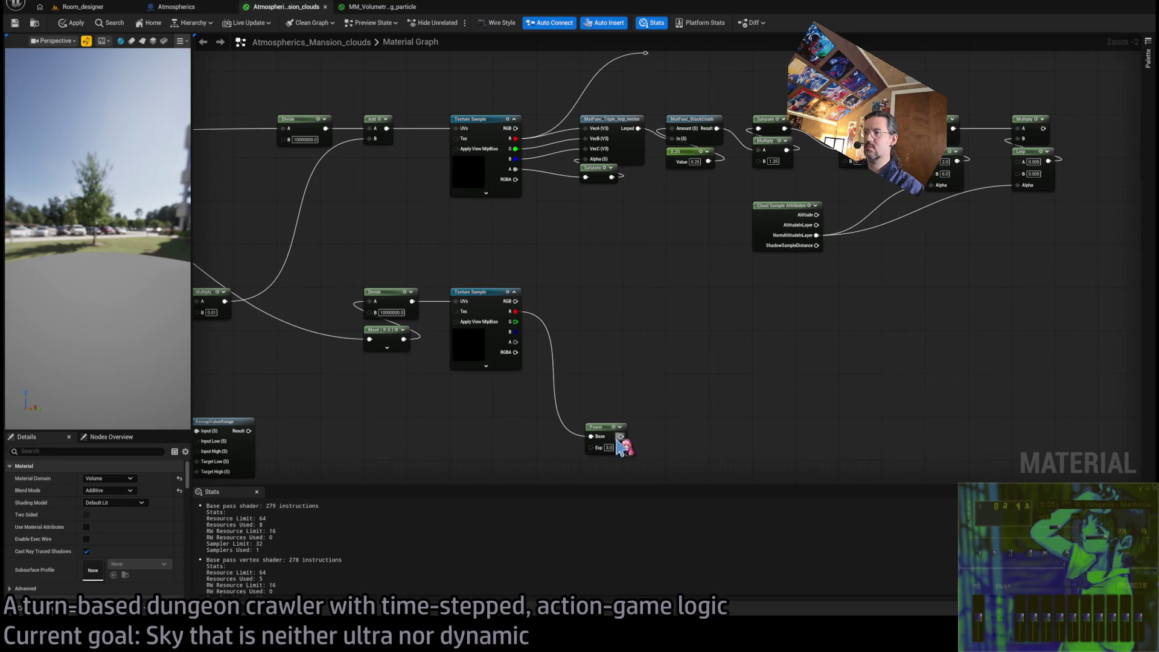
mouse_move(812, 261)
mouse_down()
mouse_move(1150, 244)
mouse_move(878, 184)
mouse_move(857, 145)
mouse_up()
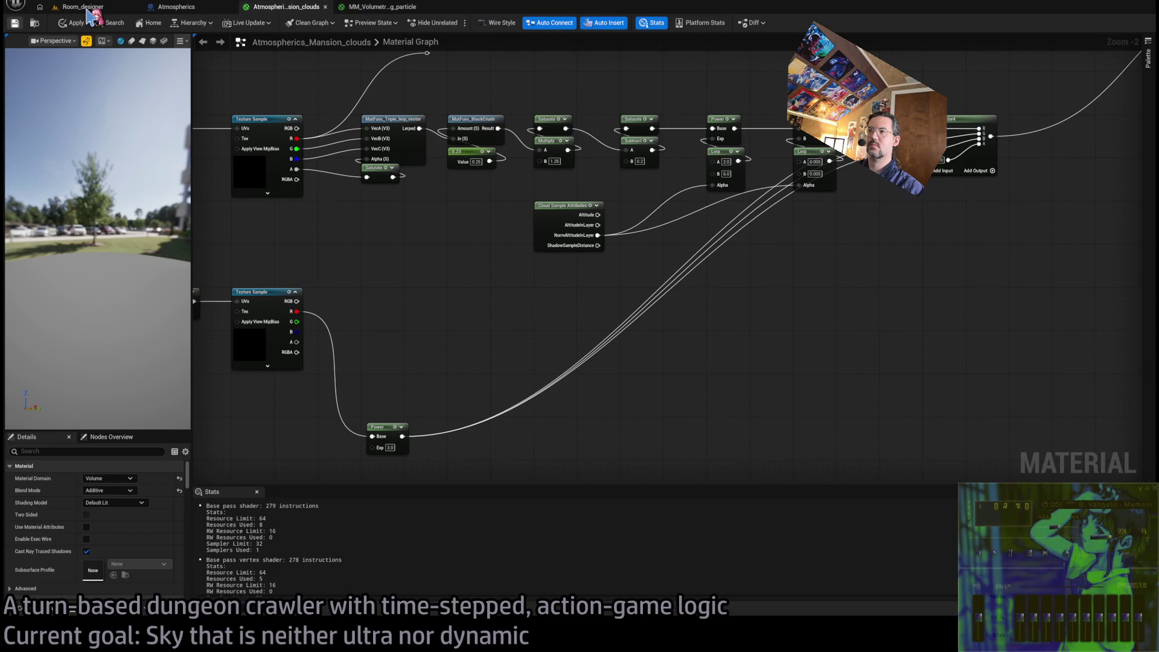
Preview the Room_designer level, then place the Power node beside the lower Texture Sample
click(87, 9)
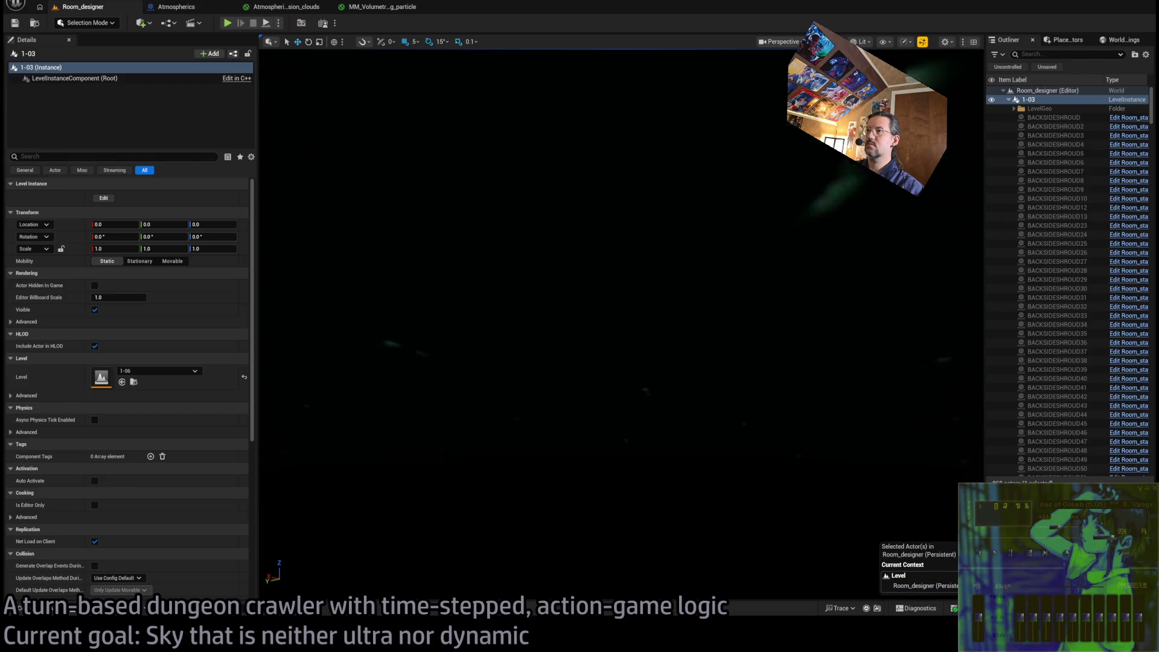
click(285, 7)
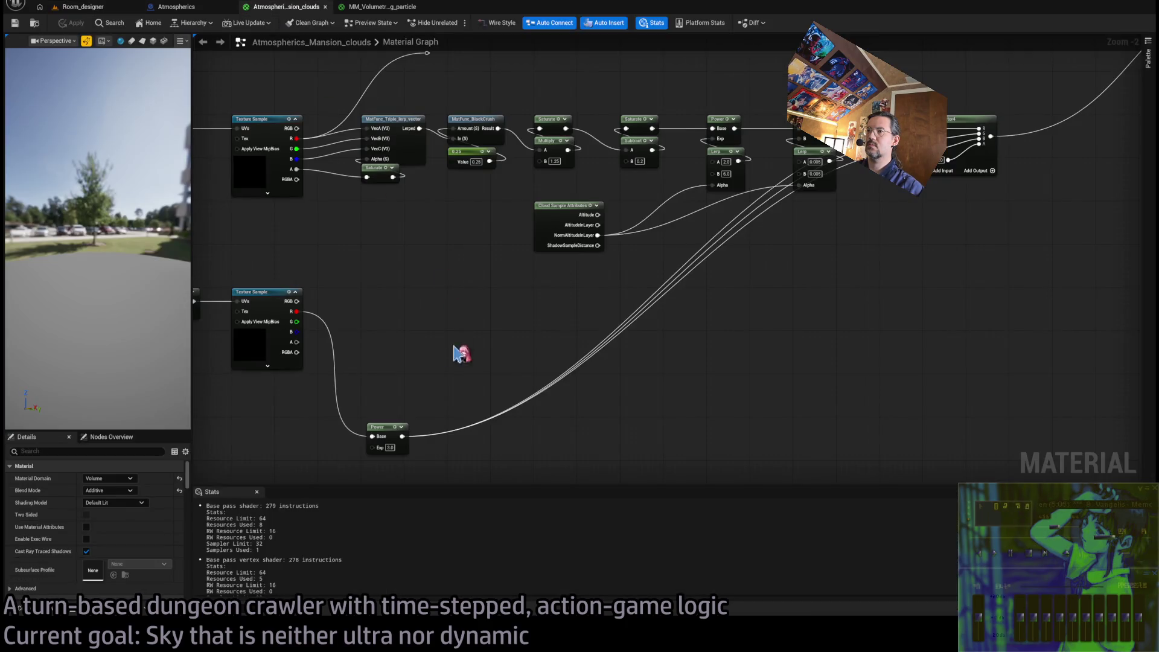
drag(474, 395, 544, 383)
drag(460, 357, 571, 356)
scroll(571, 356, up, 1)
mouse_move(501, 426)
mouse_down()
mouse_move(495, 266)
mouse_move(499, 396)
mouse_move(599, 393)
mouse_move(564, 375)
mouse_move(453, 370)
mouse_up()
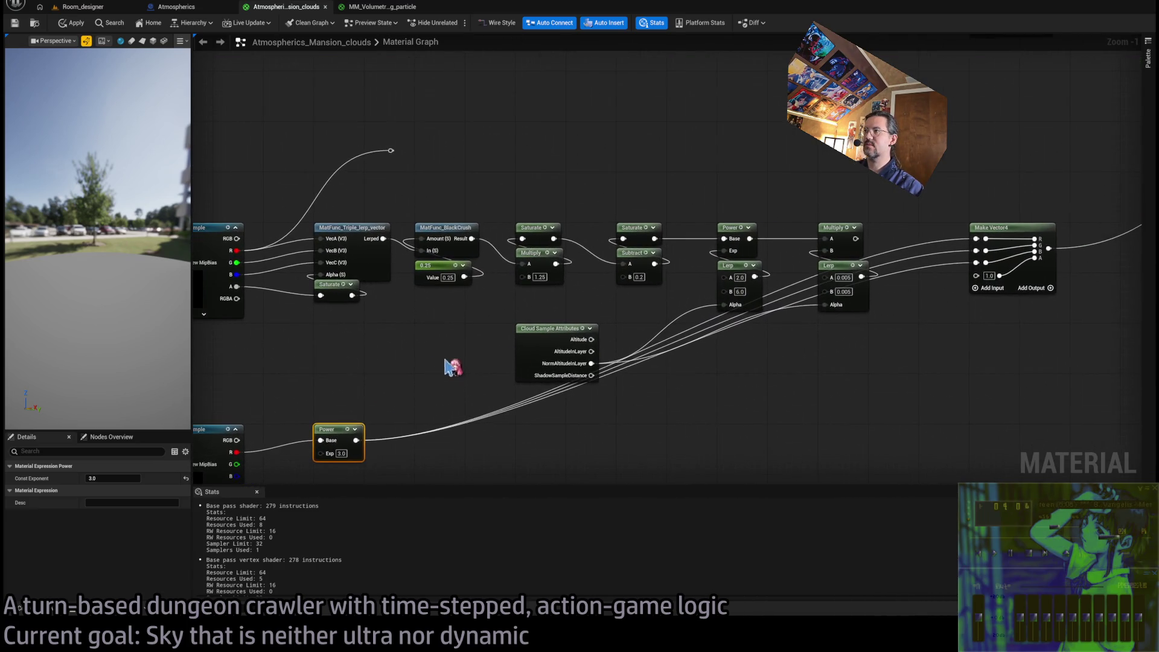
Break the wires into Make Vector4's R, G and B inputs
alt+click(976, 263)
alt+click(977, 251)
alt+click(976, 239)
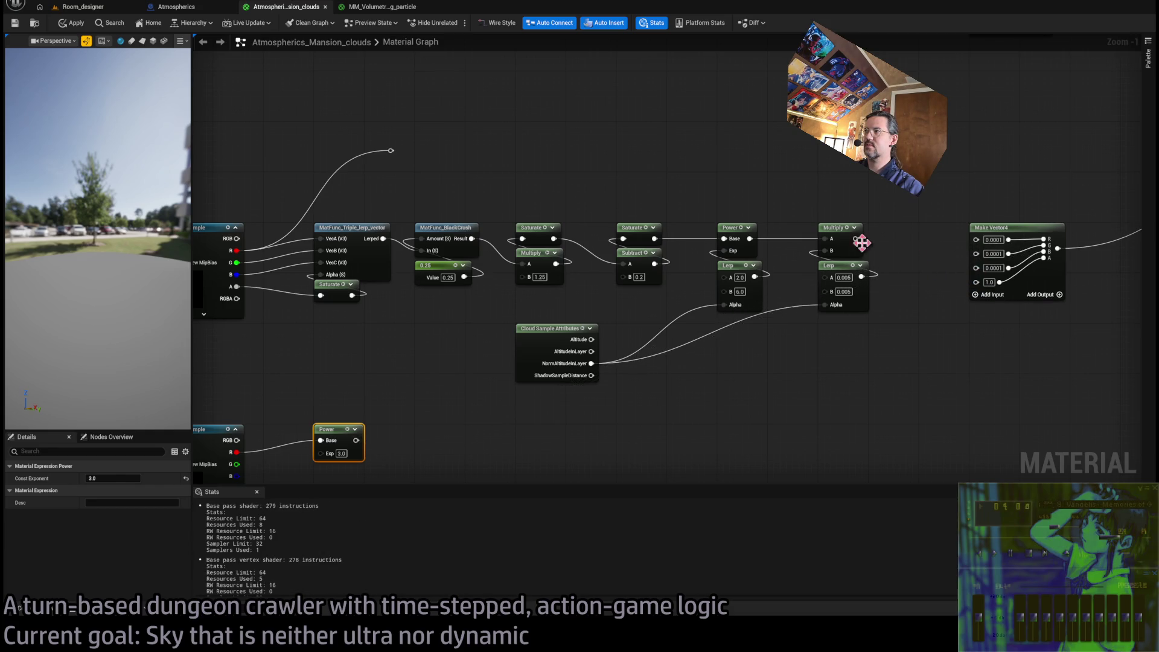
mouse_move(856, 239)
mouse_down()
mouse_move(918, 253)
mouse_move(857, 296)
mouse_up()
click(845, 302)
scroll(844, 306, down, 2)
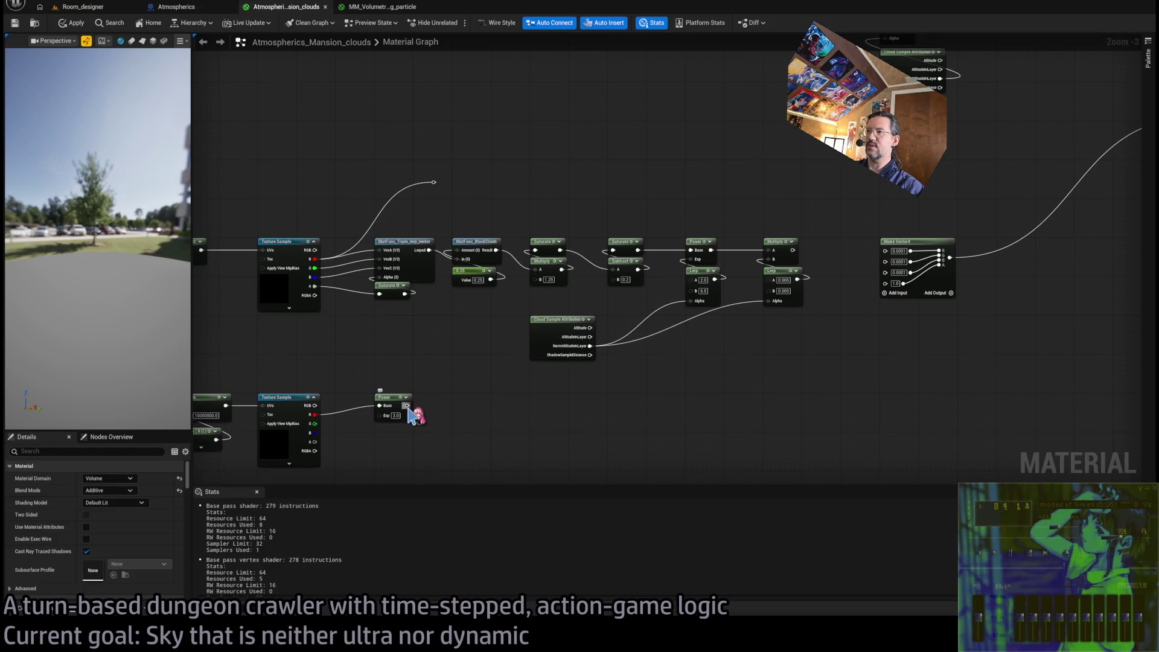
Move Make Vector4 further right and delete an extra Multiply node that was added by mistake
scroll(634, 336, up, 1)
drag(670, 277, 800, 278)
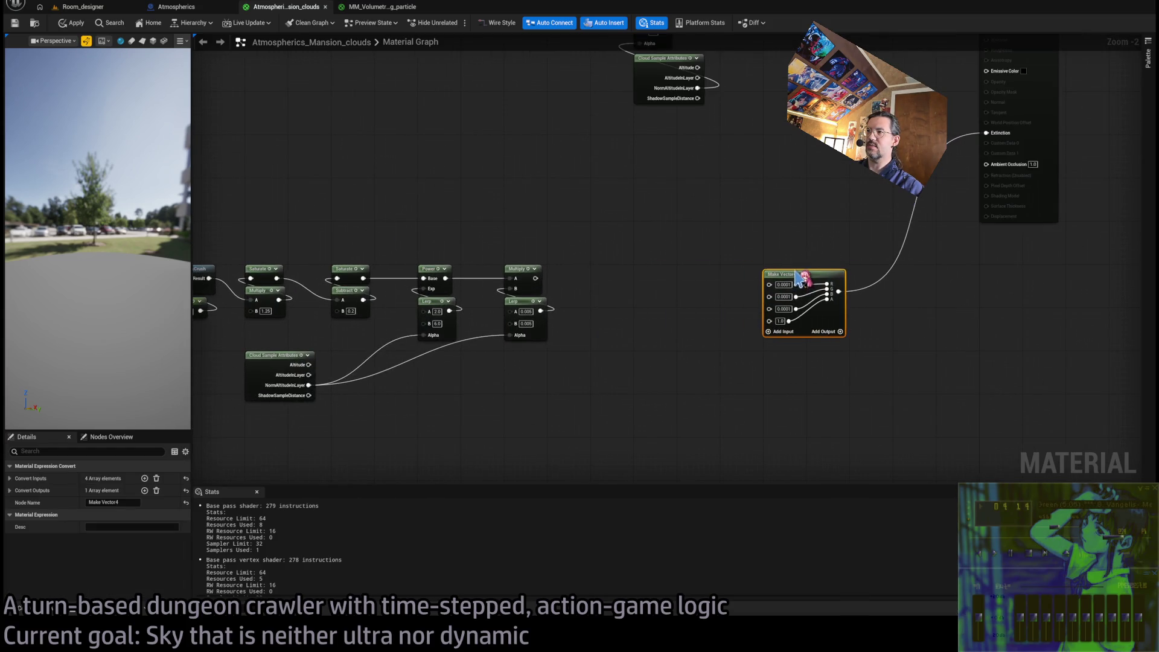
drag(702, 215, 749, 218)
click(361, 364)
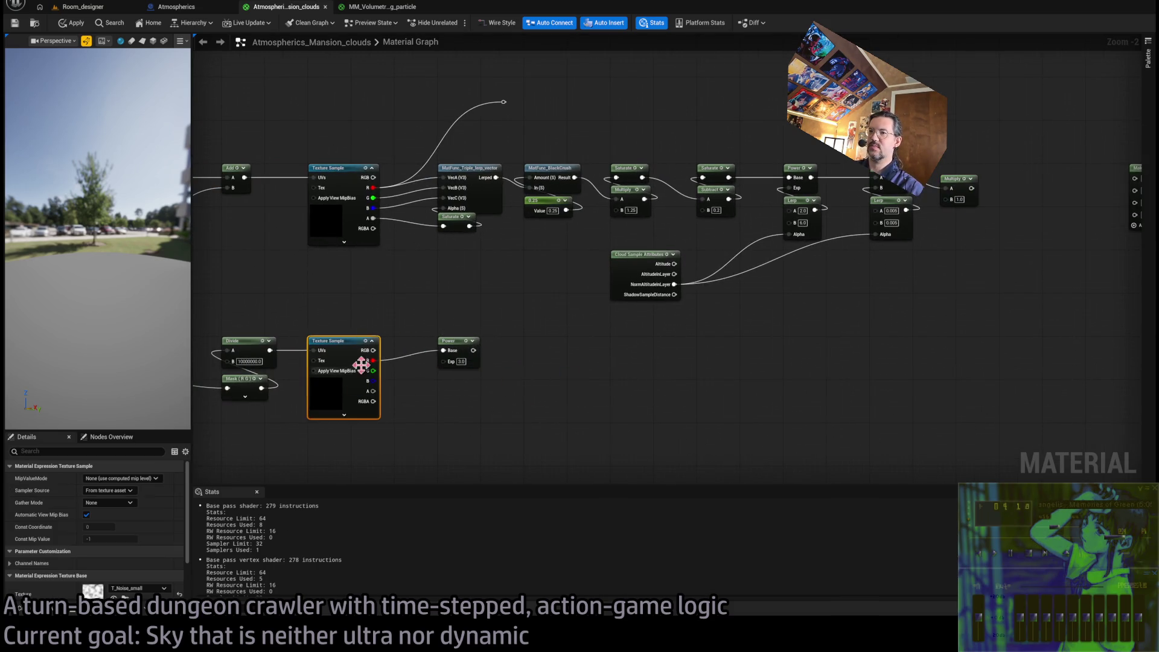
drag(461, 350, 479, 292)
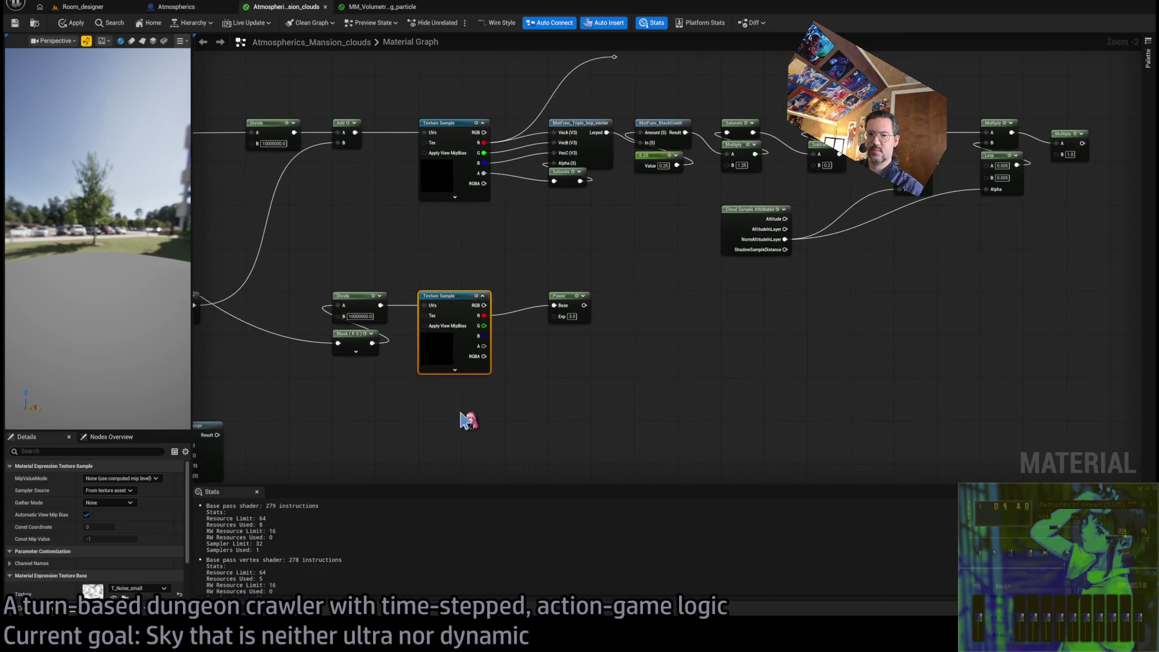
scroll(136, 559, down, 2)
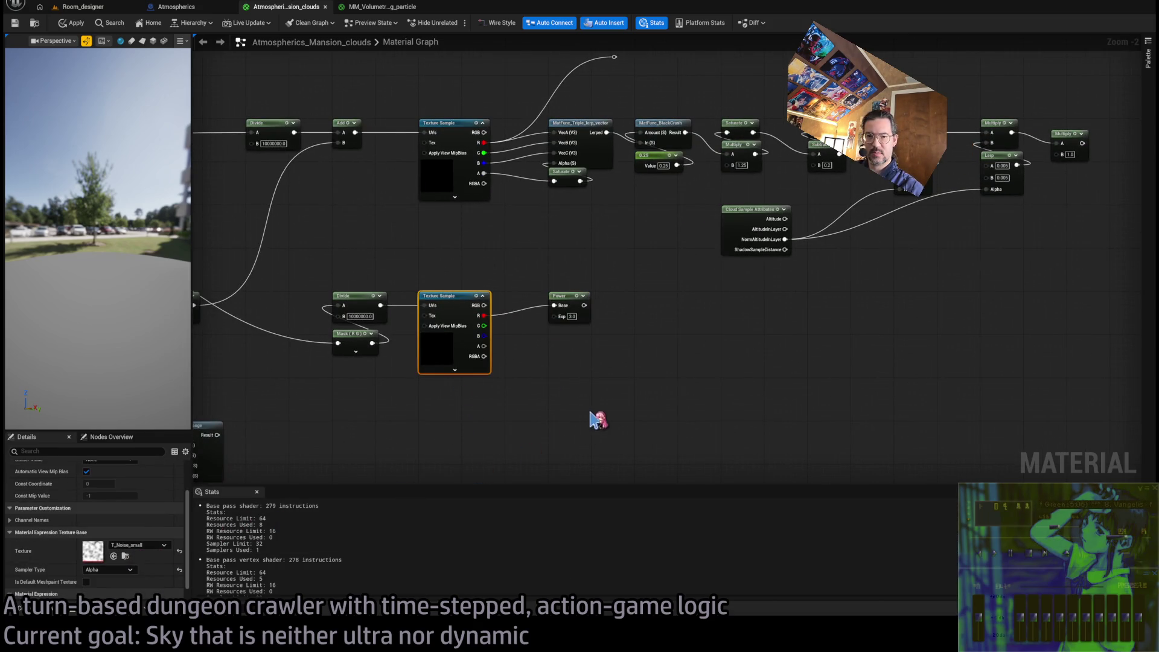
drag(635, 406, 509, 404)
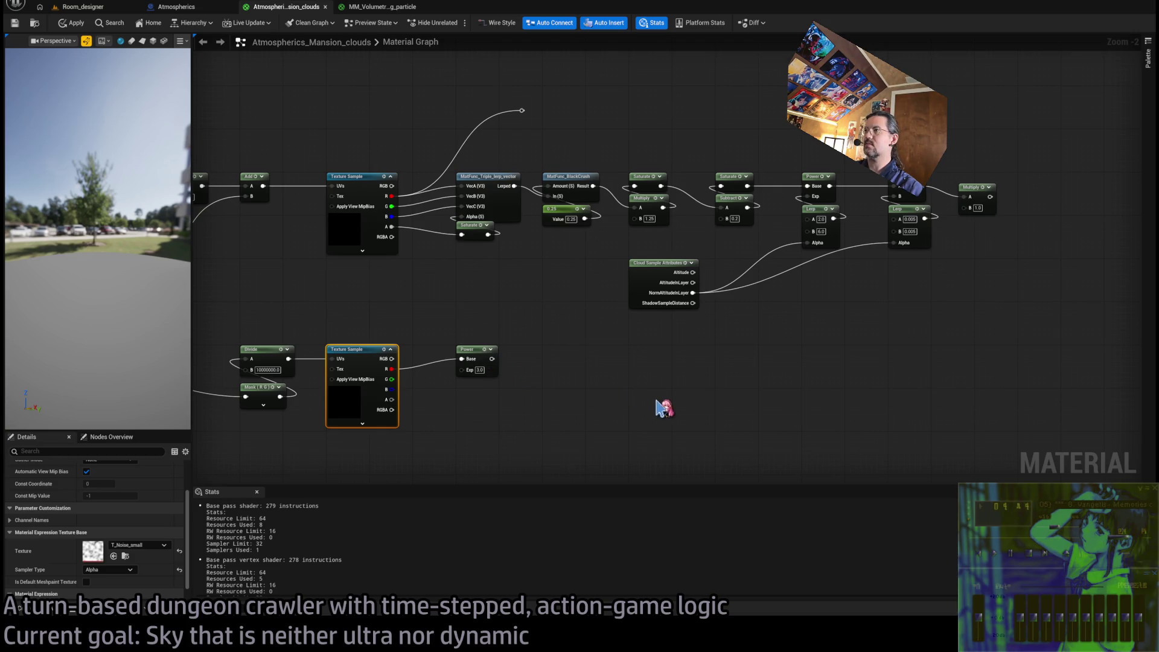
mouse_move(733, 241)
mouse_down()
mouse_move(693, 259)
mouse_move(766, 393)
mouse_up()
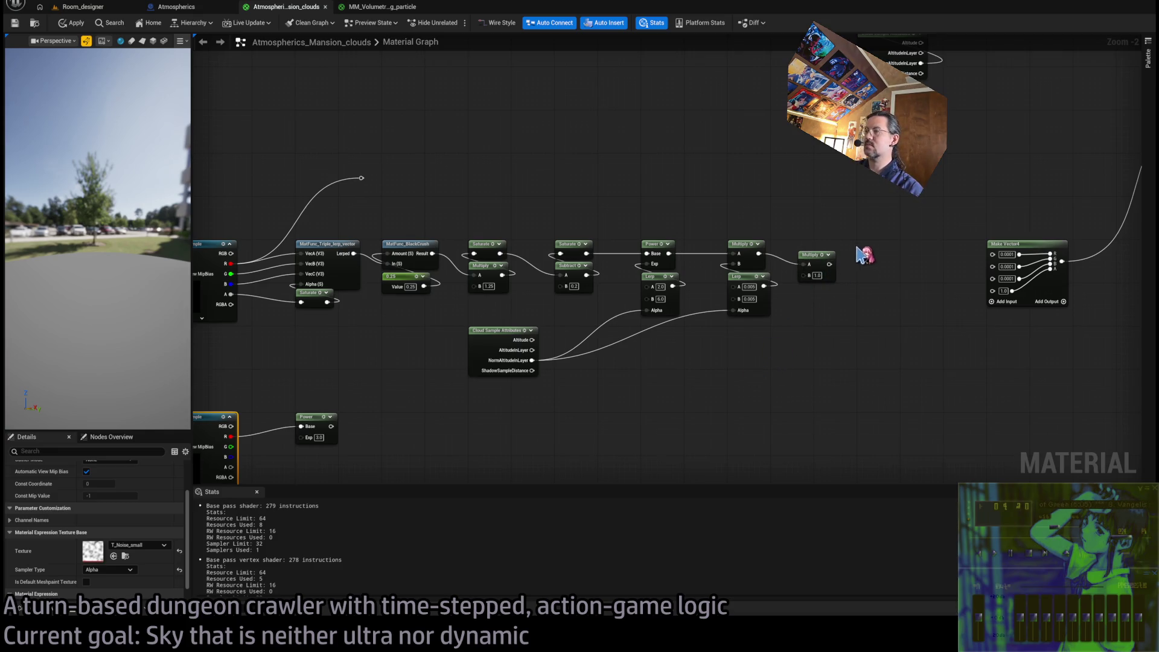
click(826, 265)
key(Delete)
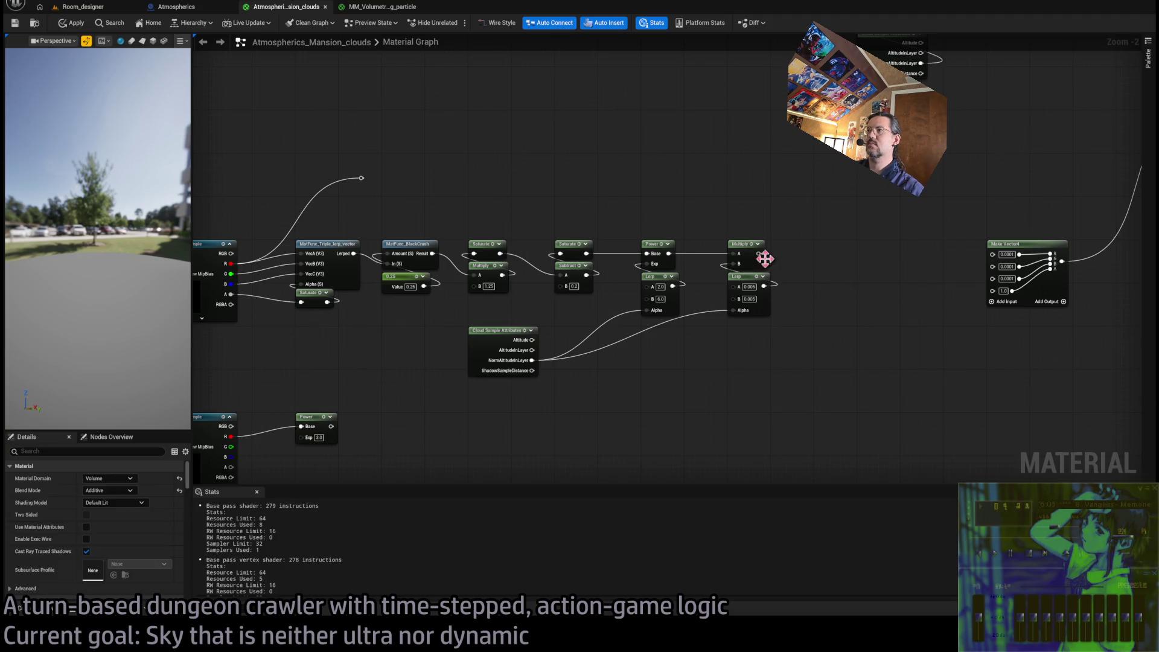
Reconnect the Multiply output to Make Vector4's R, G and B inputs
mouse_move(759, 254)
mouse_down()
mouse_move(998, 259)
mouse_move(999, 287)
mouse_up()
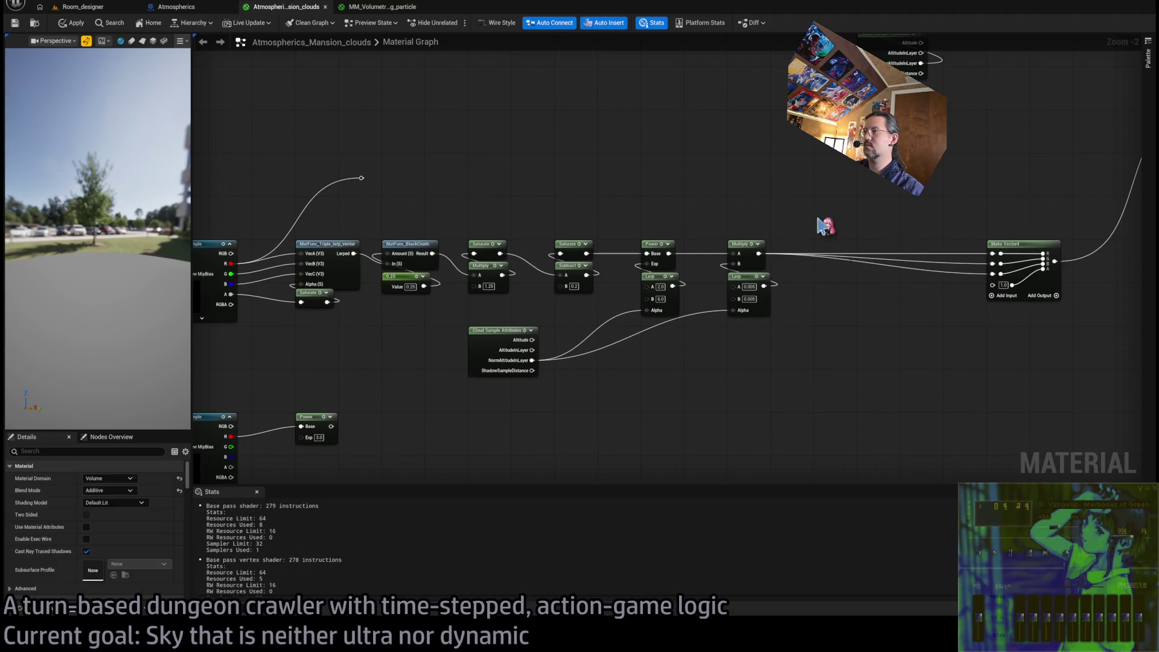
mouse_move(872, 393)
mouse_down()
mouse_move(570, 529)
mouse_move(806, 388)
mouse_up()
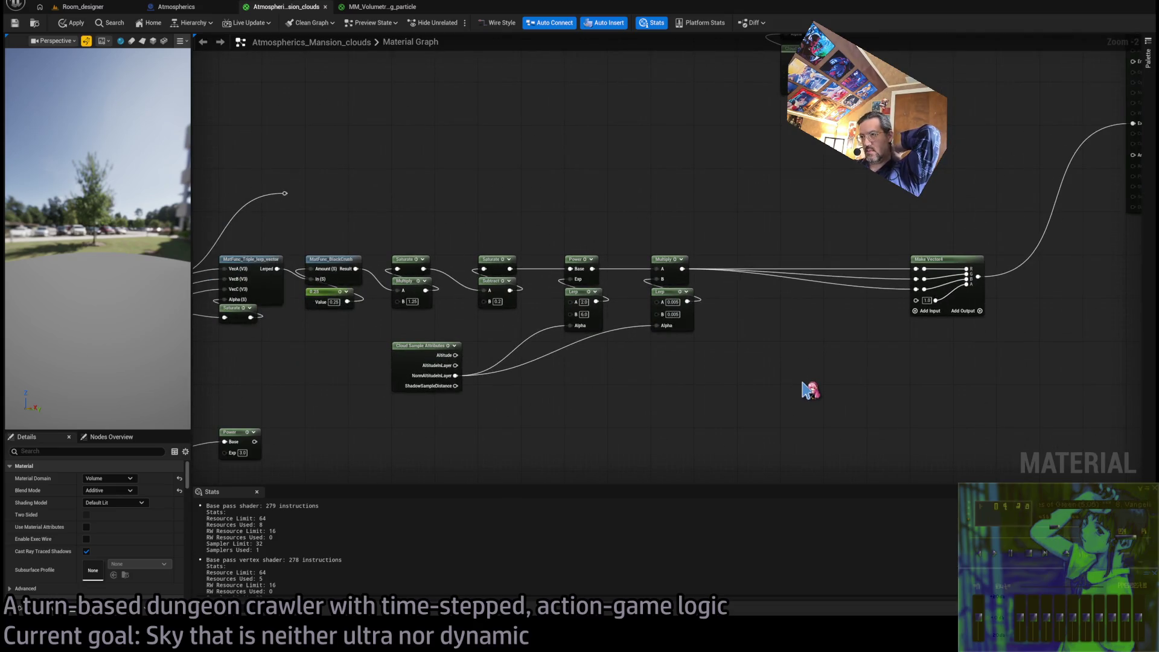
drag(805, 388, 885, 350)
drag(537, 356, 610, 370)
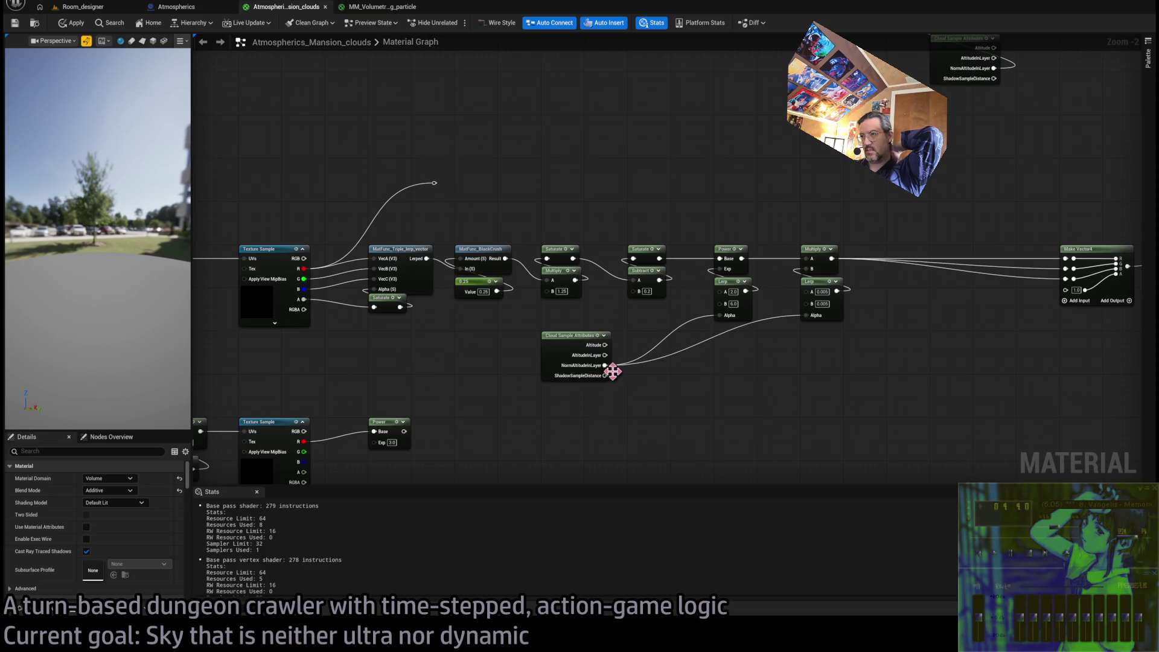
drag(445, 405, 554, 374)
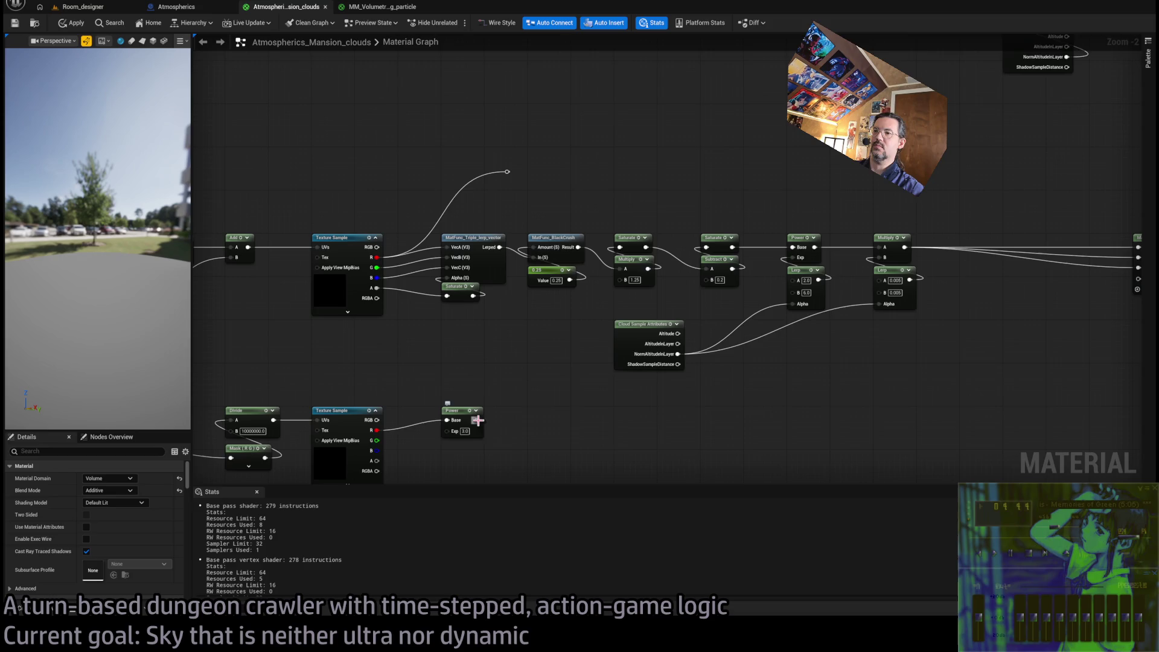
drag(477, 421, 595, 369)
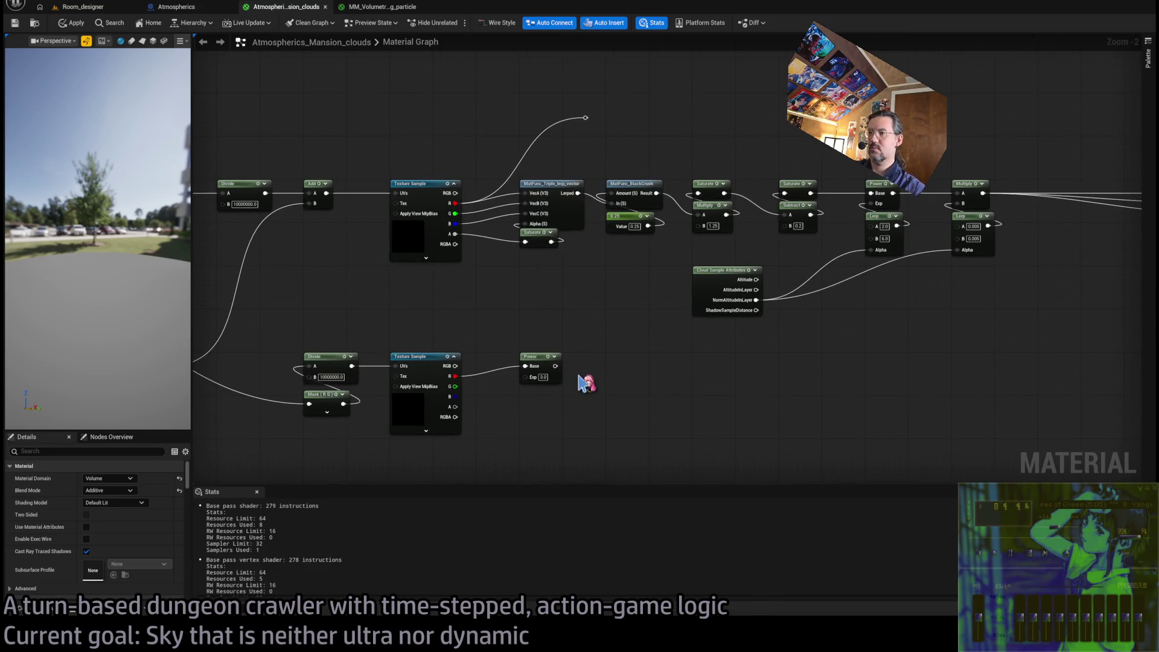
Feed Power into a -0.5 to 0.2 Lerp and add that onto Saturate's output
click(585, 383)
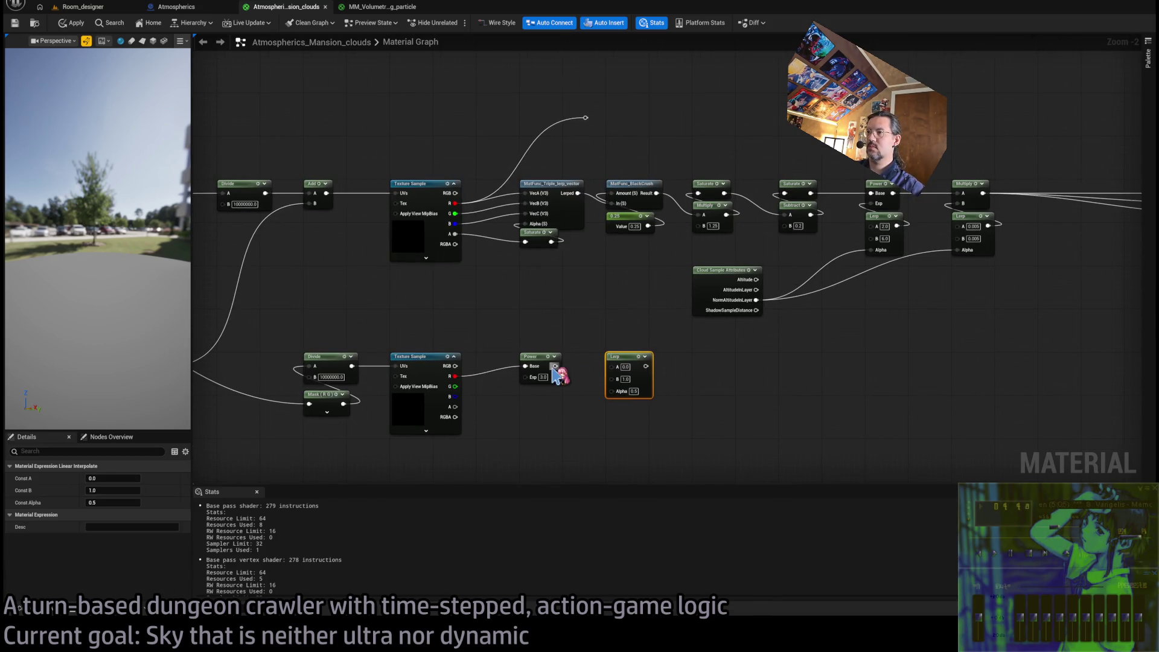
drag(554, 367, 613, 392)
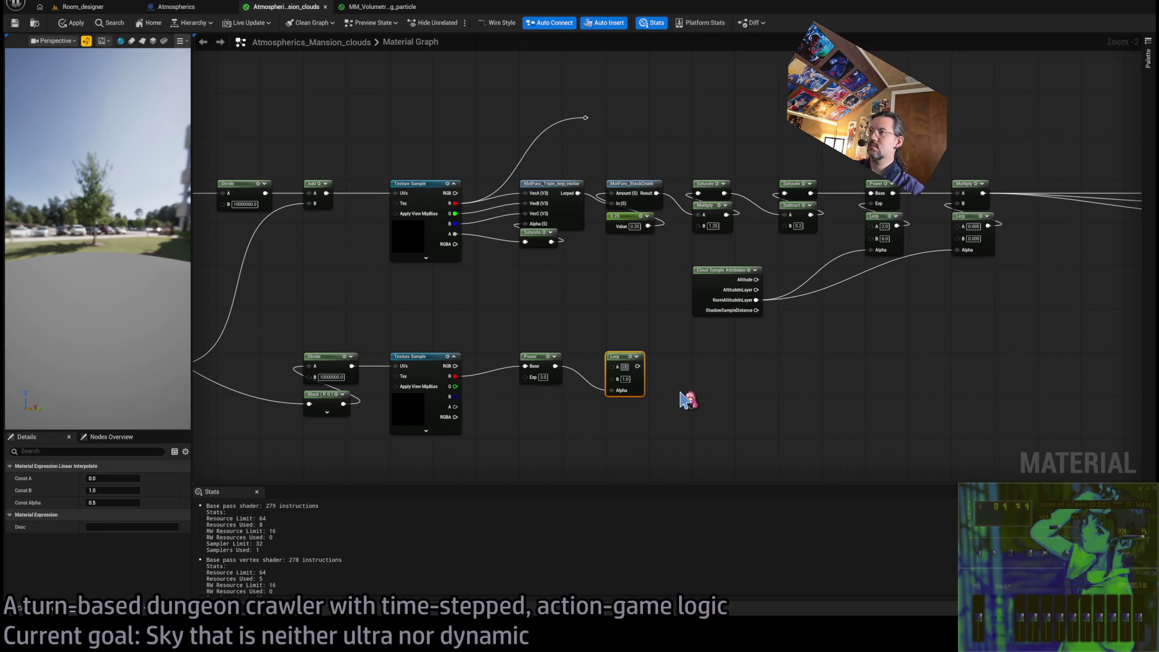
click(689, 400)
drag(724, 193, 783, 269)
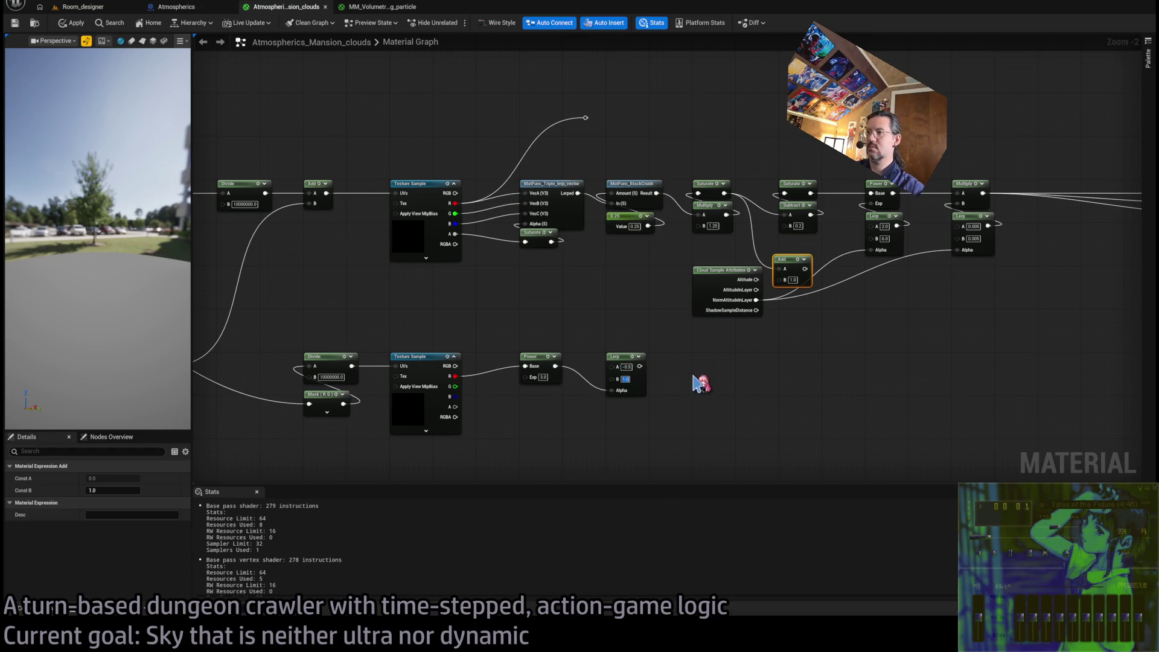
text(0.2)
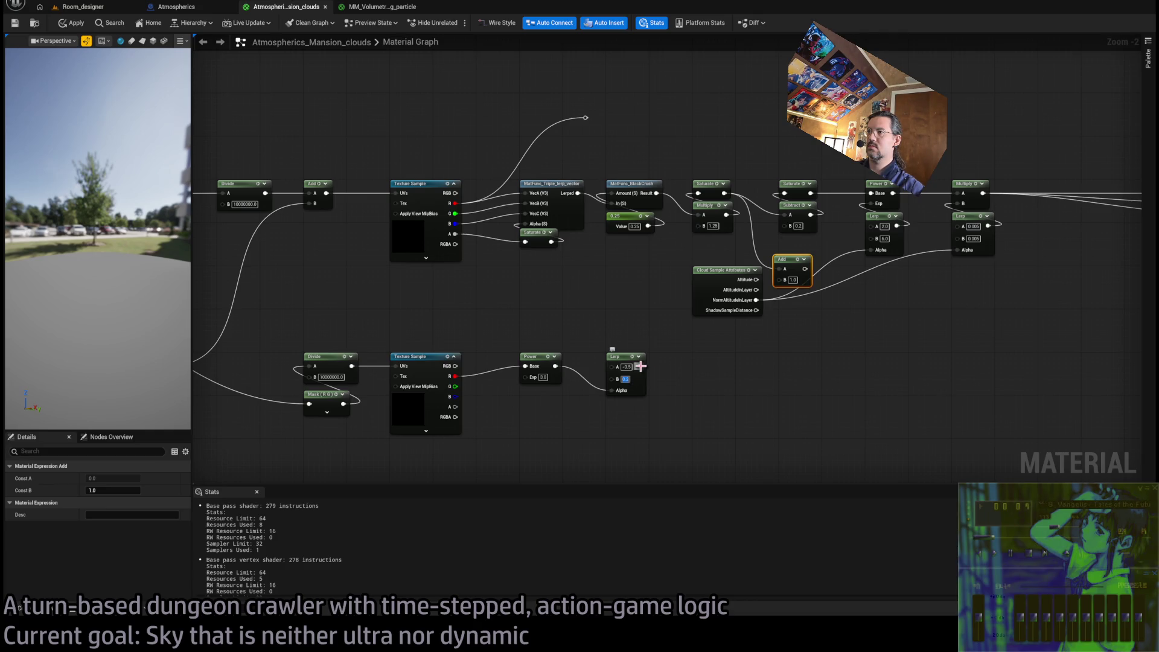
mouse_move(640, 366)
mouse_down()
mouse_move(776, 300)
mouse_move(785, 279)
mouse_up()
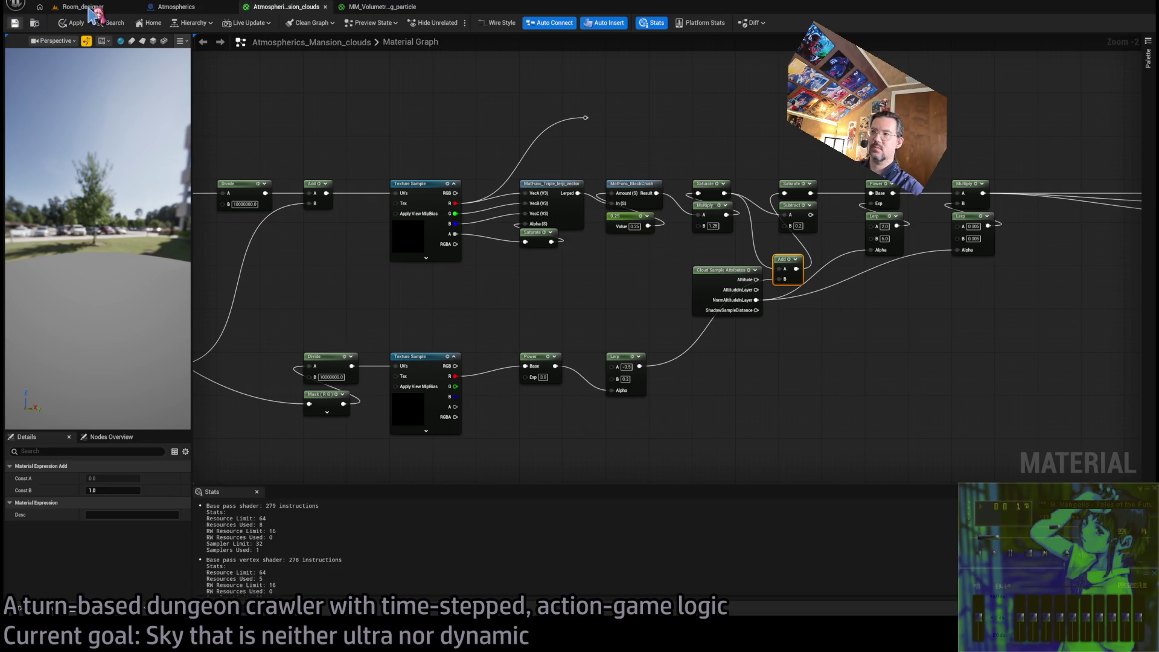
Place Add beside Subtract, set the lower Divide's B to 50000000.0, and view the clouds in Room_designer
click(90, 9)
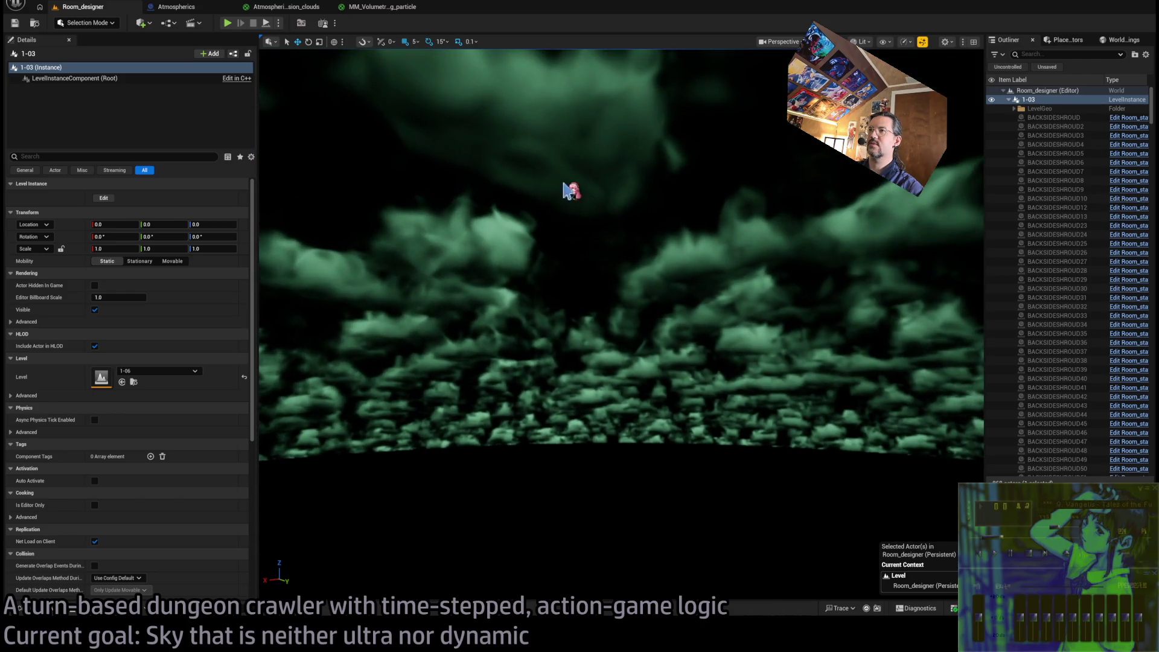
click(301, 10)
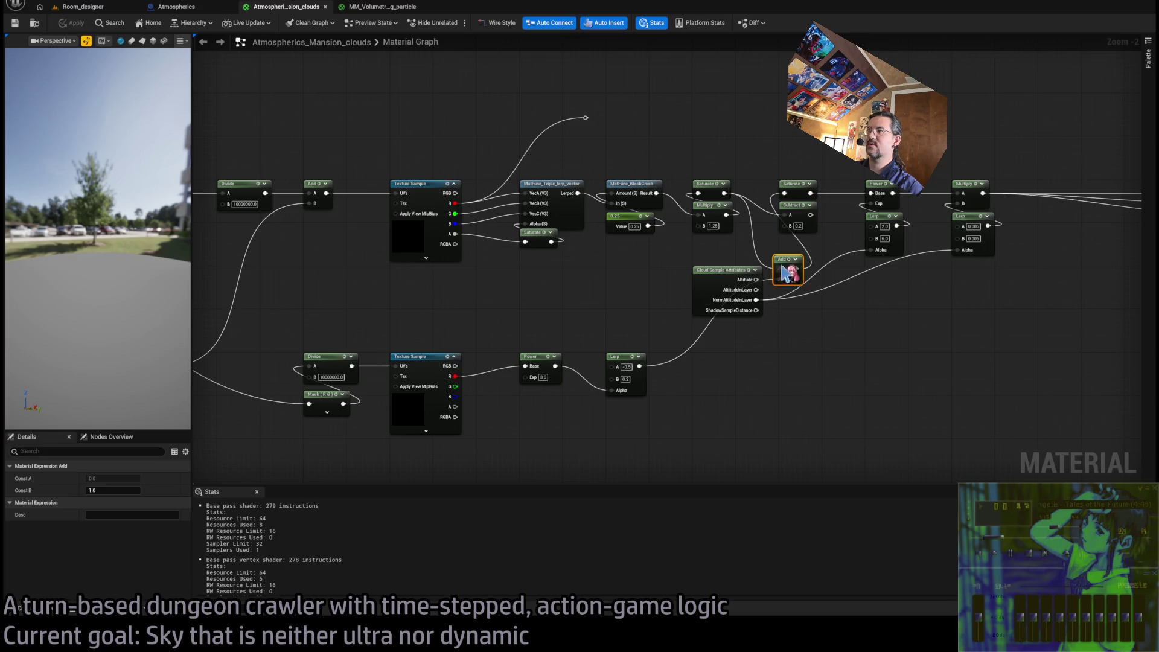
drag(785, 260, 795, 214)
click(794, 219)
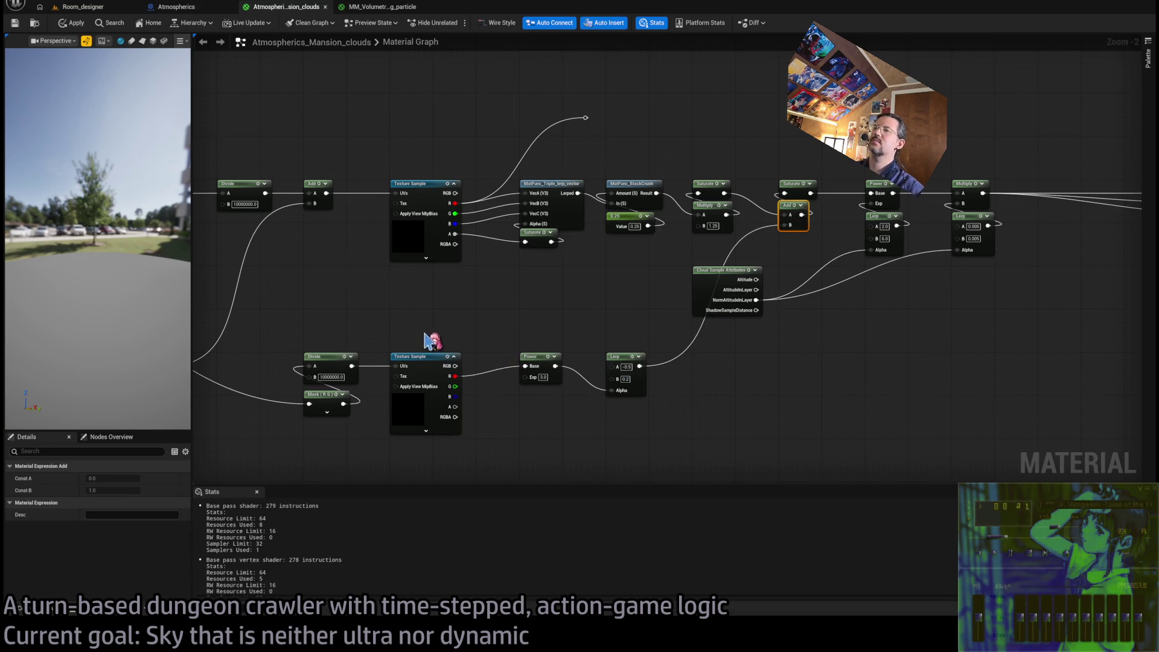
click(400, 414)
drag(325, 400, 463, 383)
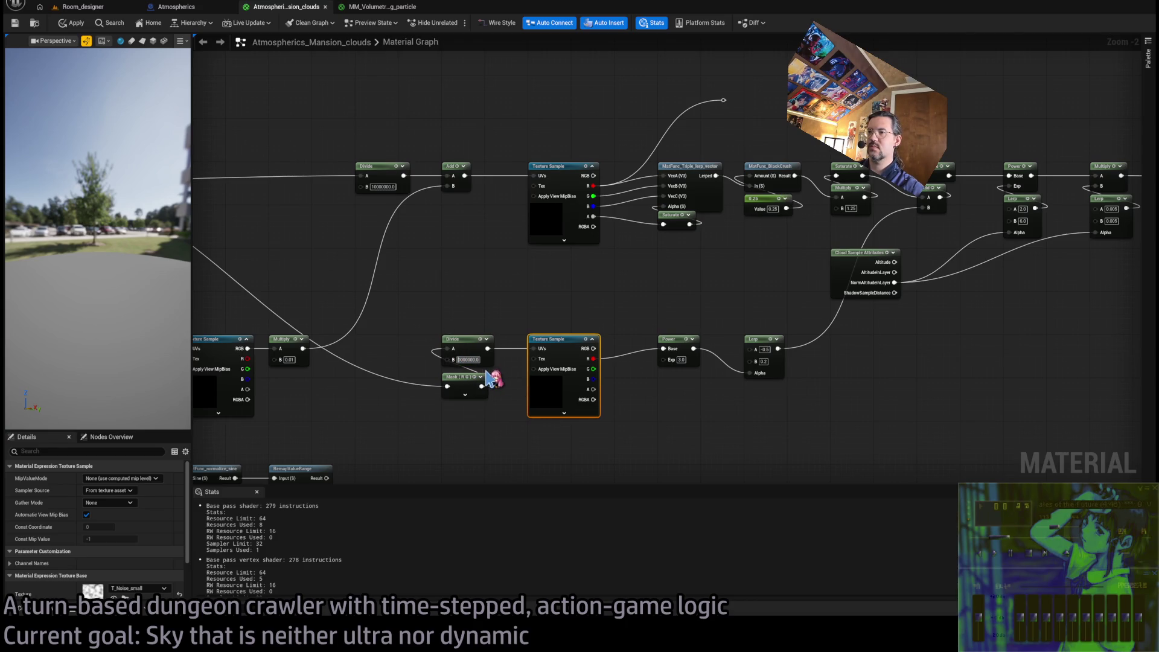
key(Return)
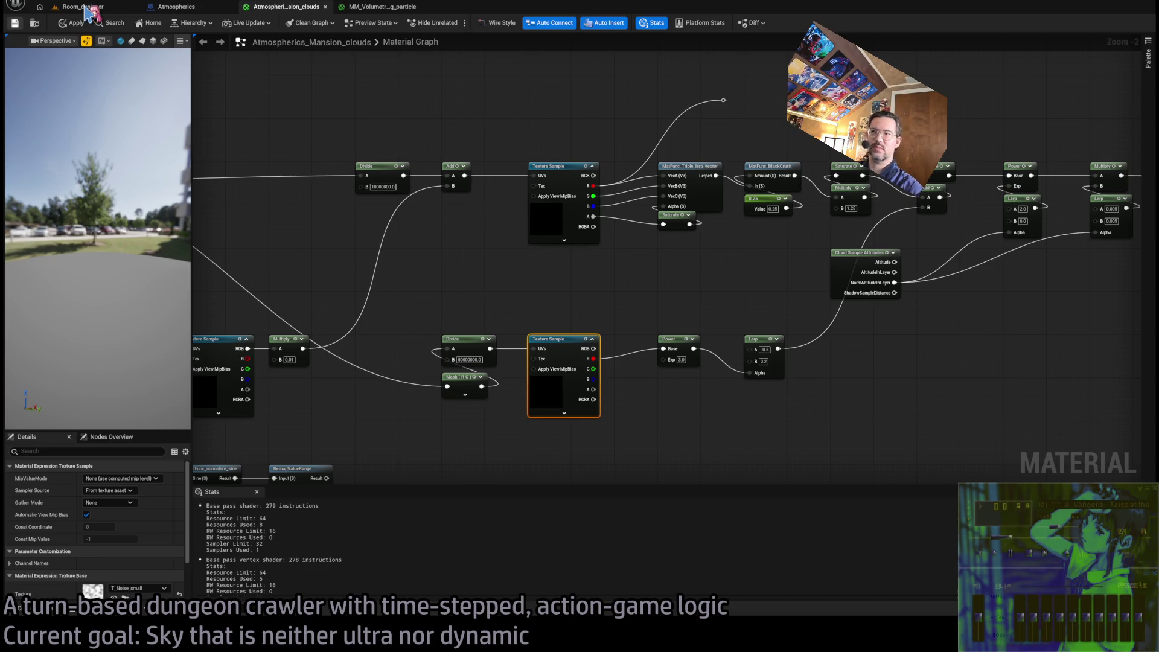
click(89, 10)
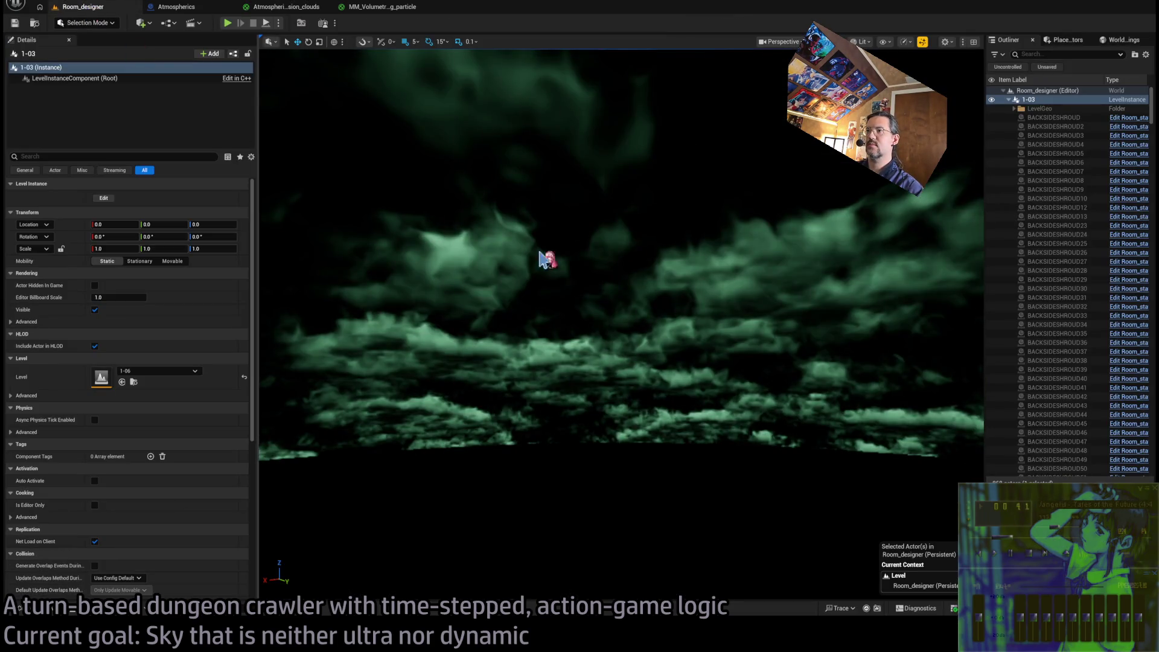
mouse_move(546, 260)
mouse_down()
mouse_move(489, 252)
mouse_move(486, 266)
mouse_move(456, 217)
mouse_move(456, 271)
mouse_up()
Set the Multiply after the first noise sample to B 0.0025 and check the clouds in Room_designer
click(285, 7)
mouse_move(252, 344)
mouse_down()
mouse_move(494, 325)
mouse_move(582, 192)
mouse_up()
drag(640, 288, 597, 296)
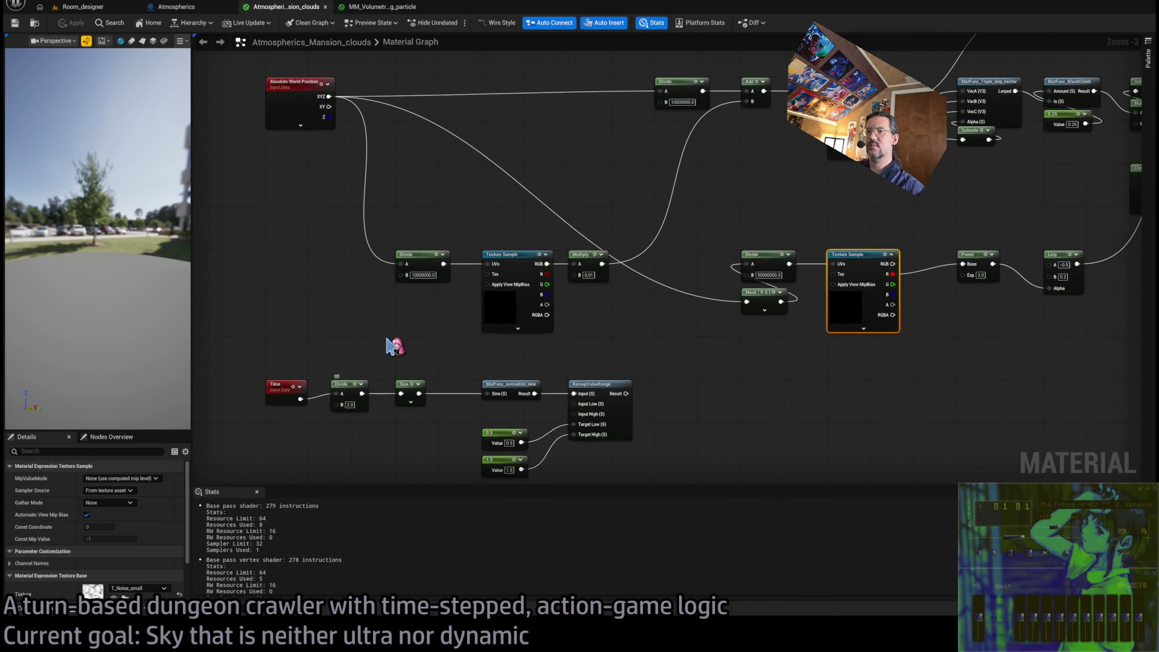
drag(573, 309, 535, 365)
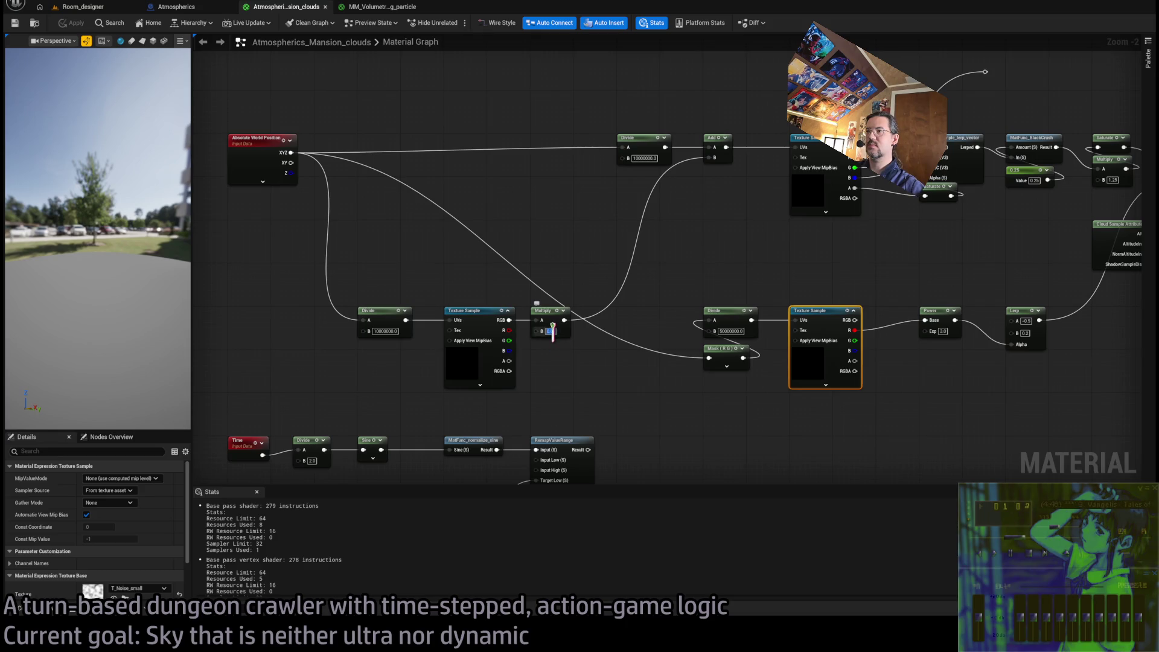
text(0.0025)
key(Return)
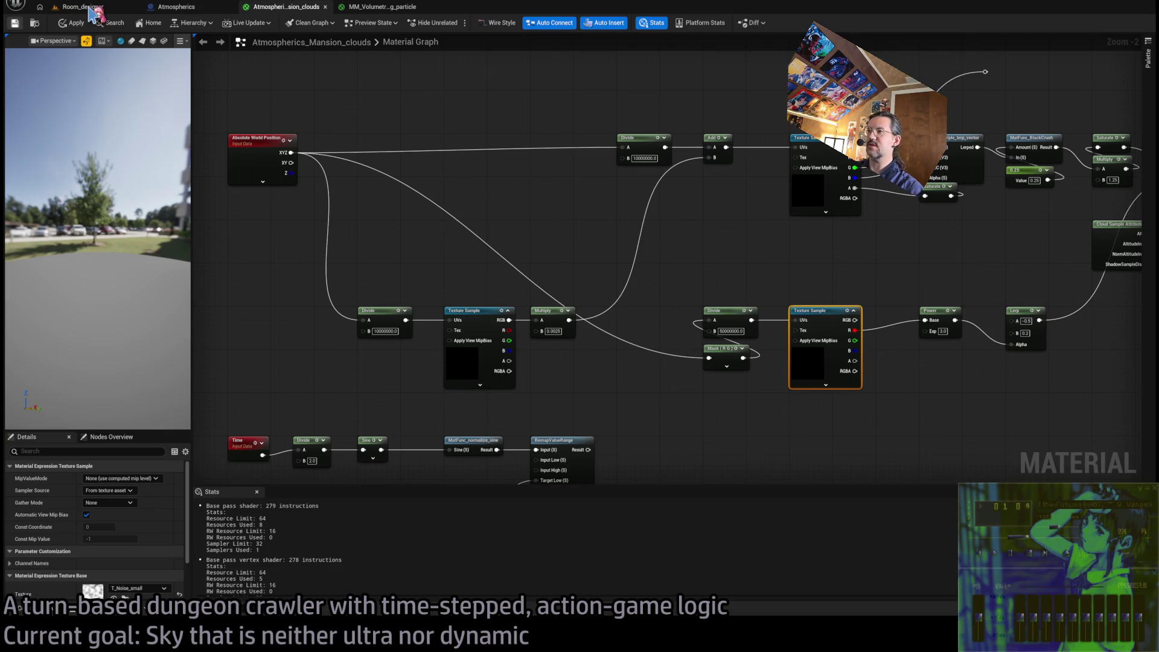
click(92, 7)
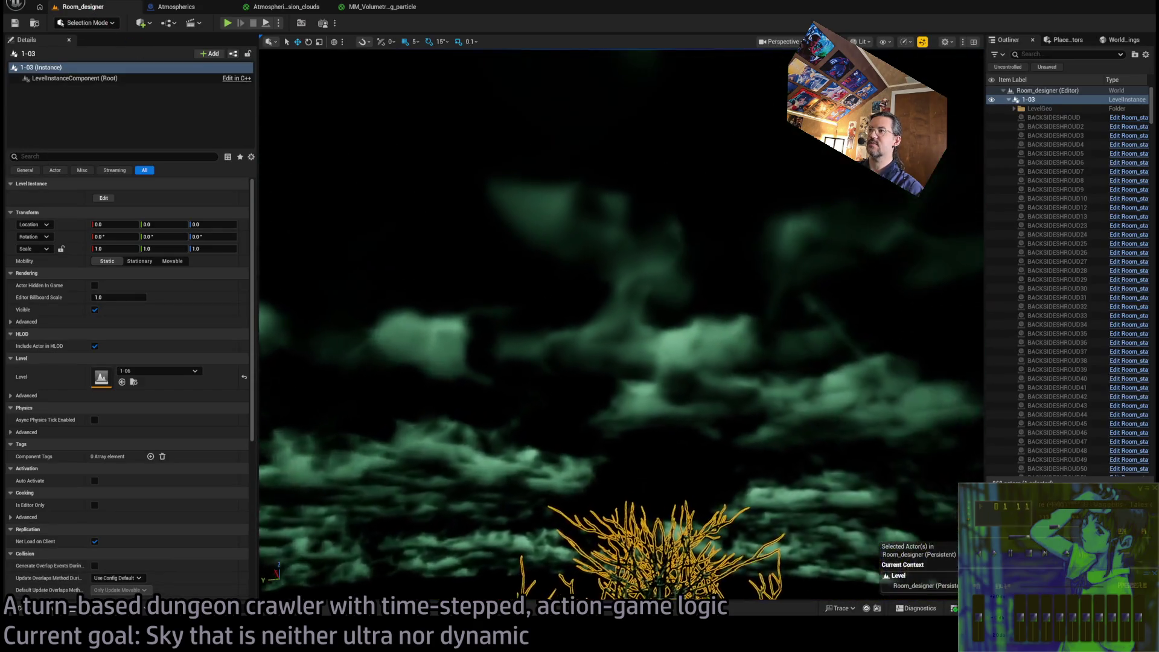
mouse_move(604, 302)
mouse_down()
mouse_move(689, 296)
mouse_move(619, 299)
mouse_move(685, 265)
mouse_move(688, 275)
mouse_move(664, 279)
mouse_up()
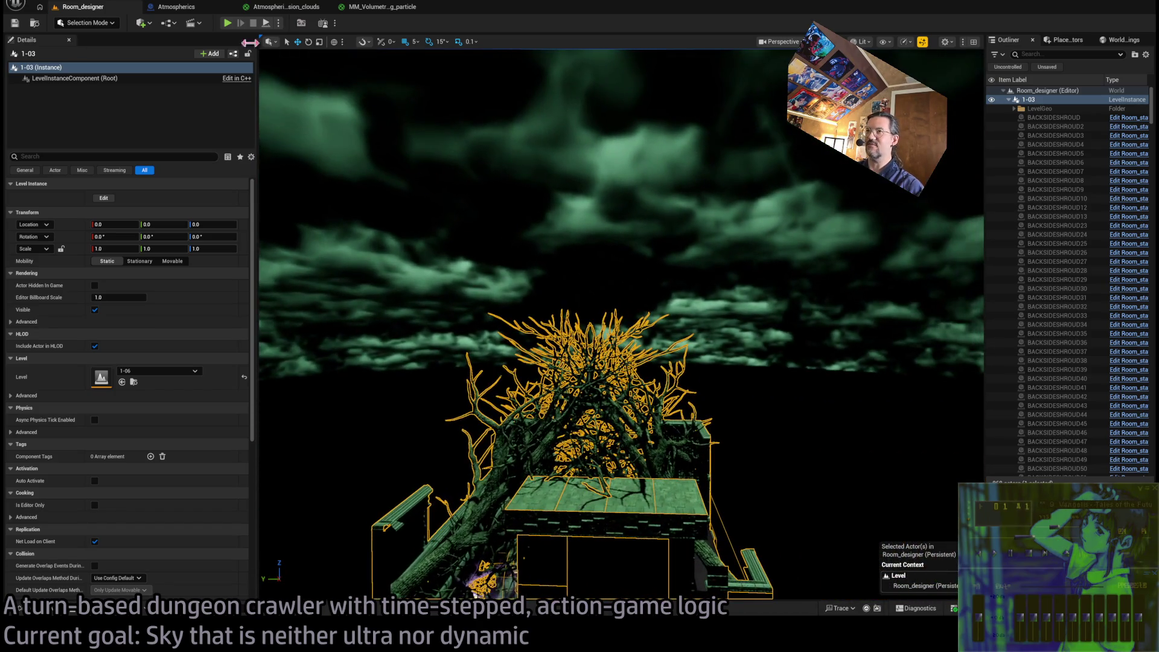
click(282, 7)
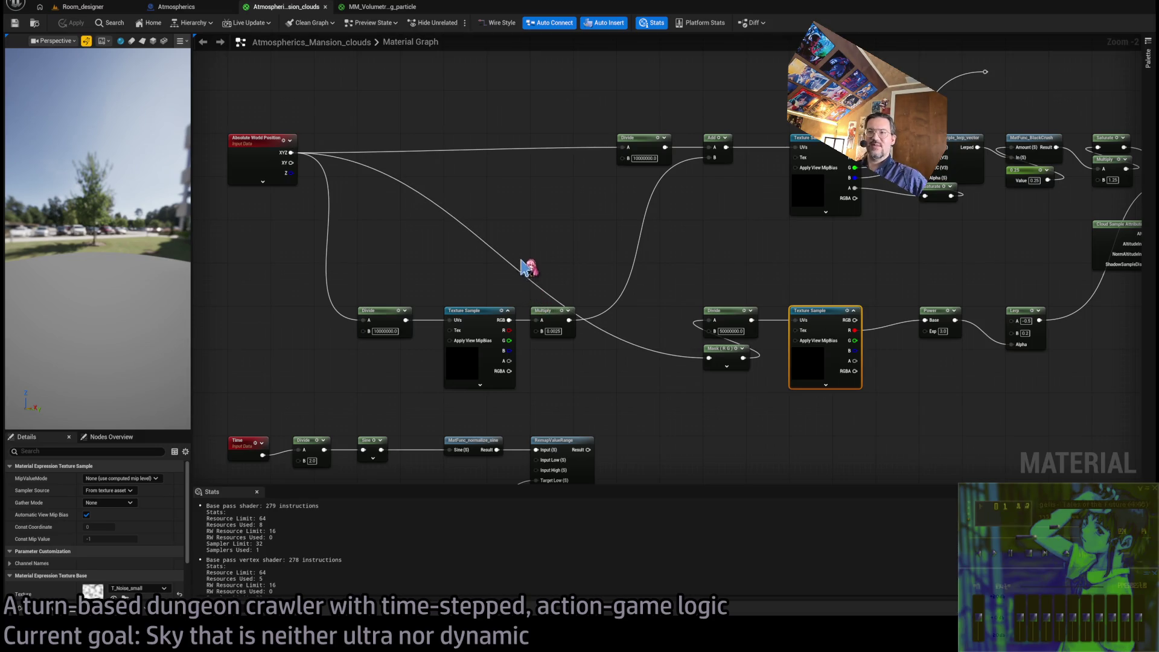
Set the Lerp's A to 2.0 and reroute the Saturate output around Power into Multiply's A
drag(720, 266, 608, 284)
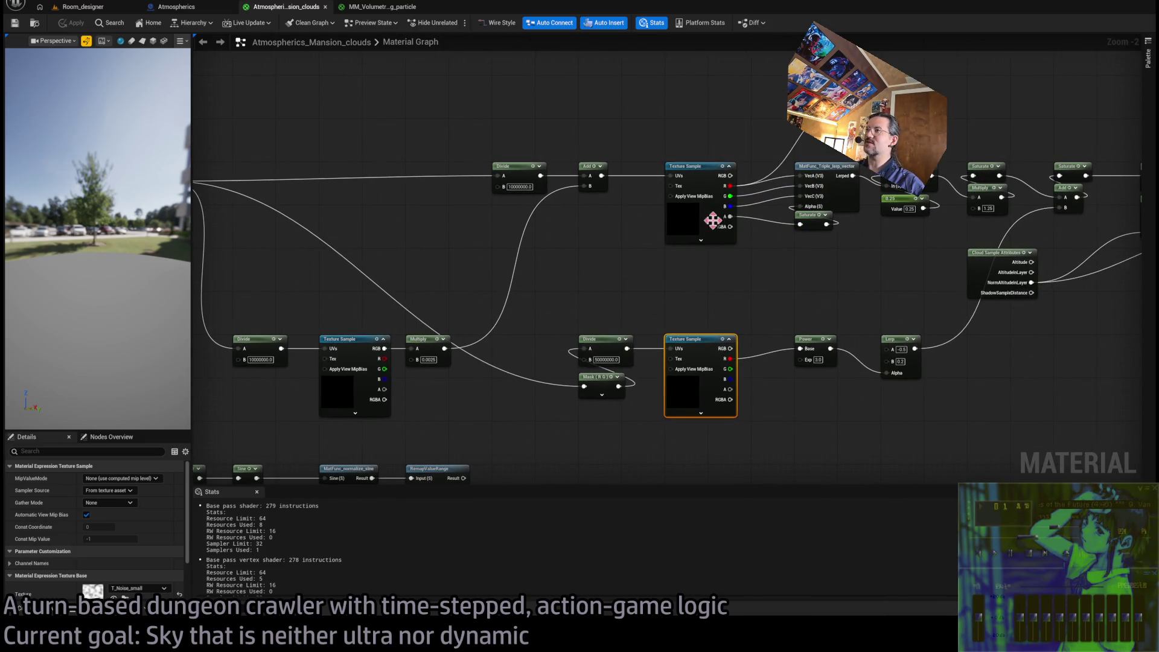
drag(705, 161, 600, 179)
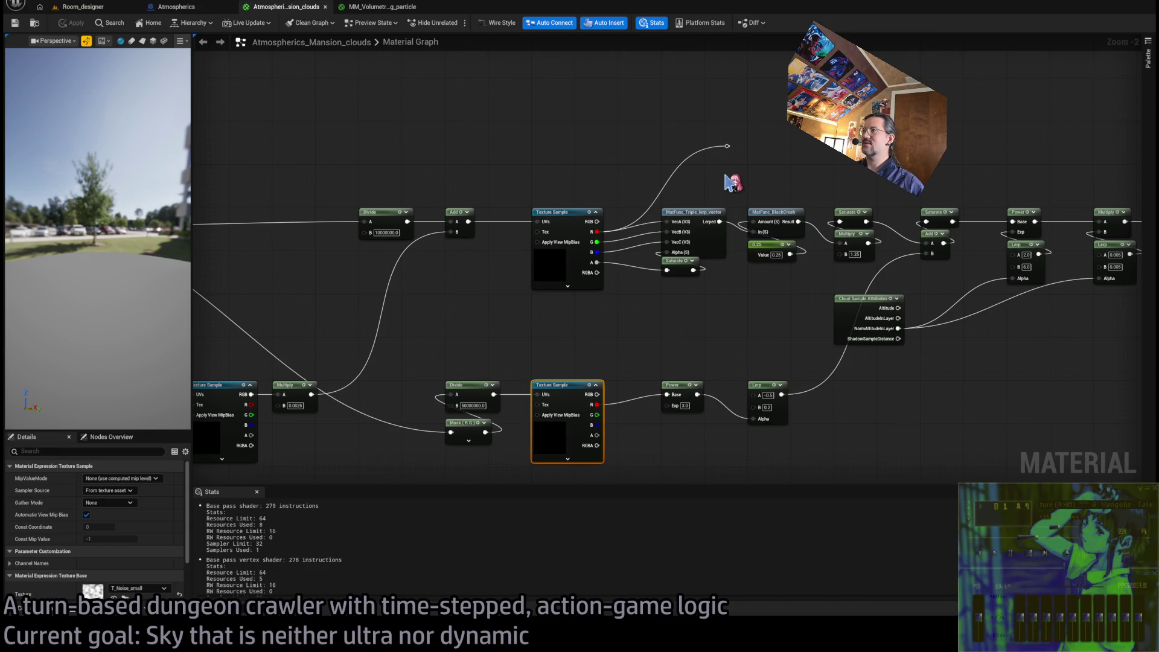
drag(726, 178, 675, 178)
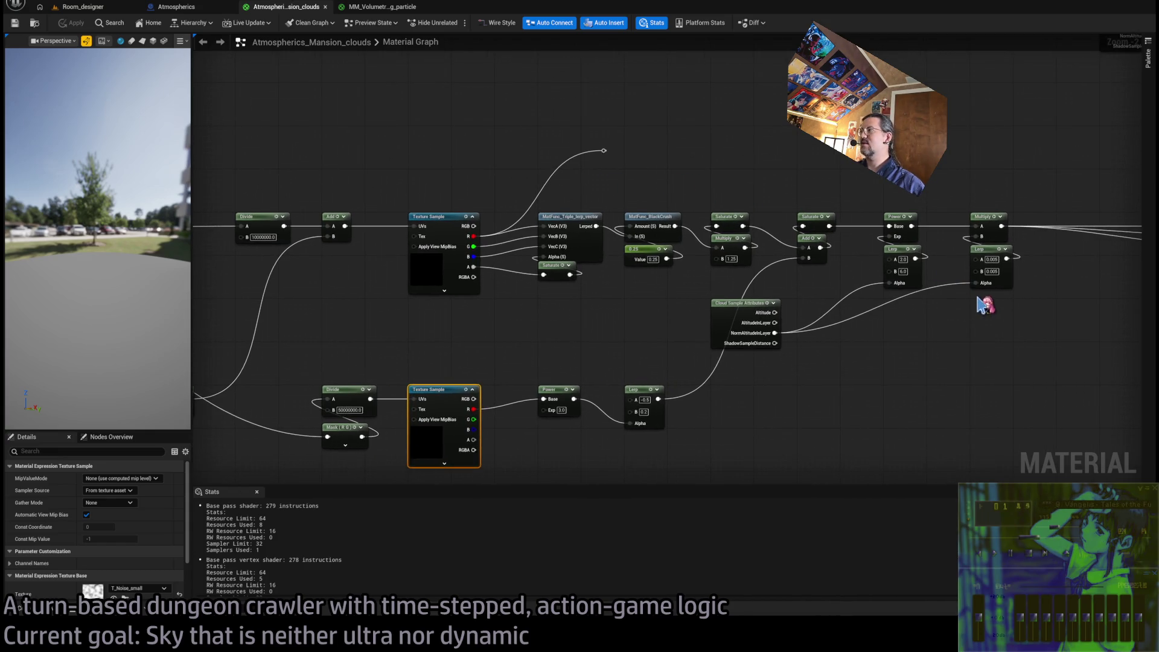
scroll(914, 275, up, 1)
drag(908, 266, 789, 300)
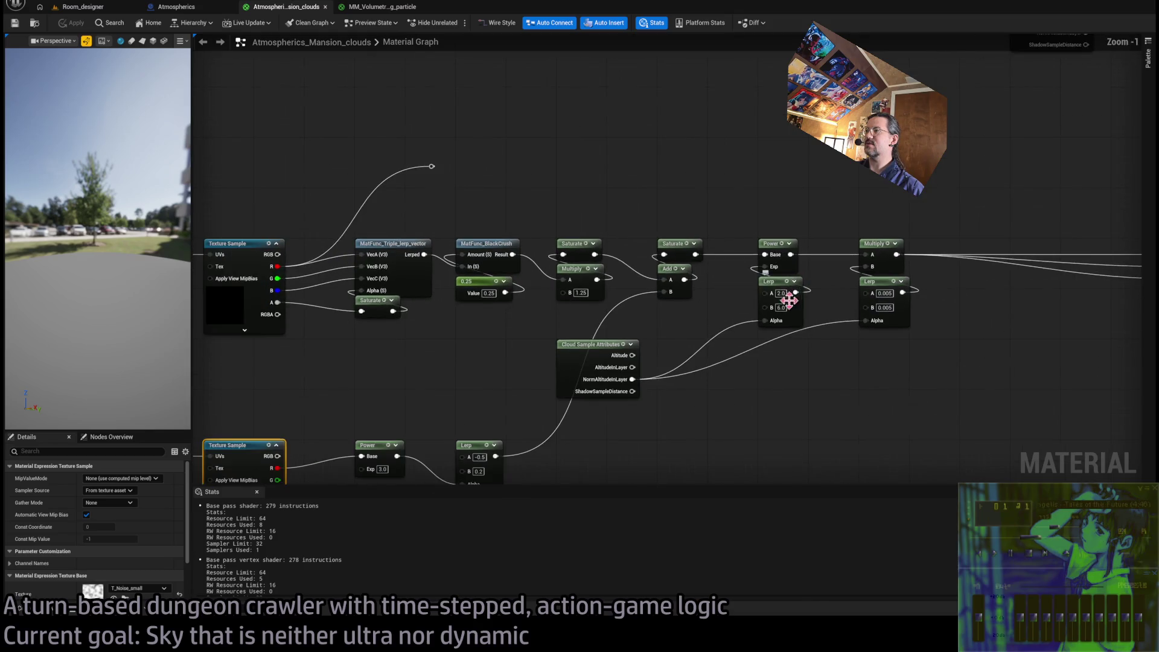
key(Return)
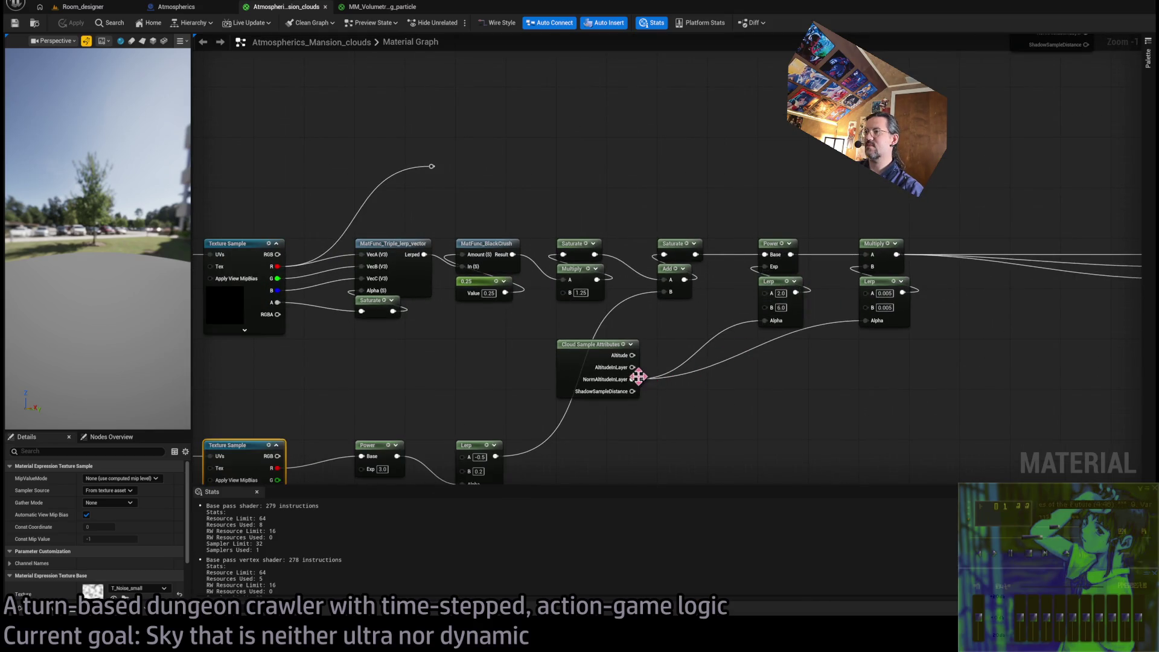
drag(719, 303, 743, 257)
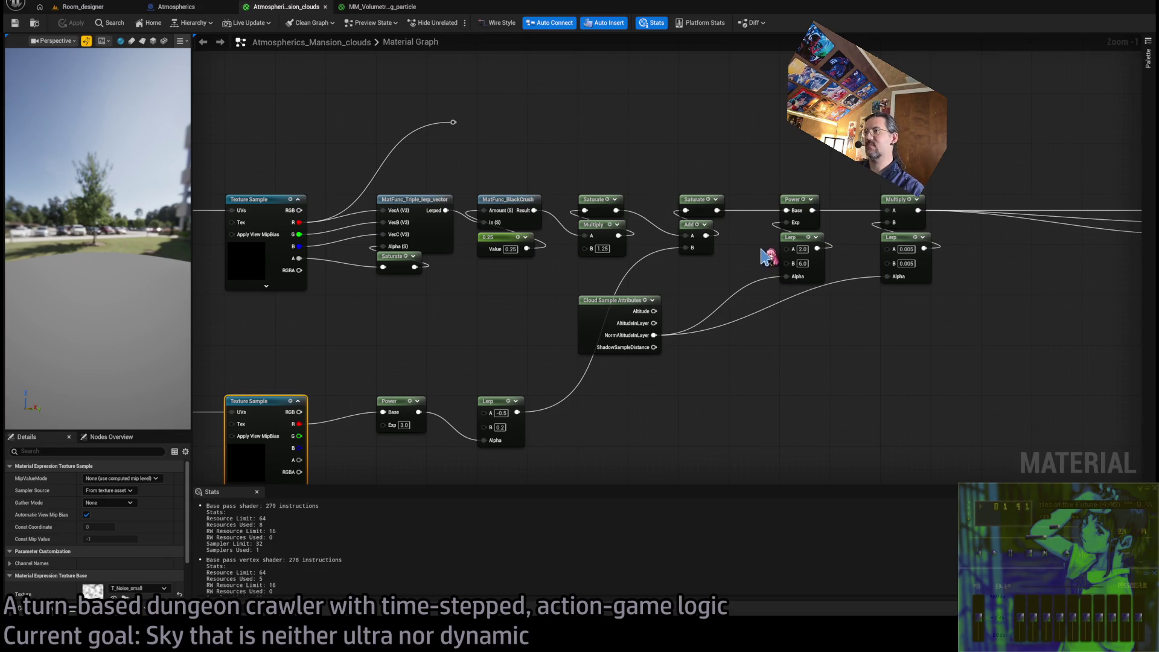
mouse_move(717, 211)
mouse_down()
mouse_move(783, 160)
mouse_move(887, 210)
mouse_up()
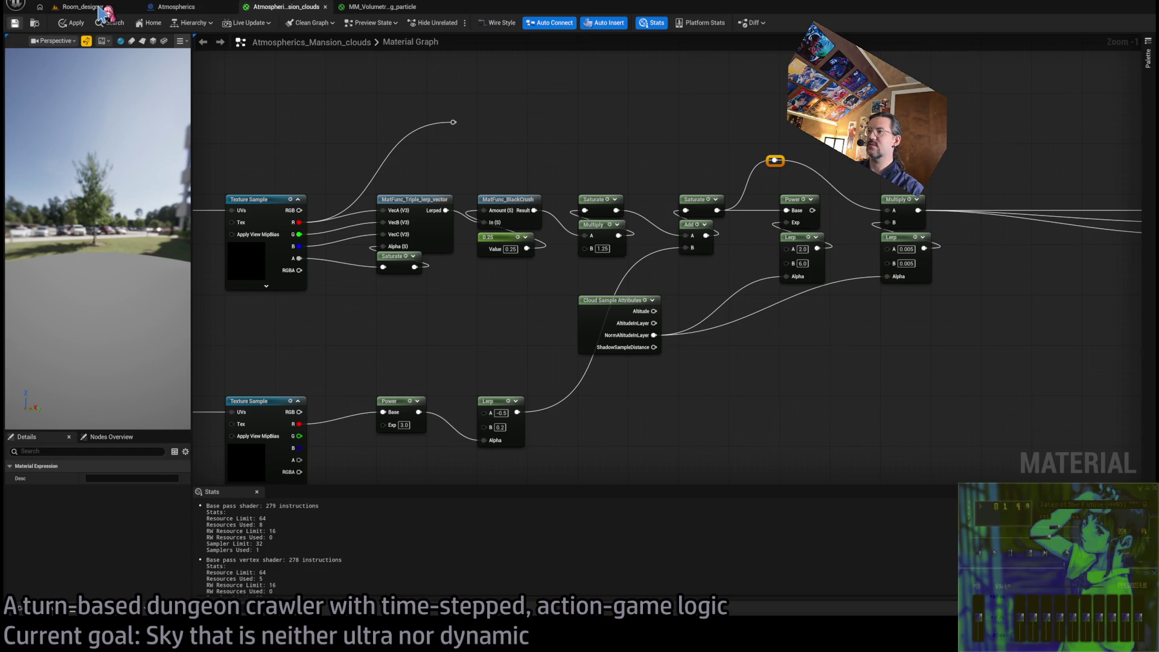
click(100, 7)
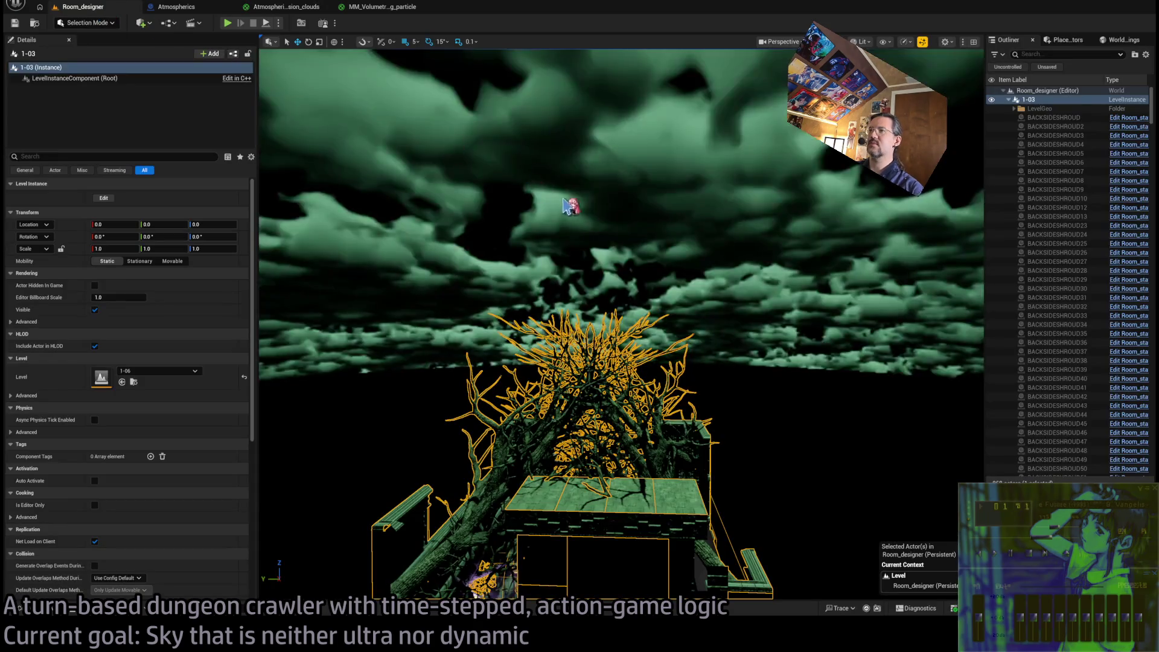
mouse_move(564, 199)
mouse_down()
mouse_move(564, 145)
mouse_move(565, 217)
mouse_move(609, 220)
mouse_up()
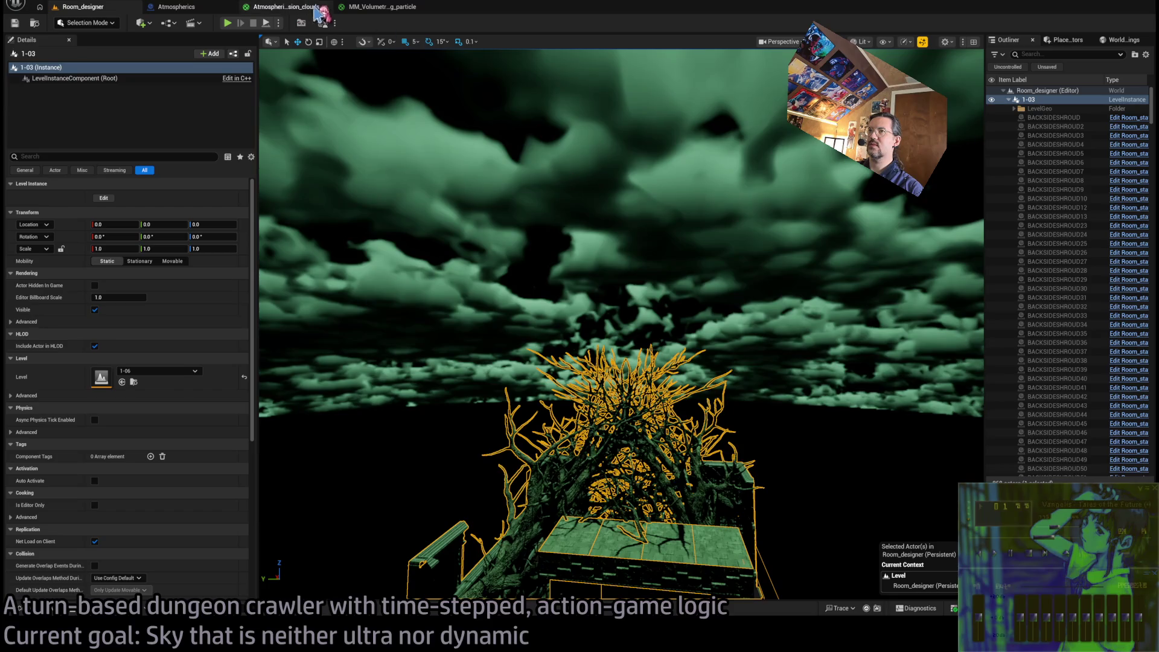
click(309, 9)
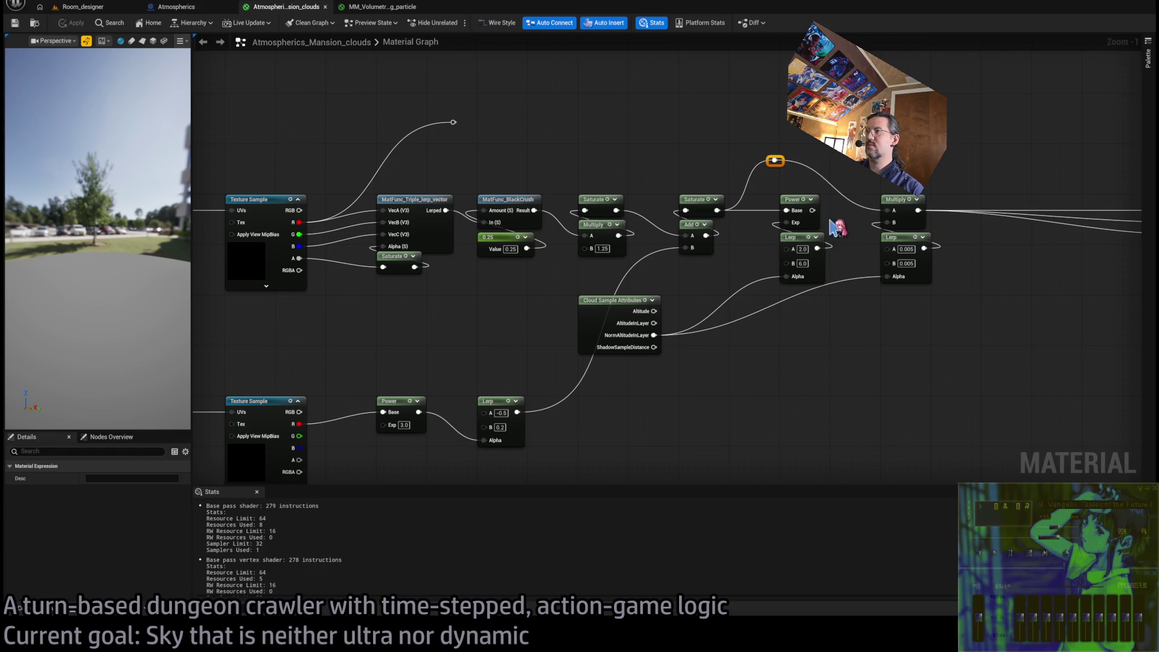
Delete the bypassed Power and Lerp nodes
drag(838, 219, 785, 290)
key(Delete)
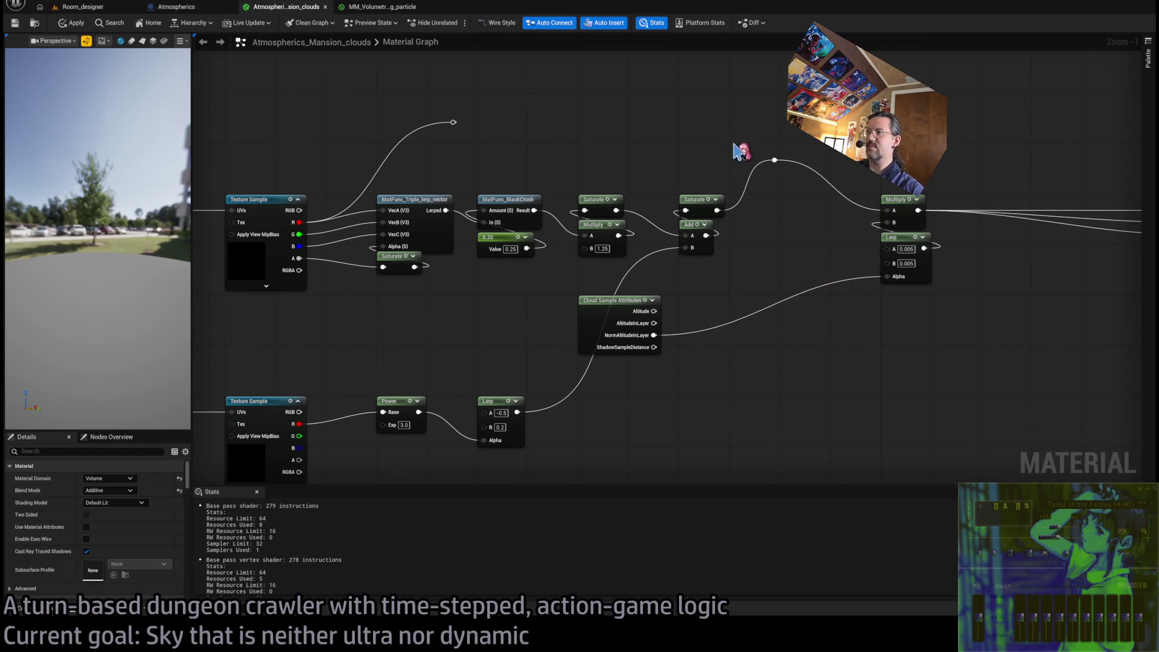
mouse_move(460, 305)
mouse_down()
mouse_move(650, 303)
mouse_move(598, 319)
mouse_up()
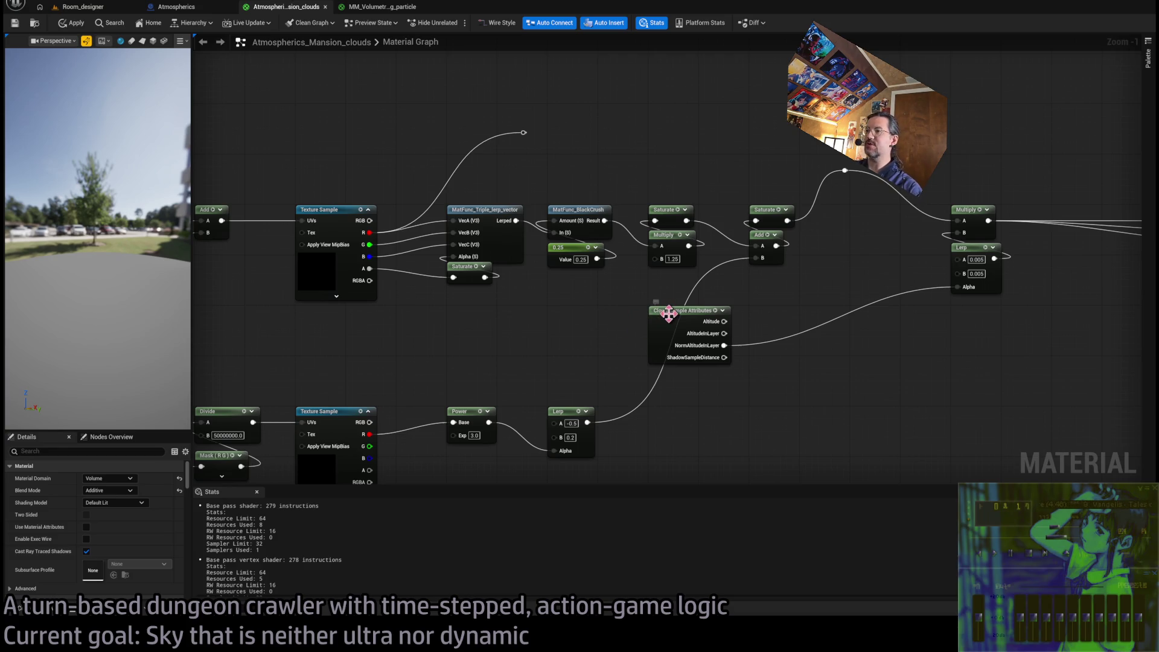
Detach Cloud Sample Attributes from the Lerp's Alpha and move it aside
mouse_move(669, 315)
mouse_down()
mouse_move(550, 334)
mouse_move(562, 342)
mouse_up()
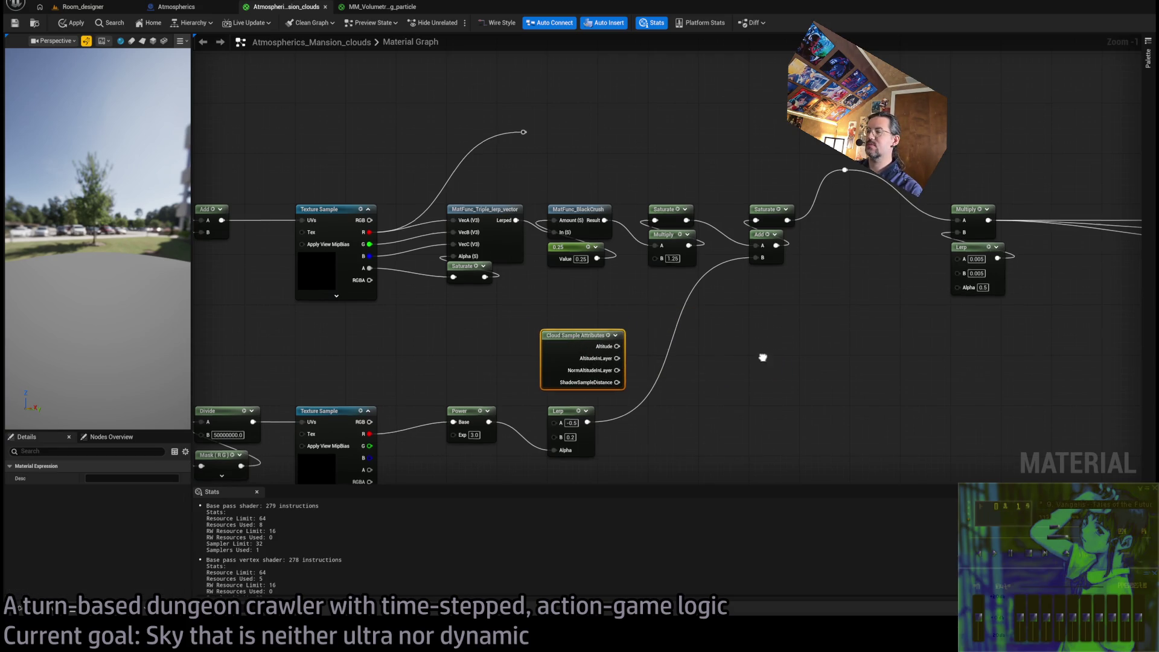
scroll(769, 338, up, 2)
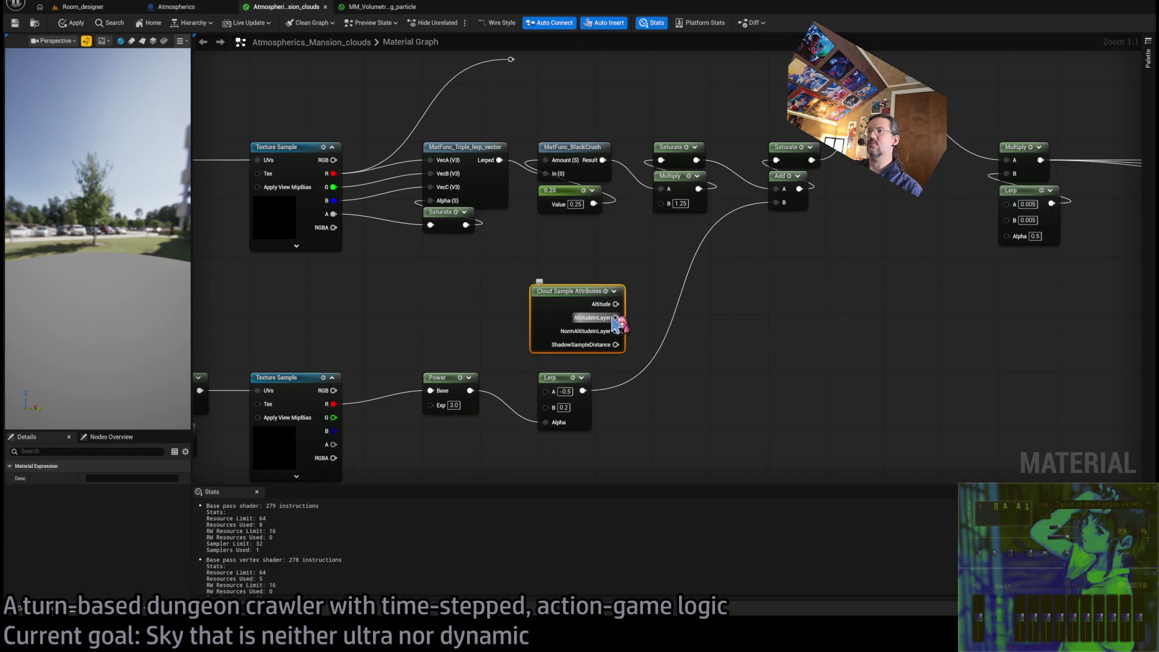
mouse_move(568, 303)
mouse_down()
mouse_move(453, 317)
mouse_move(598, 279)
mouse_move(756, 270)
mouse_move(652, 313)
mouse_move(717, 263)
mouse_move(649, 295)
mouse_move(660, 277)
mouse_up()
drag(488, 266, 818, 343)
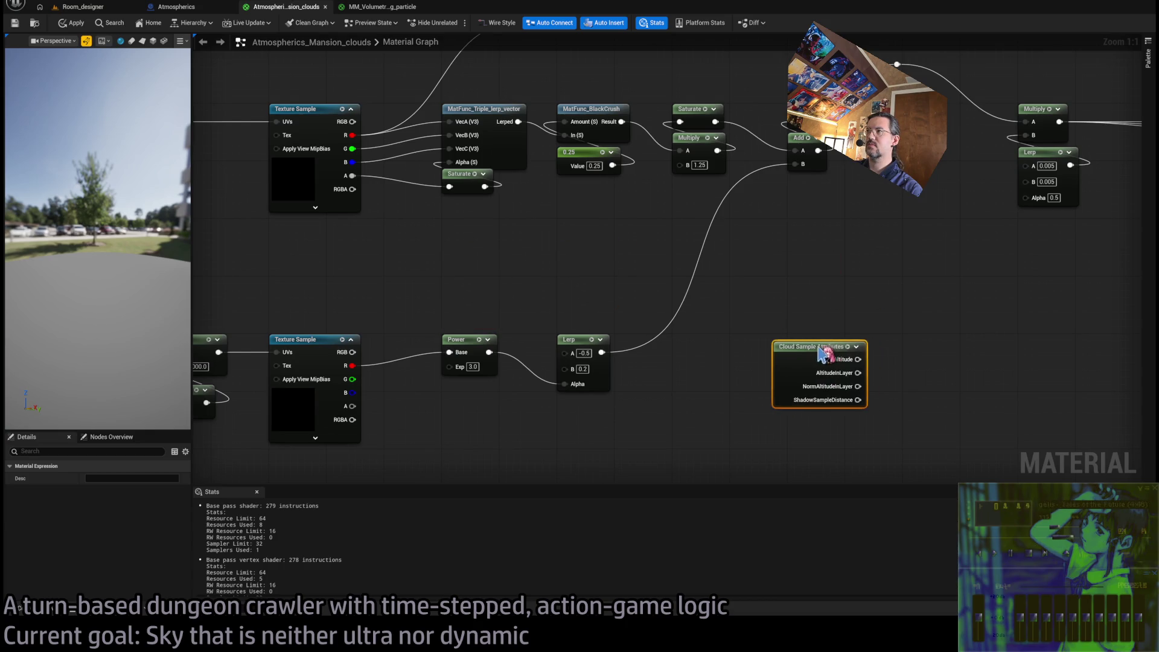
drag(845, 227, 738, 296)
Free the Saturate node after Add from its wires and delete it
click(689, 172)
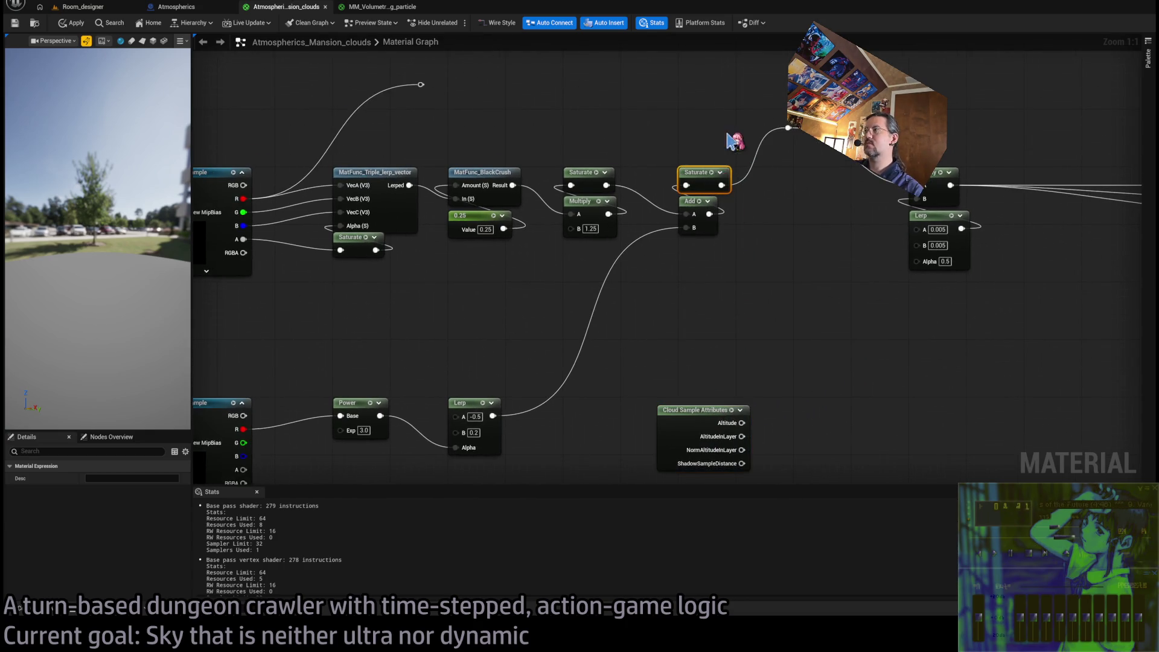
mouse_move(703, 174)
mouse_down()
mouse_move(834, 181)
mouse_move(819, 181)
mouse_up()
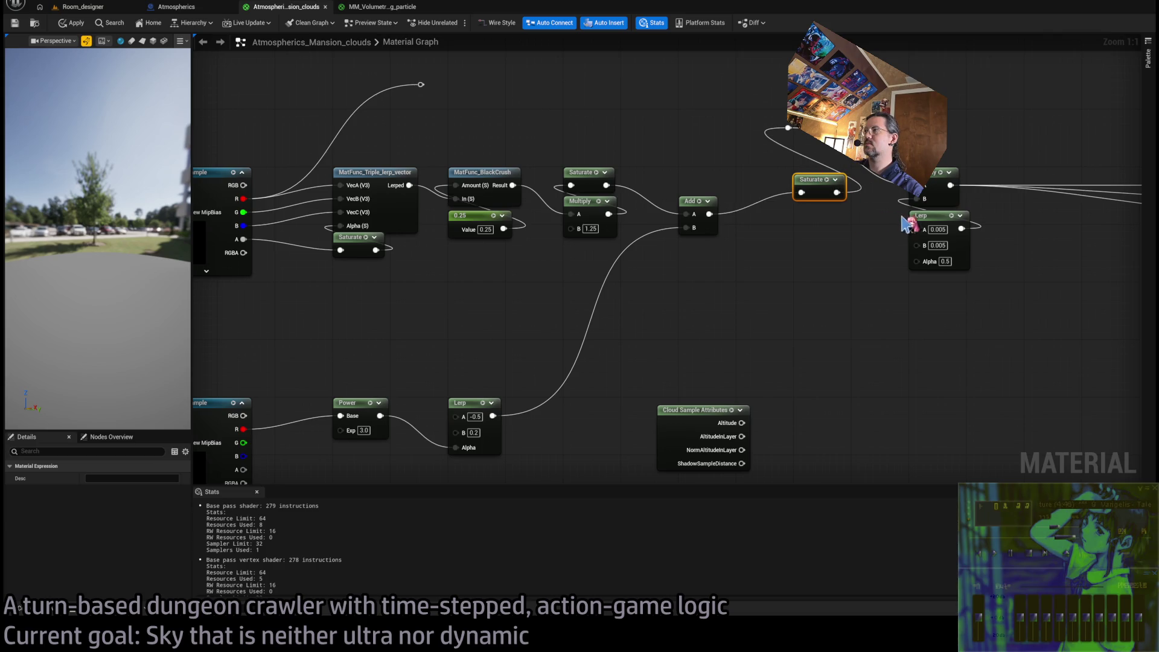
drag(924, 221, 924, 257)
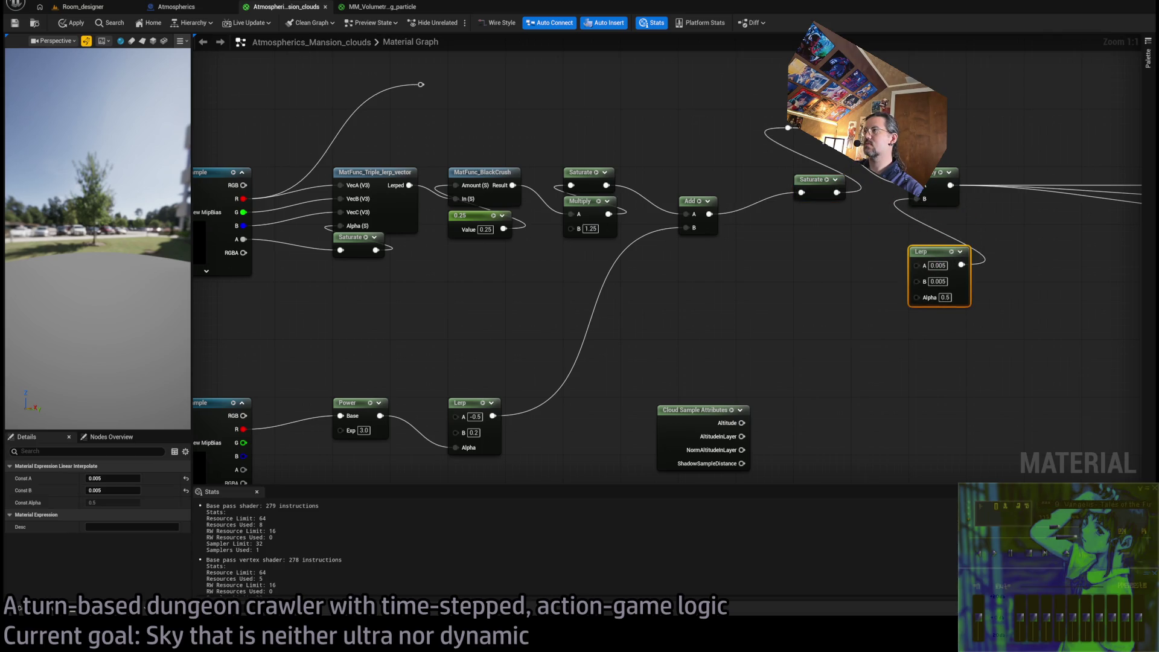
click(833, 192)
mouse_move(834, 192)
mouse_down()
mouse_move(942, 228)
mouse_move(770, 239)
mouse_move(842, 239)
mouse_up()
key(Delete)
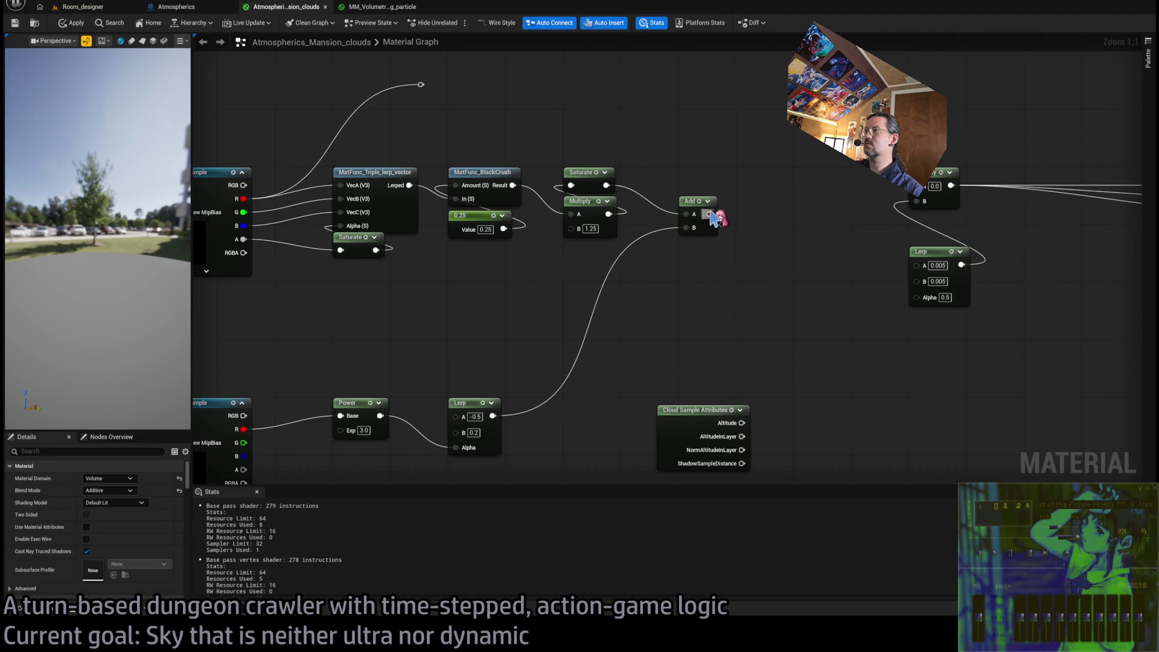
Try duplicated Add and Lerp nodes driven by Cloud Sample Attributes, then delete the copies
drag(695, 205, 694, 176)
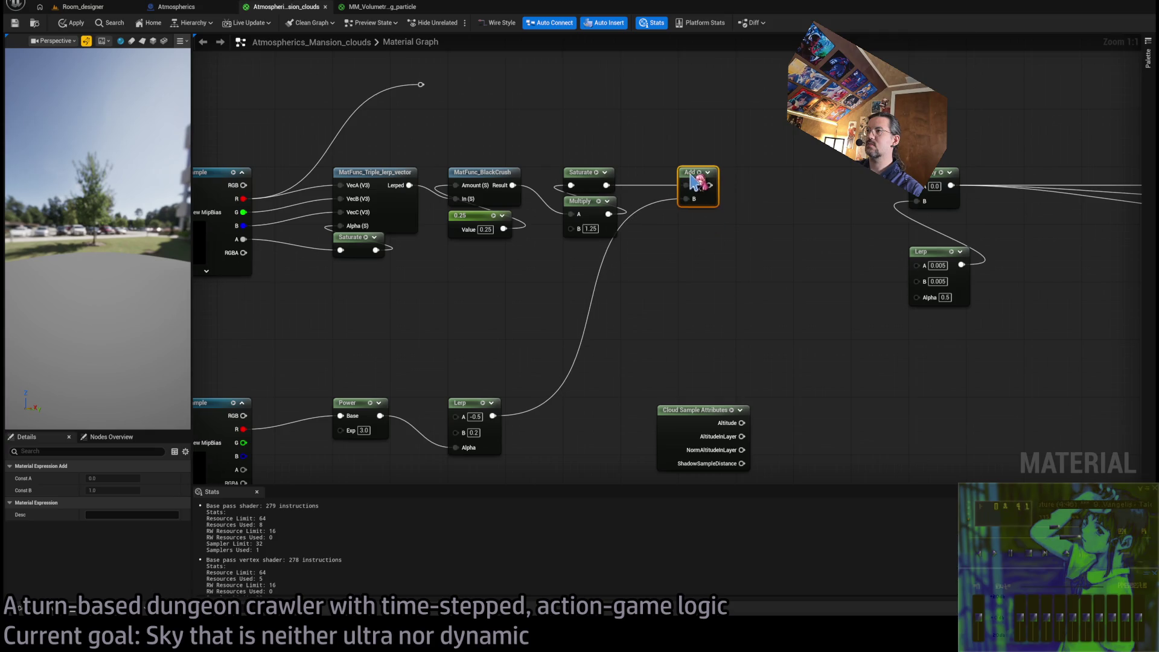
key(ctrl+d)
drag(764, 190, 774, 167)
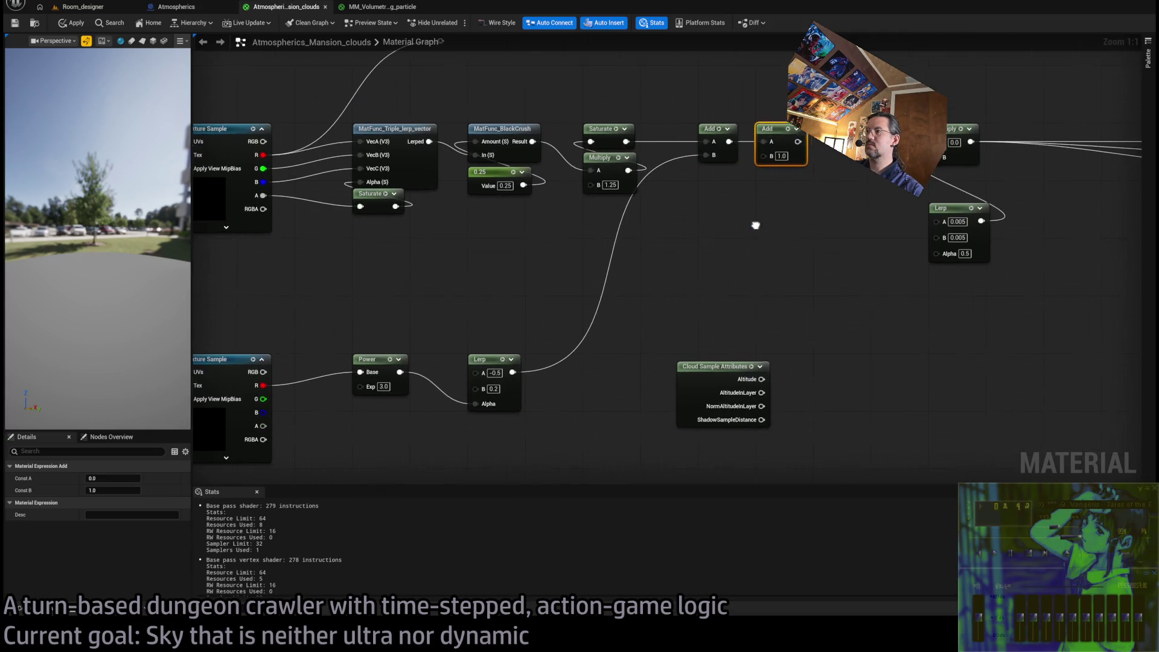
click(511, 377)
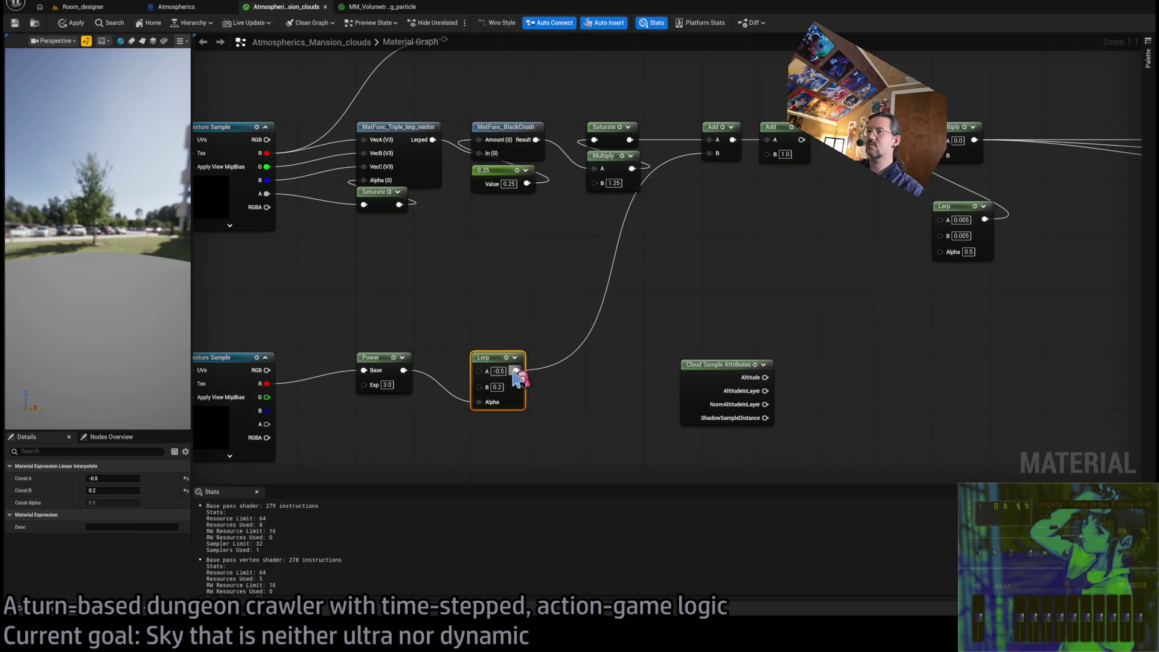
key(ctrl+d)
drag(789, 222, 782, 186)
mouse_move(720, 371)
mouse_down()
mouse_move(798, 257)
mouse_move(830, 357)
mouse_up()
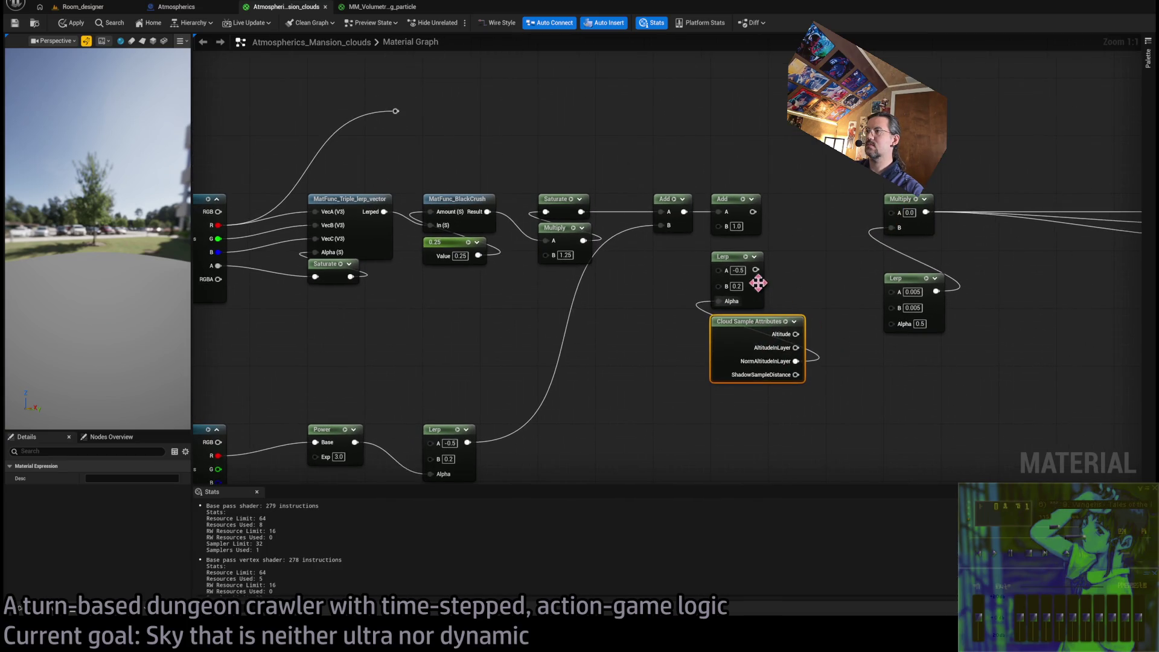
click(739, 270)
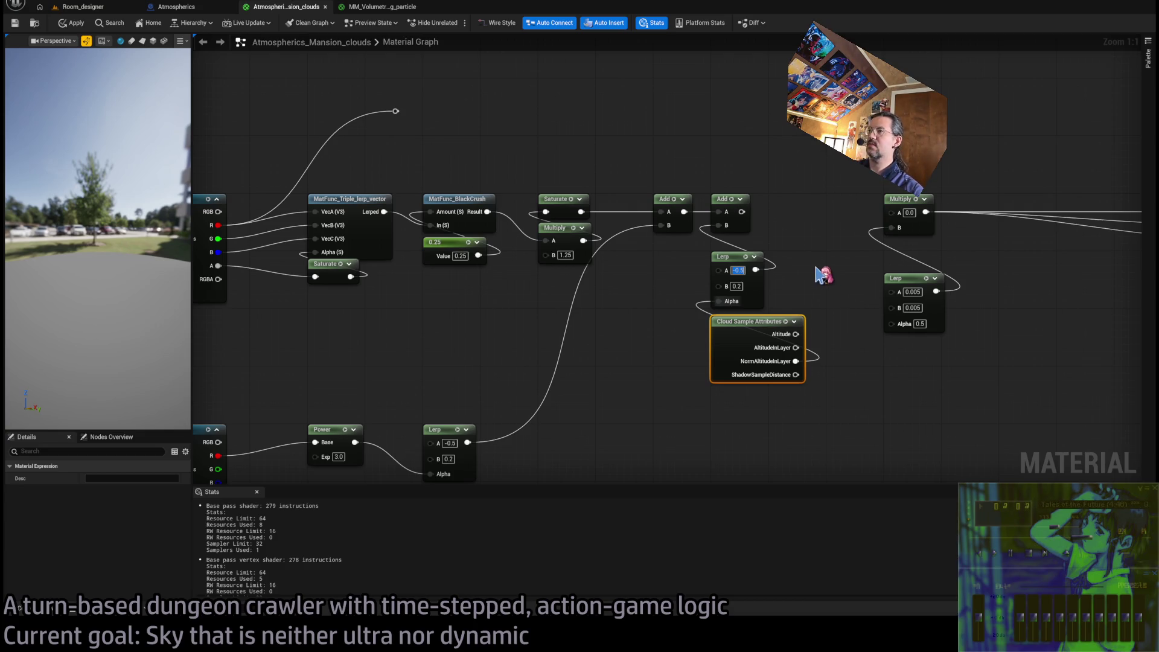
click(824, 276)
drag(708, 174, 806, 311)
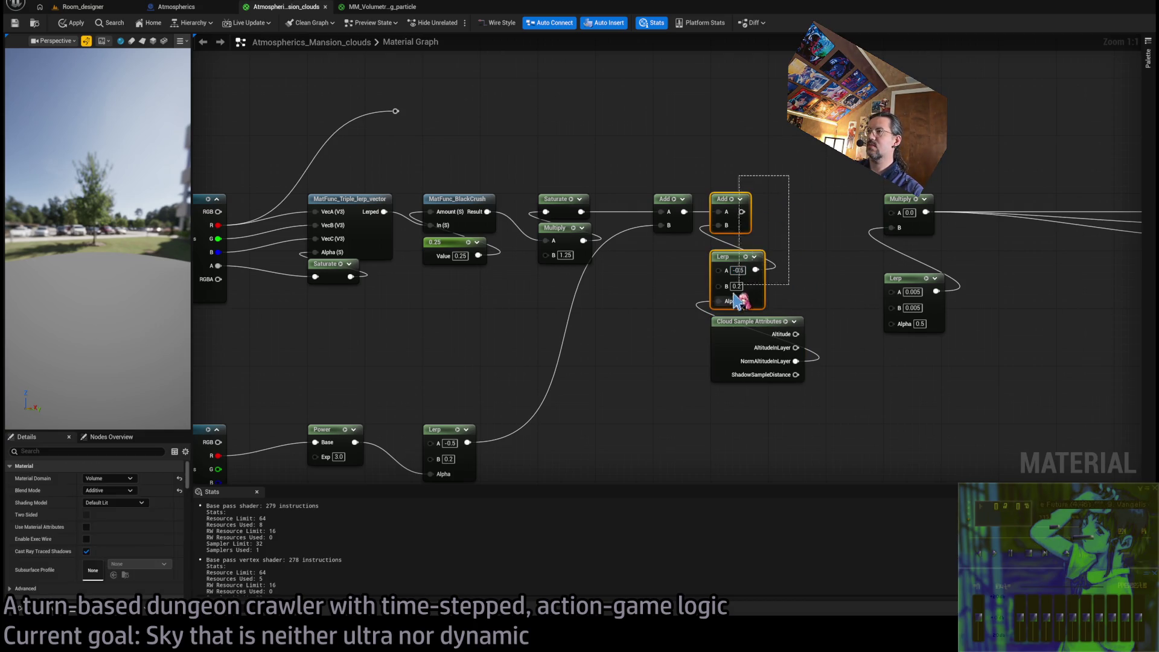
key(Delete)
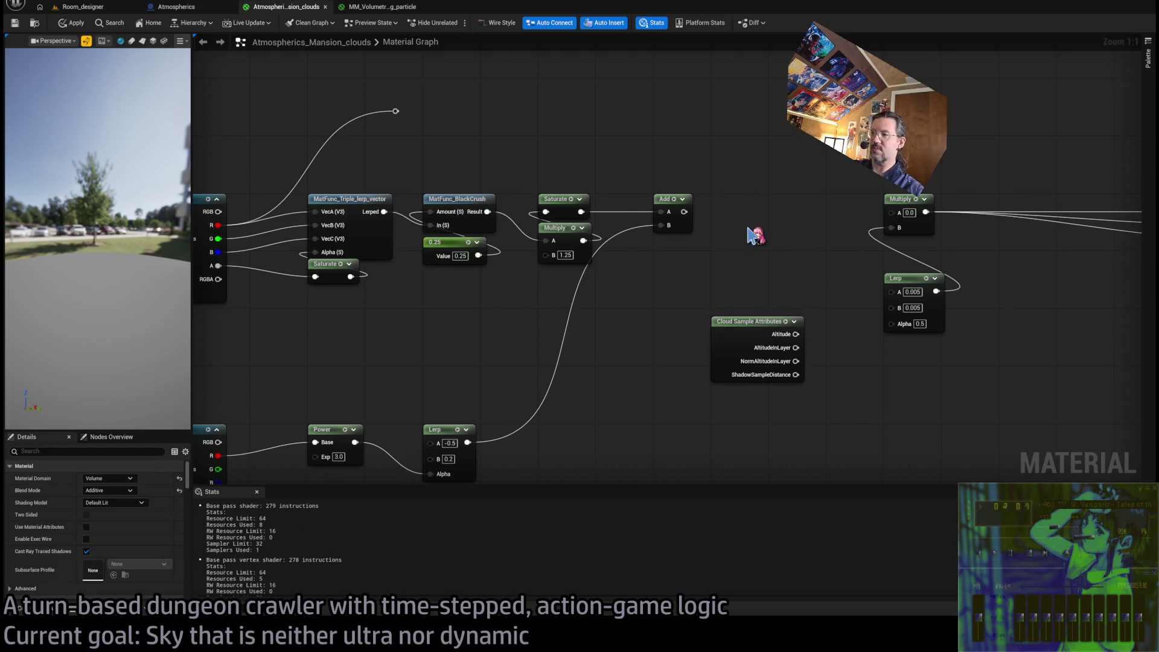
Feed Add into a new Power node and add a Lerp for its exponent
key(e)
click(752, 229)
drag(776, 227, 739, 209)
text(lerp)
key(Return)
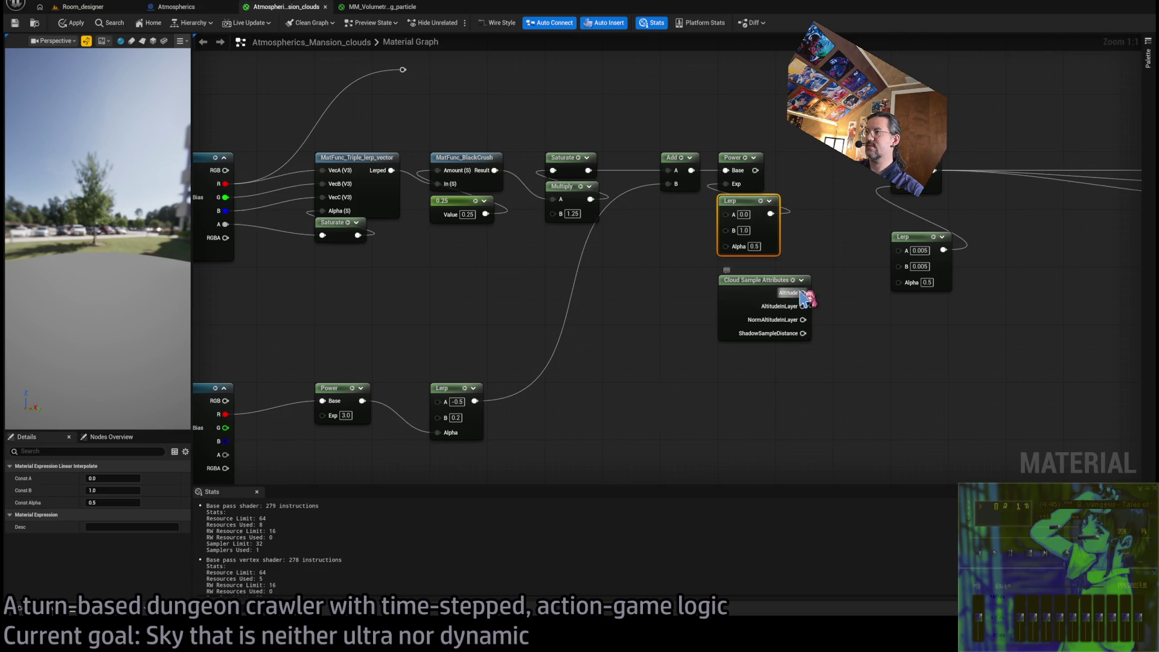
Drive the exponent Lerp's Alpha with NormAltitudeInLayer and set its A value to 0.5
mouse_move(802, 292)
mouse_down()
mouse_move(743, 266)
mouse_move(803, 292)
mouse_move(809, 324)
mouse_move(725, 245)
mouse_up()
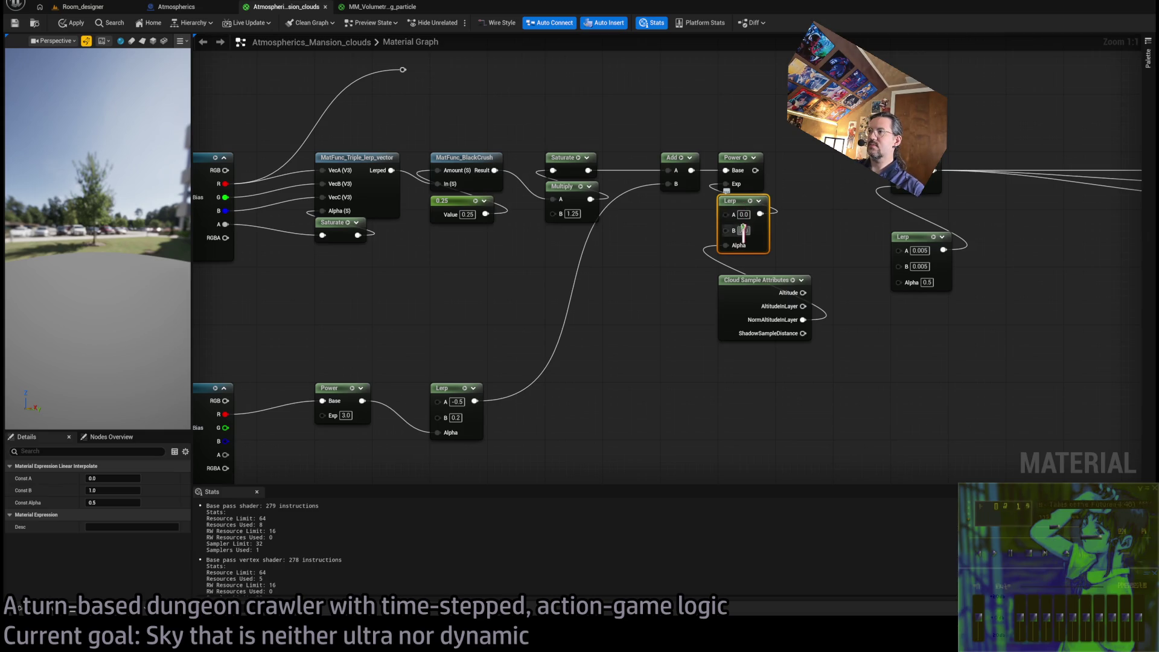
click(744, 230)
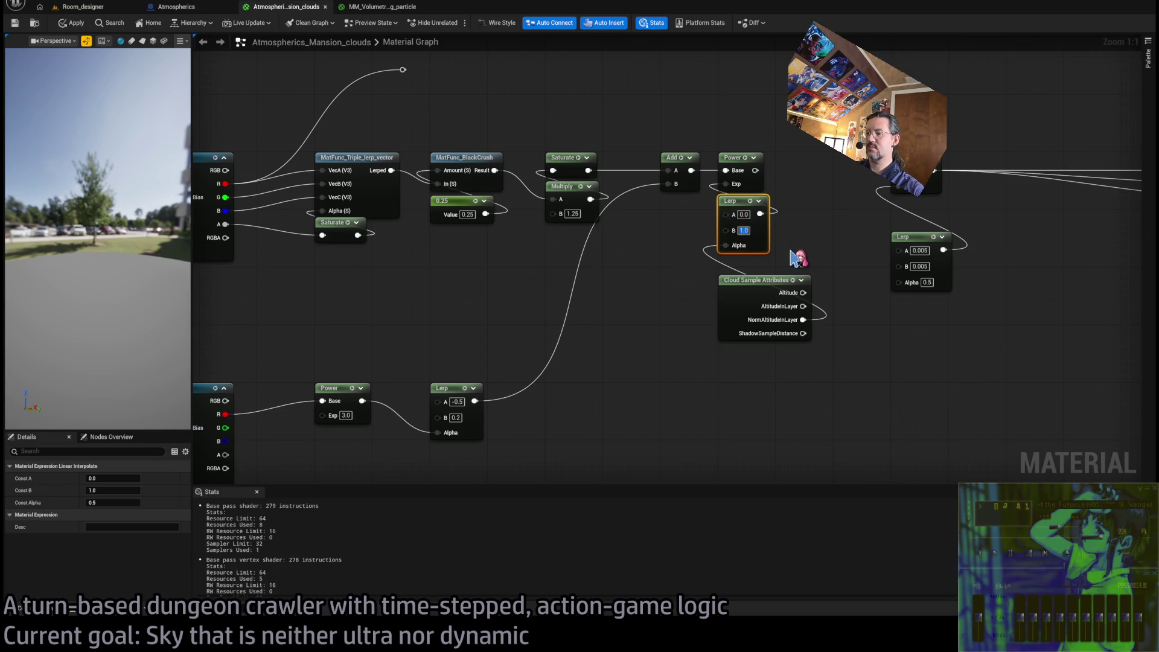
text(6)
click(743, 214)
text(0.5)
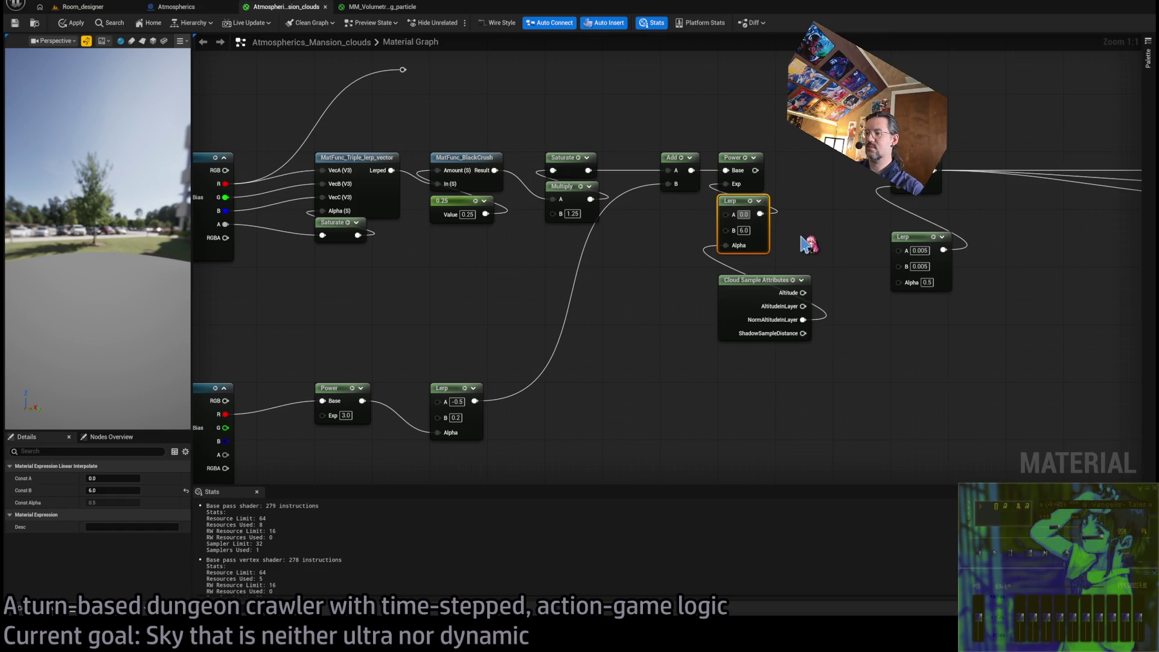
key(Return)
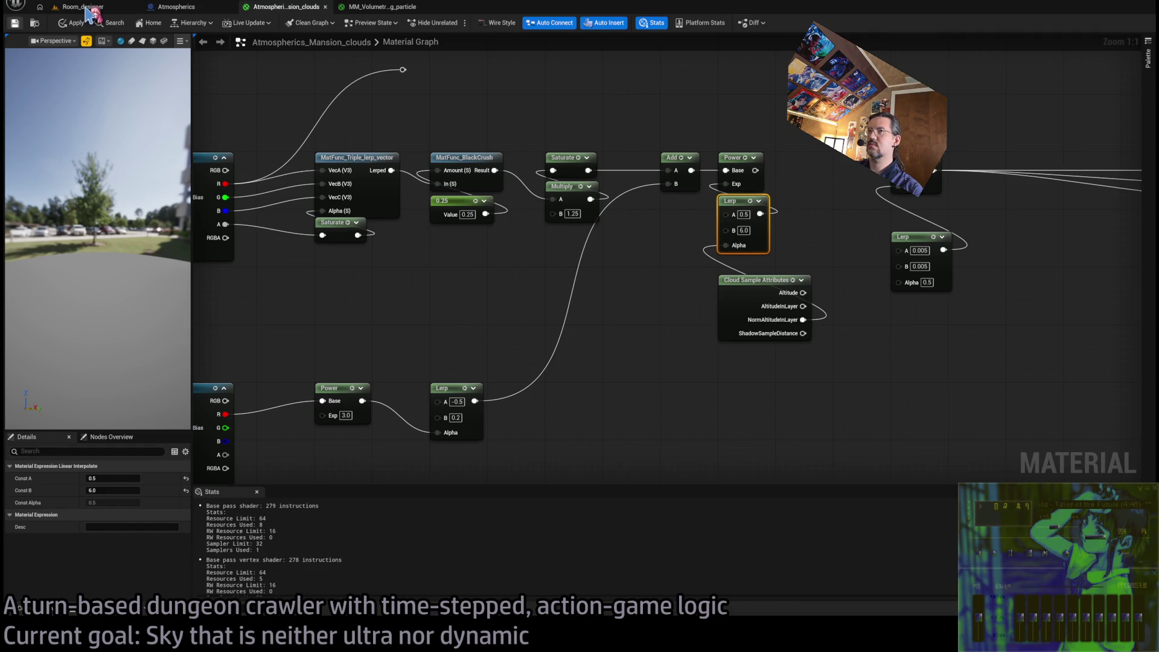
Check the clouds in the Room_designer level, briefly returning to the clouds material graph
click(84, 7)
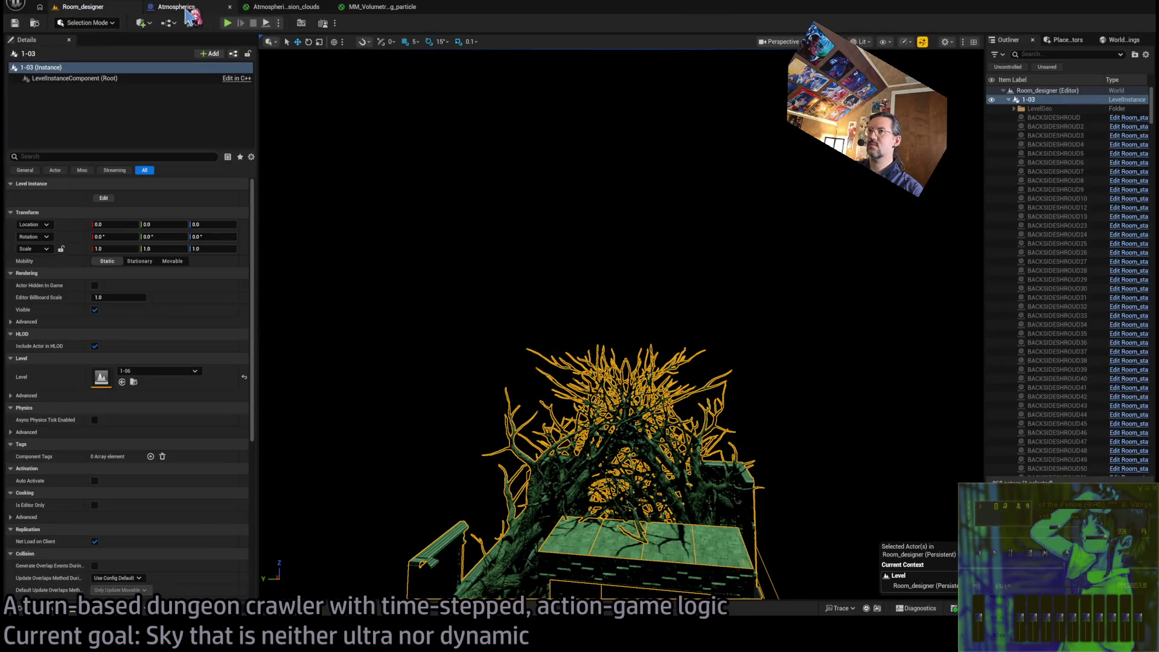
click(284, 6)
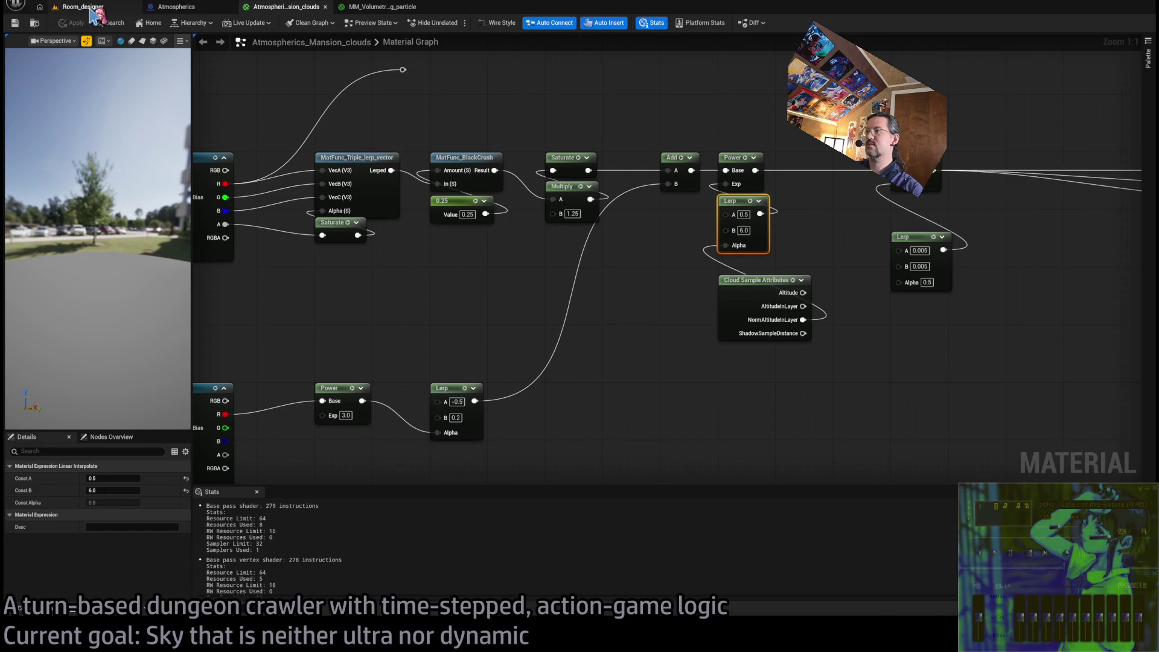
click(91, 8)
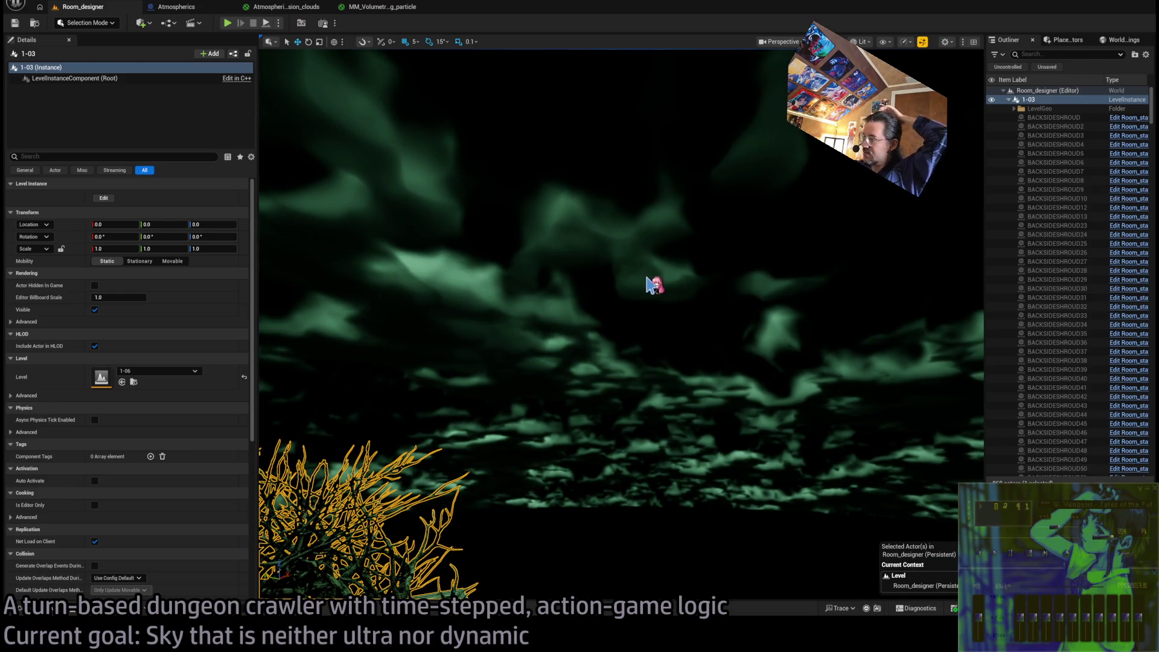
key(f)
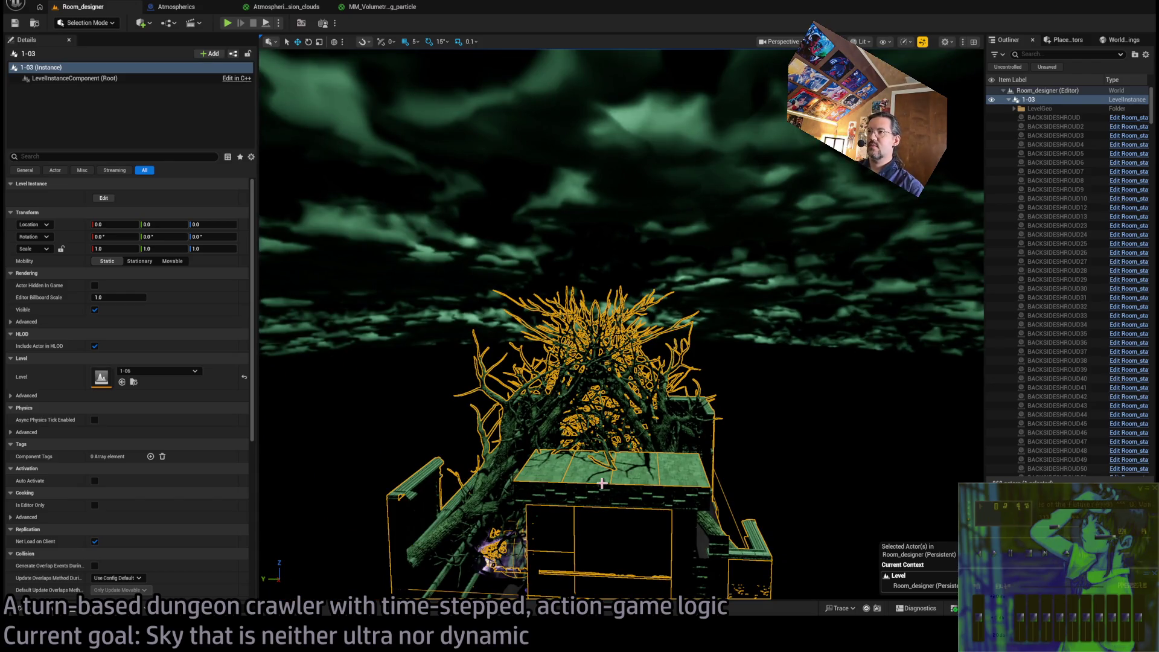
drag(602, 483, 598, 434)
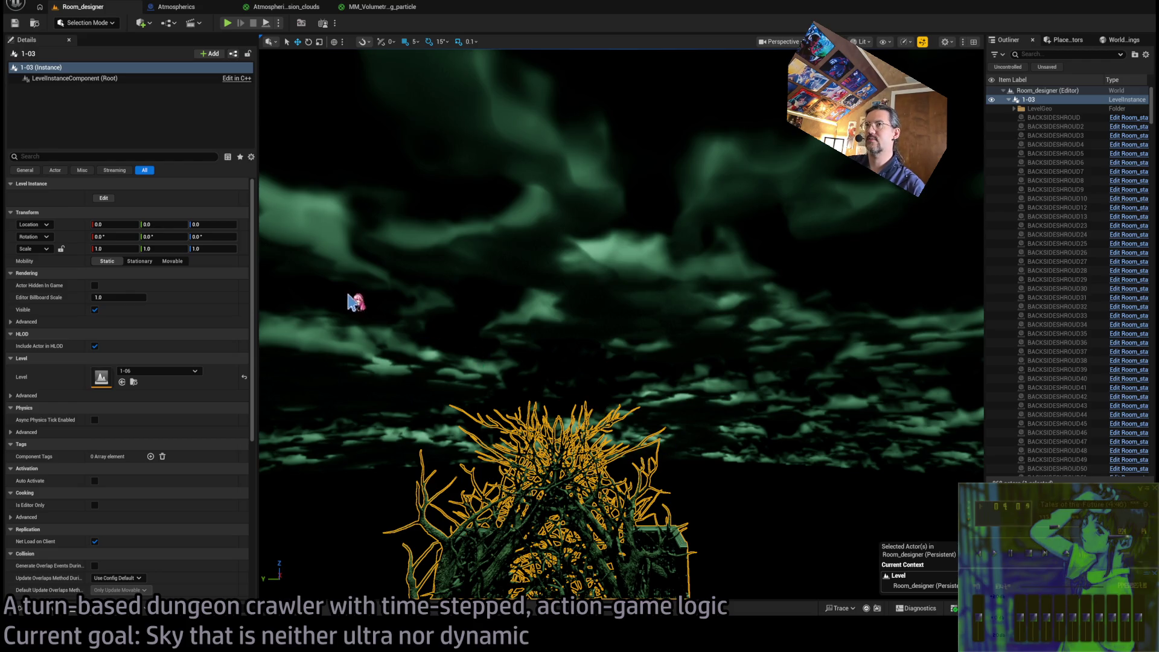
Browse the textures in Content > Misc, then deselect T_Noise_small
click(21, 608)
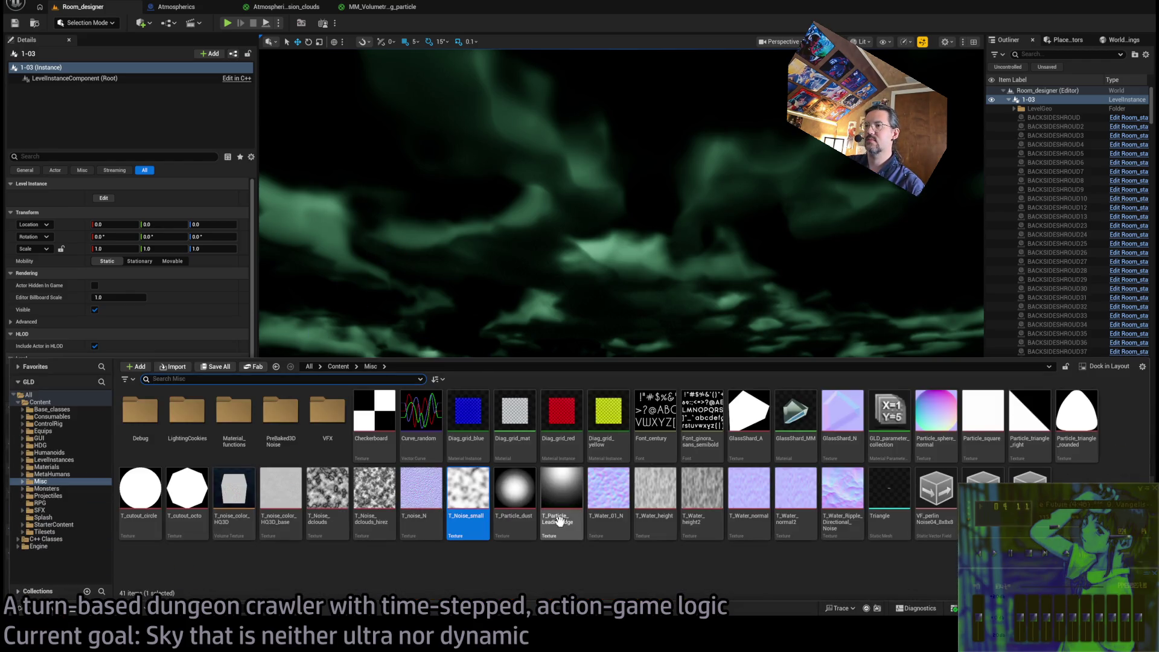
scroll(489, 311, up, 3)
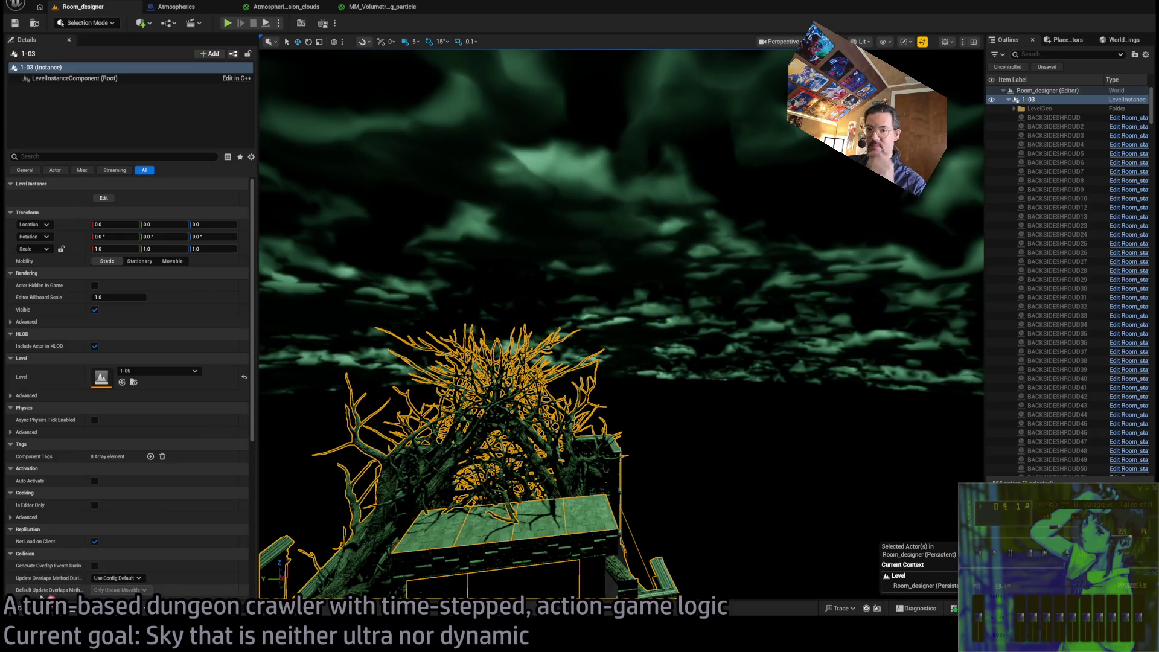
click(22, 608)
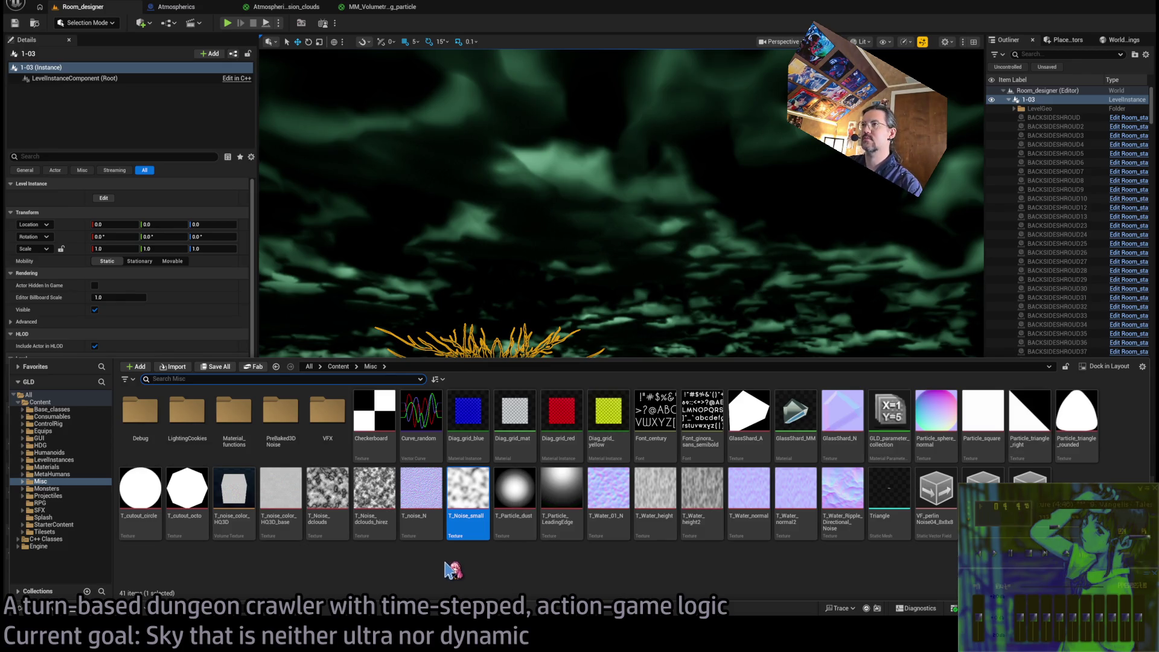
click(446, 564)
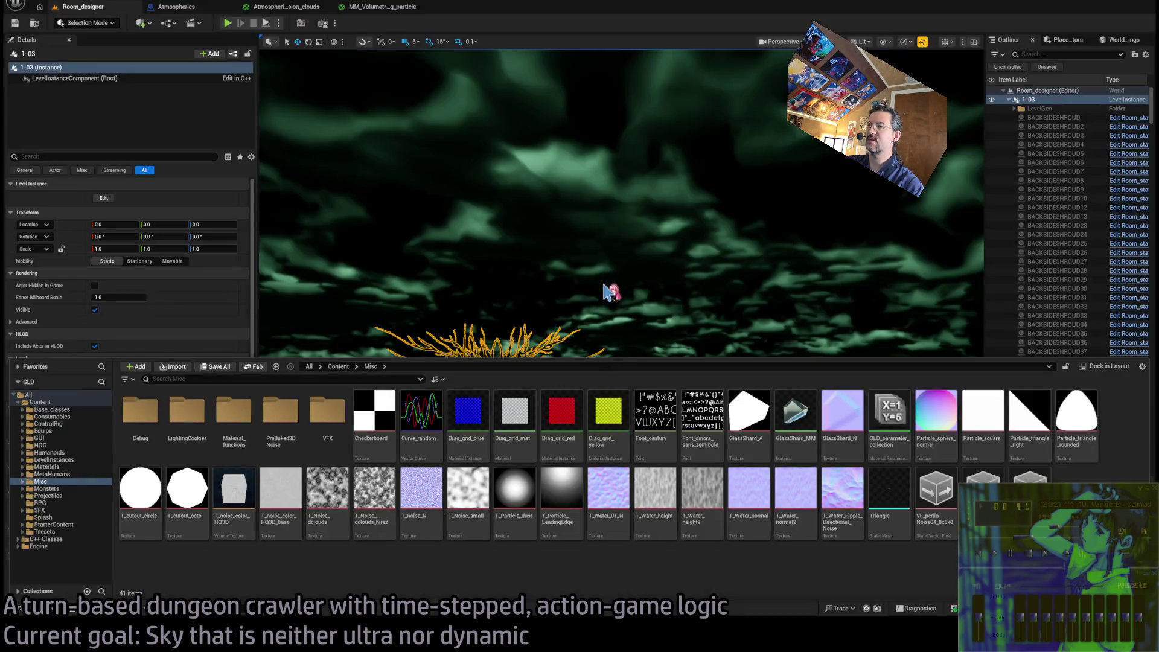
Put the asset browser away and look up at the clouds, then down at the tree
drag(610, 292, 559, 236)
mouse_move(668, 365)
mouse_down()
mouse_move(658, 435)
mouse_move(658, 365)
mouse_up()
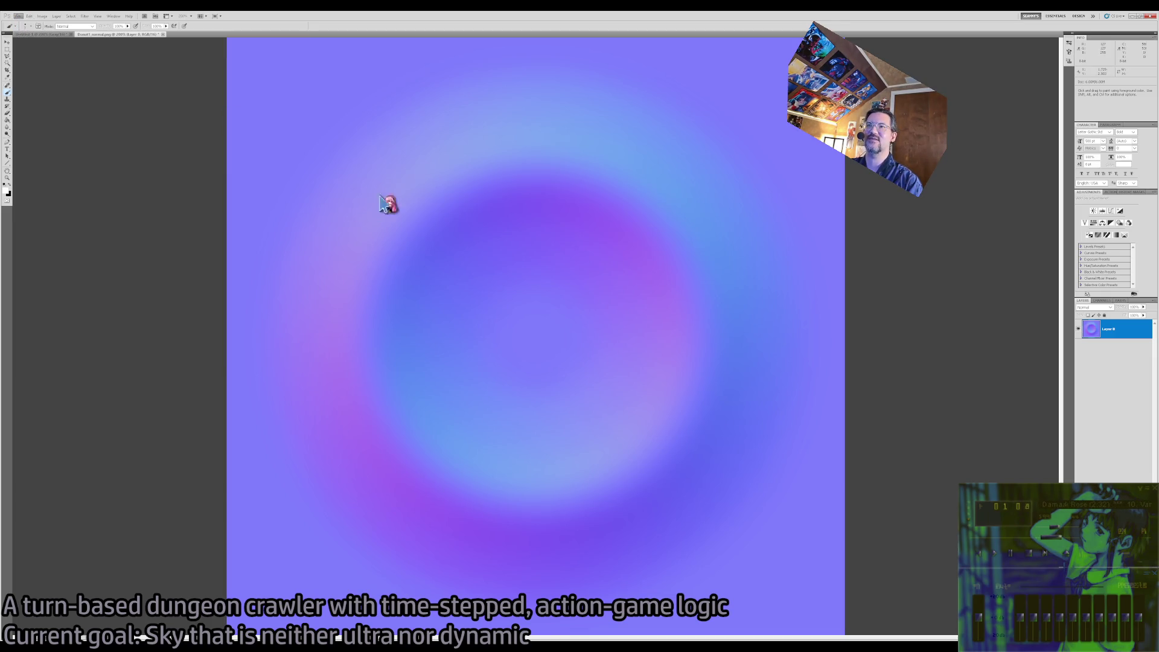
click(580, 318)
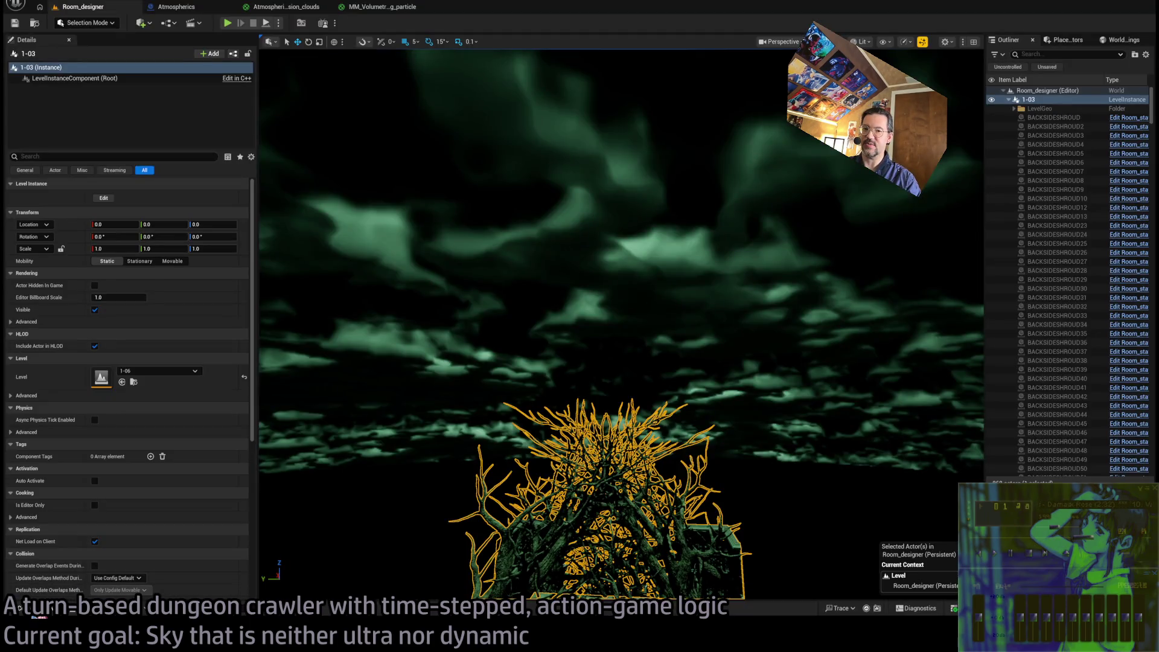
click(19, 608)
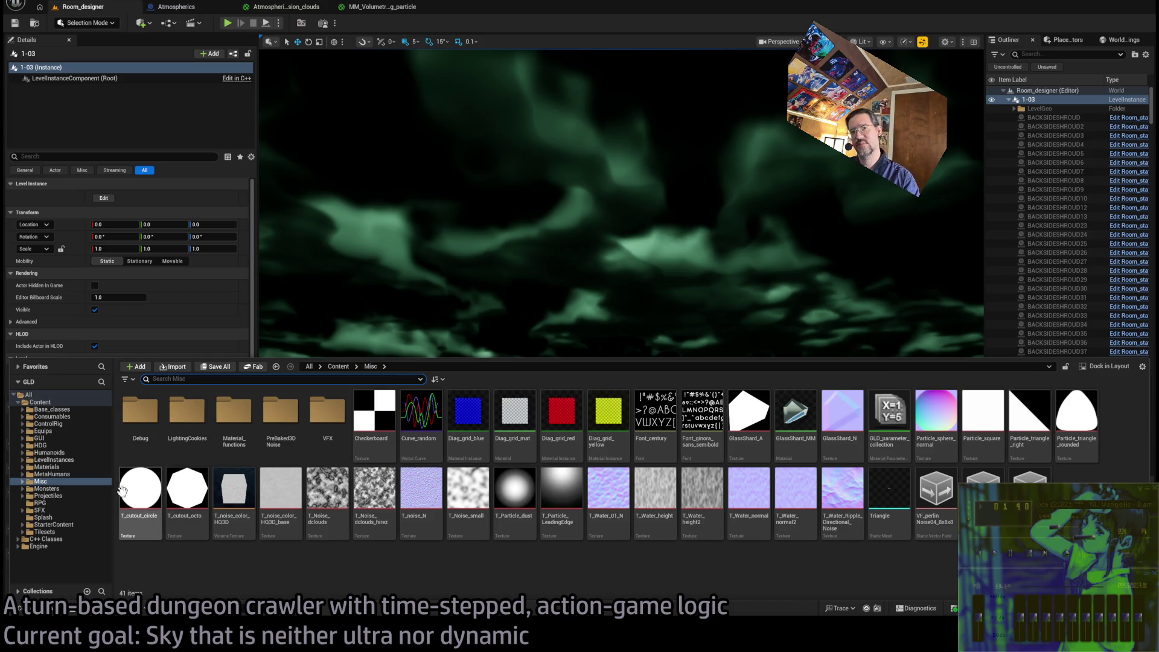
Browse the project folders, including MetaHumans, Misc, LevelInstances, Humanoids and Base_classes
click(60, 474)
click(63, 481)
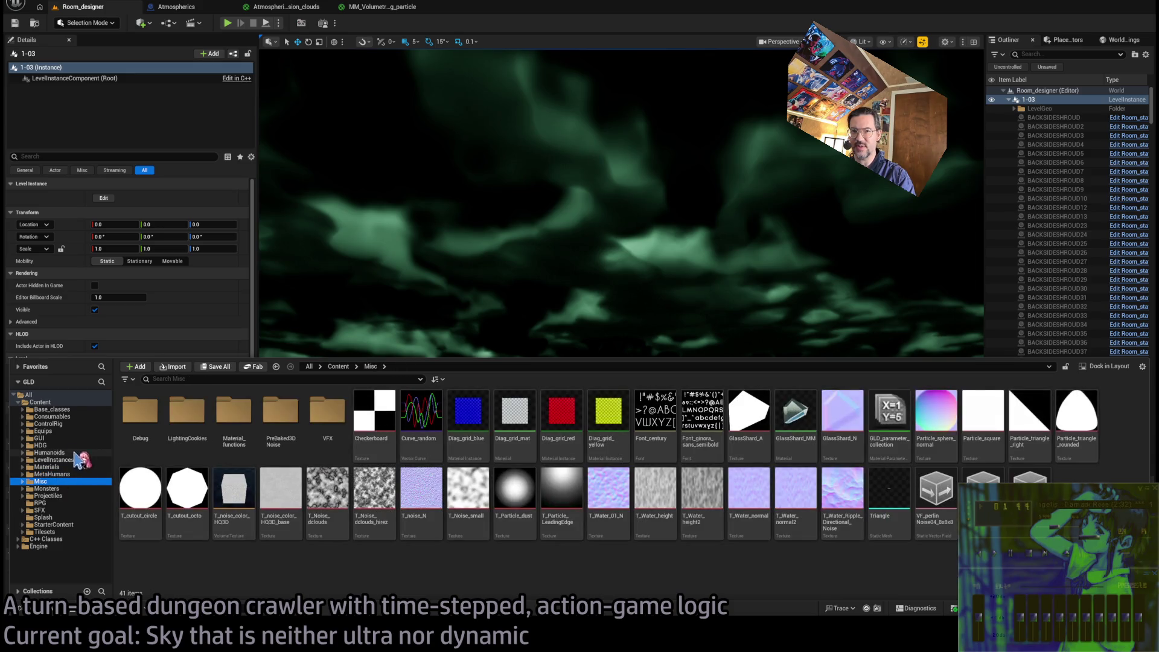
click(71, 510)
click(68, 517)
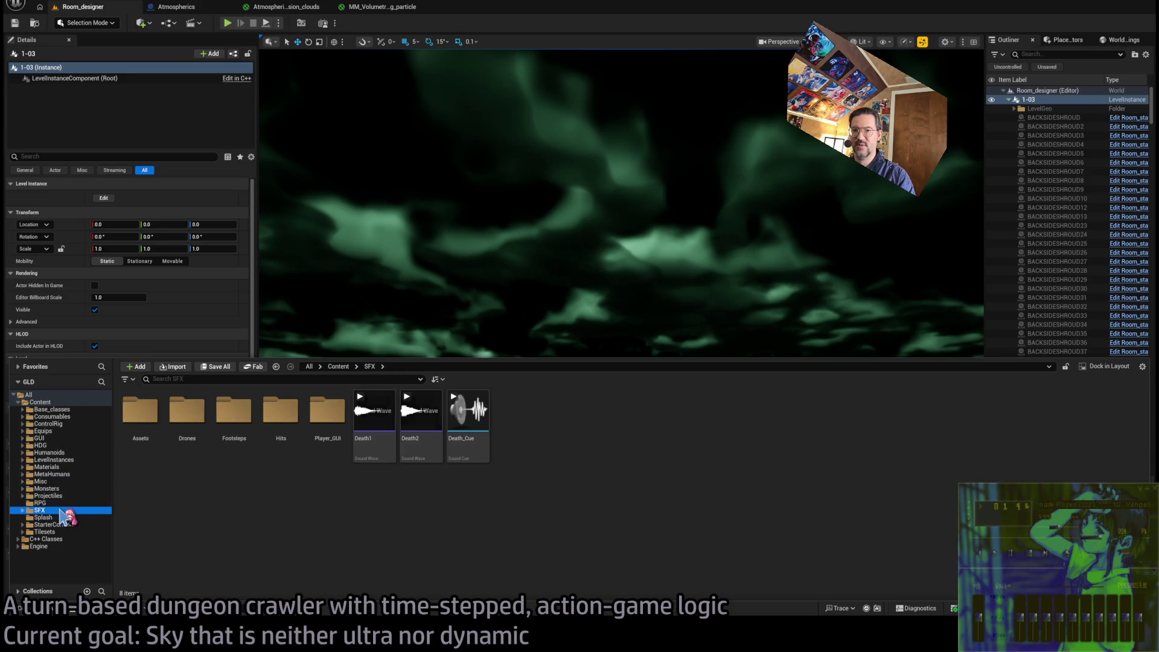
click(77, 474)
click(76, 459)
click(75, 452)
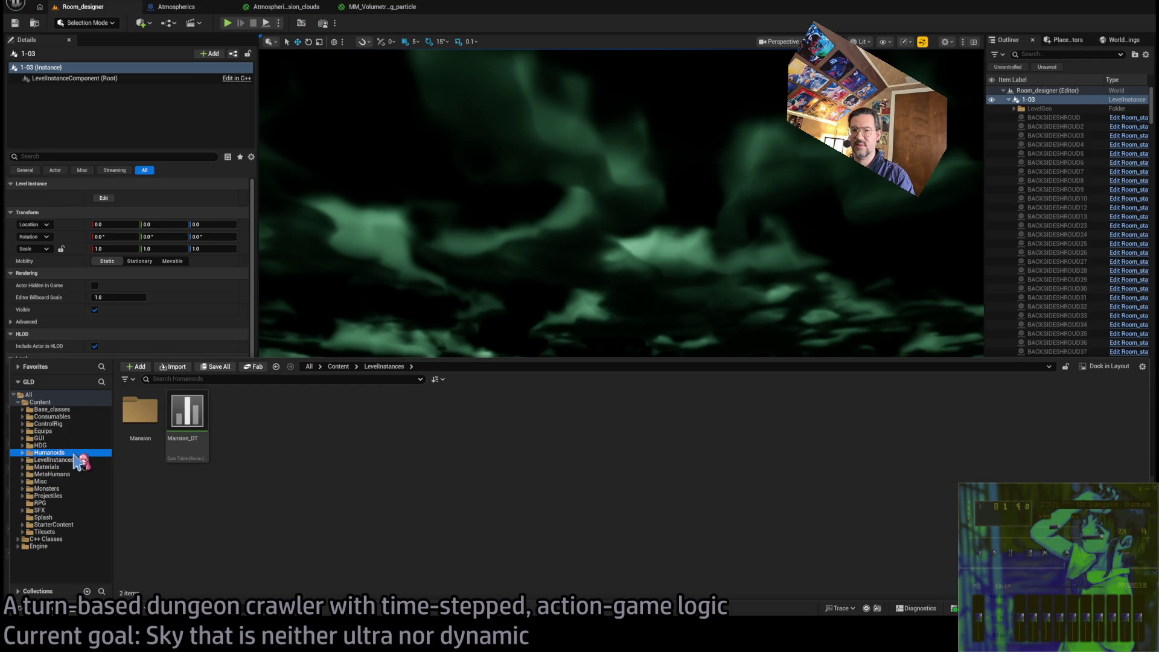
click(77, 410)
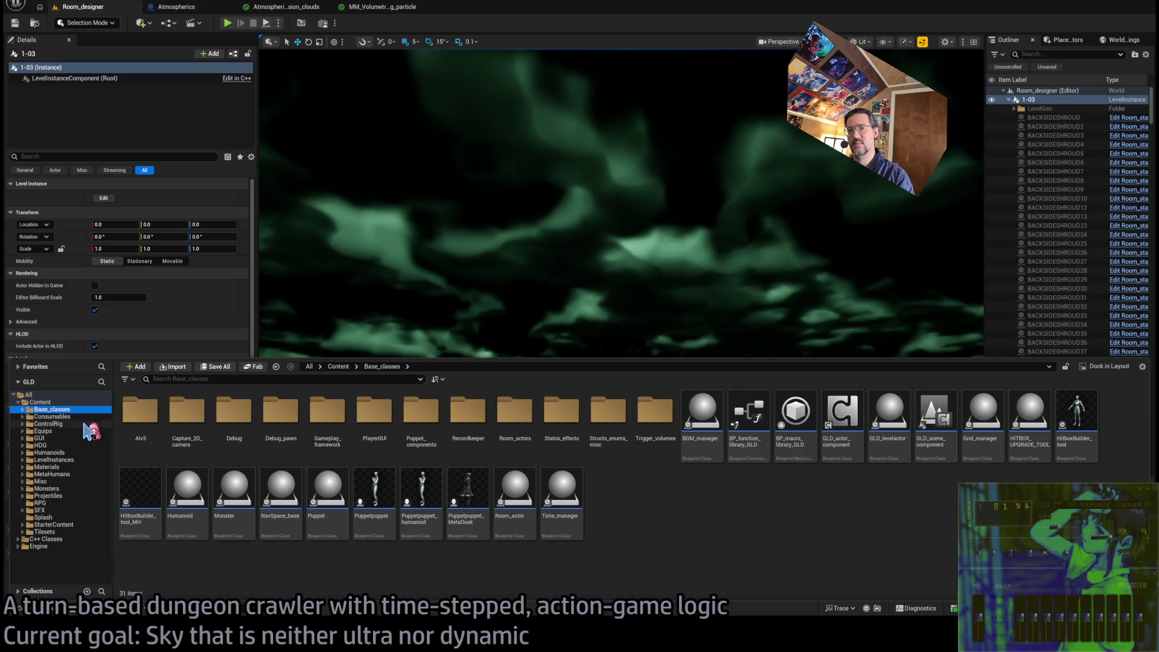
Go to Tilesets > Mansion > StaticMeshes > Modular and drop SM_Floor into the level
double_click(79, 532)
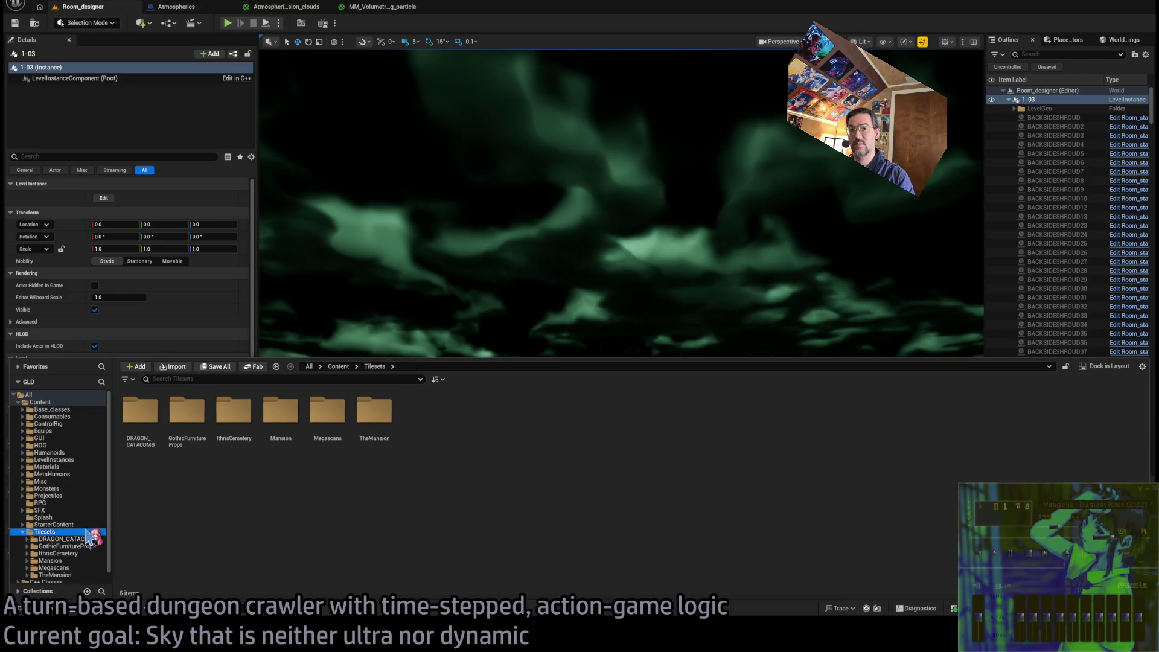
double_click(281, 410)
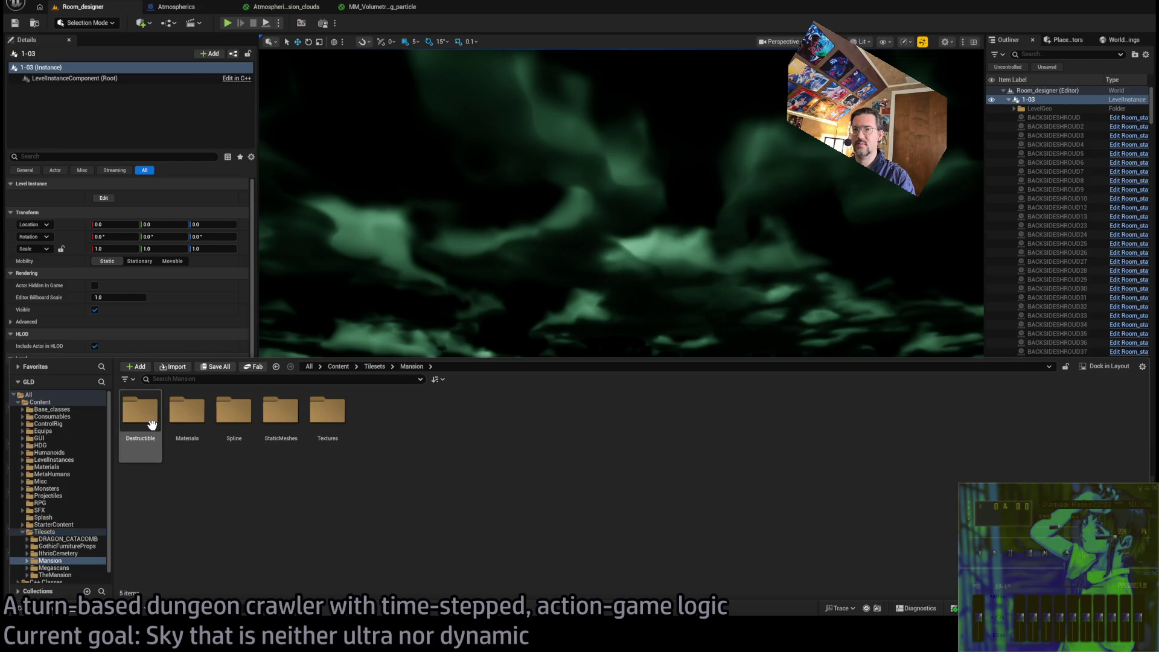
double_click(140, 410)
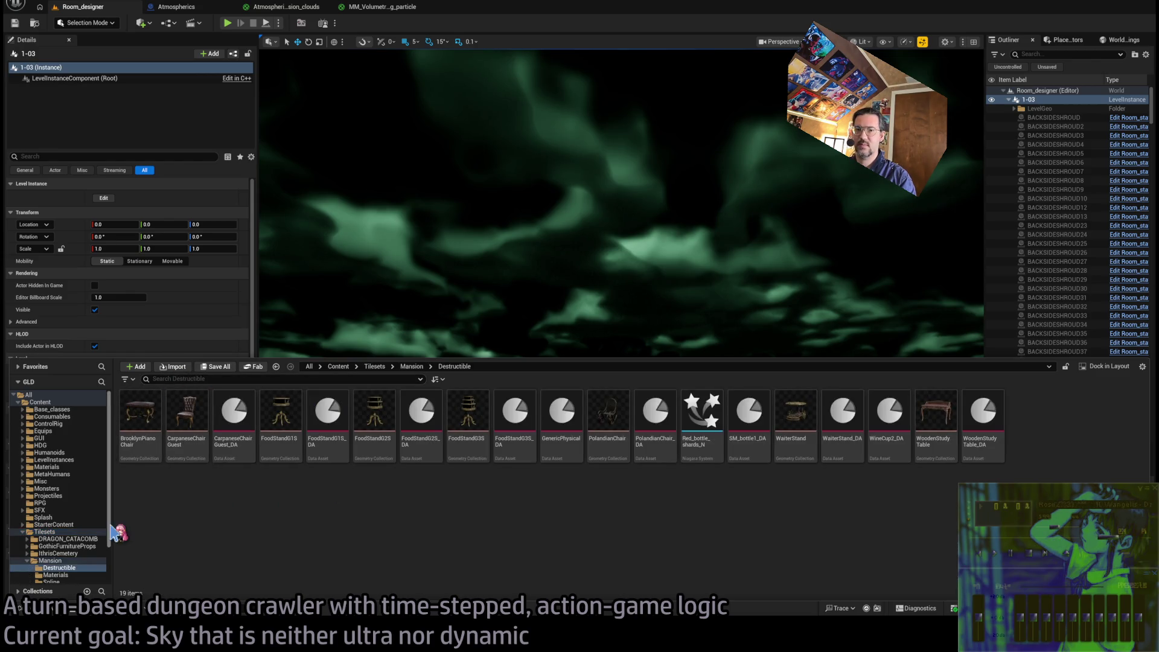
scroll(77, 548, down, 3)
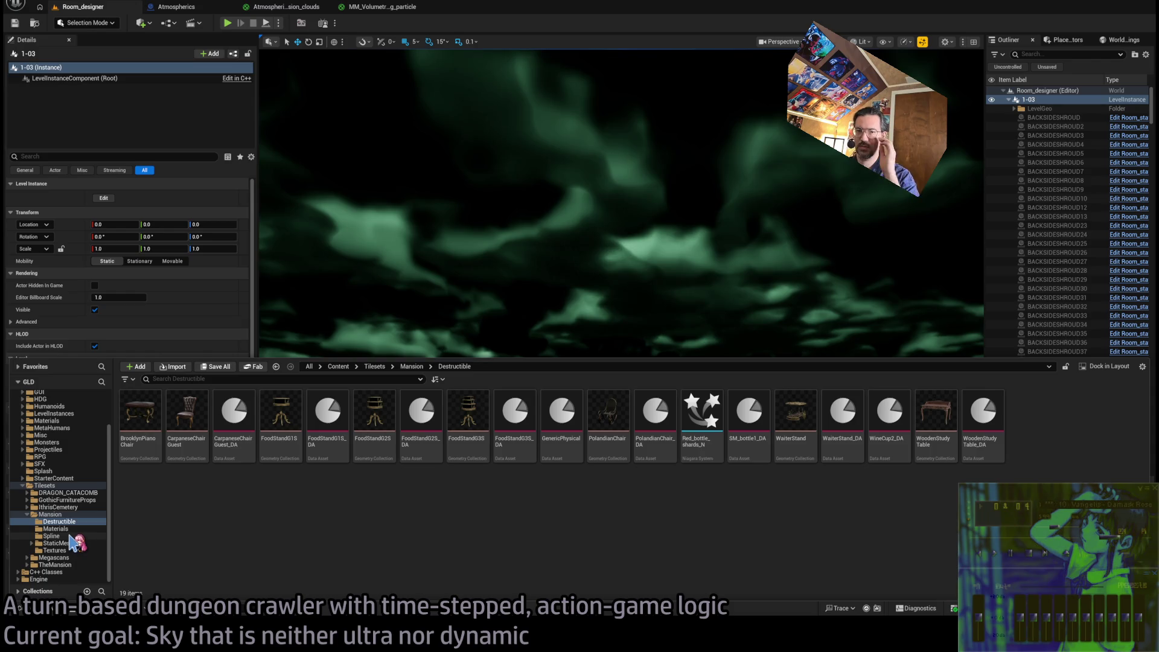
click(66, 543)
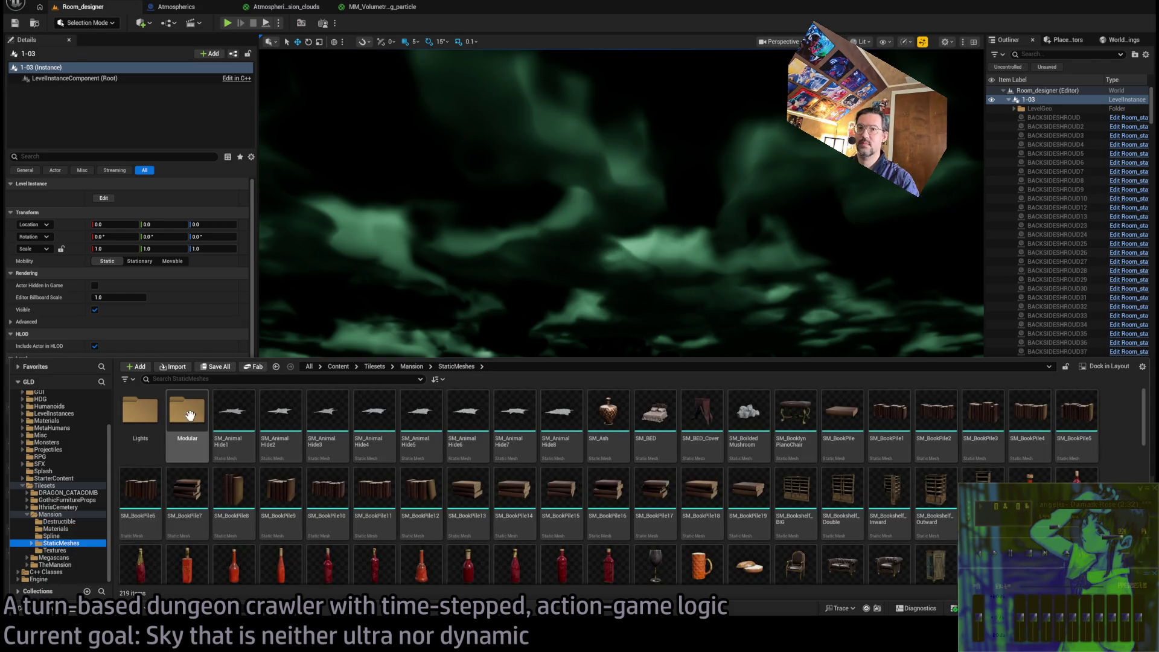
double_click(189, 416)
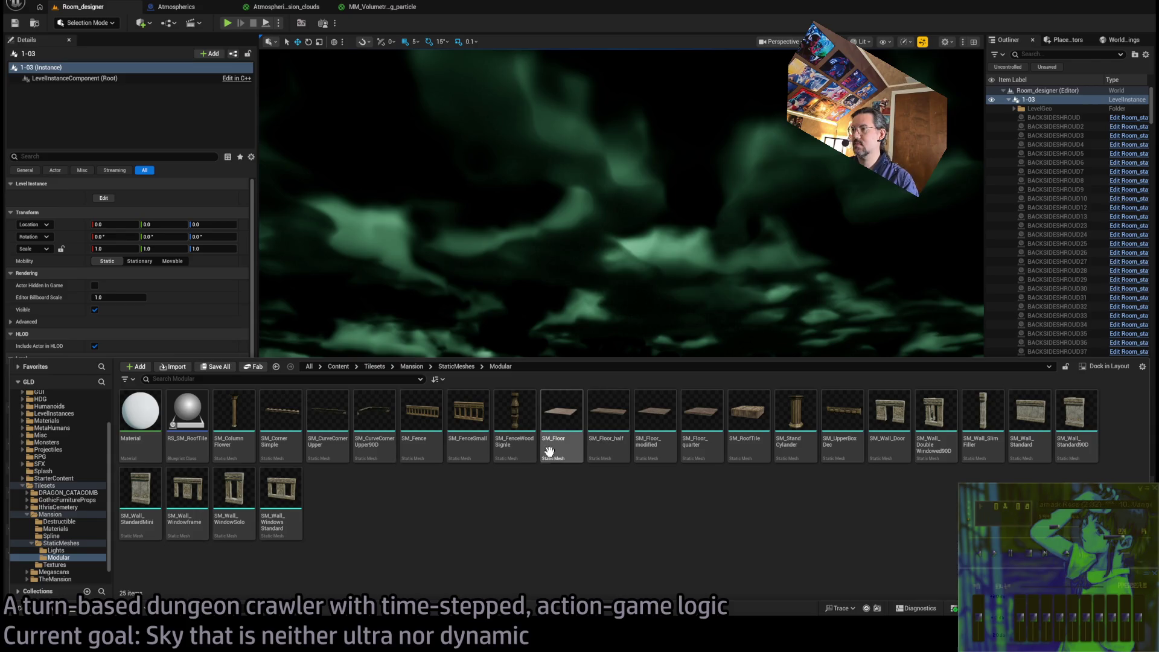
mouse_move(561, 423)
mouse_down()
mouse_move(565, 410)
mouse_move(642, 554)
mouse_move(479, 535)
mouse_move(445, 479)
mouse_move(495, 477)
mouse_up()
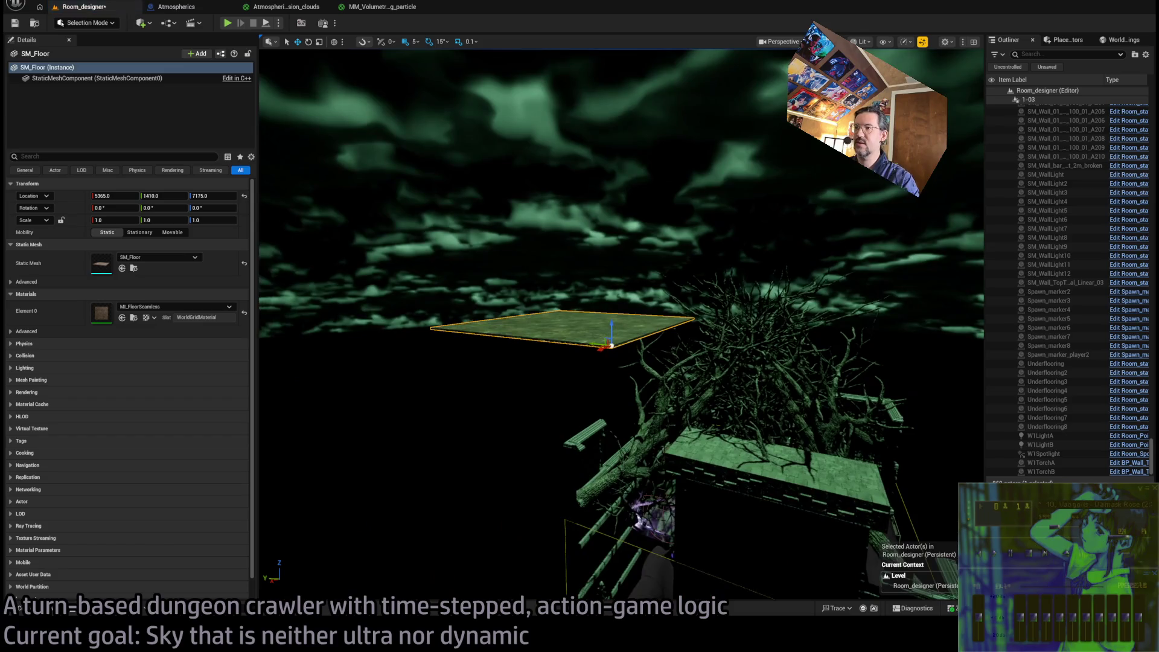
Look down on the placed SM_Floor and compare it with the Modular floor meshes
mouse_move(690, 447)
mouse_down()
mouse_move(690, 483)
mouse_move(828, 538)
mouse_move(624, 202)
mouse_move(628, 280)
mouse_up()
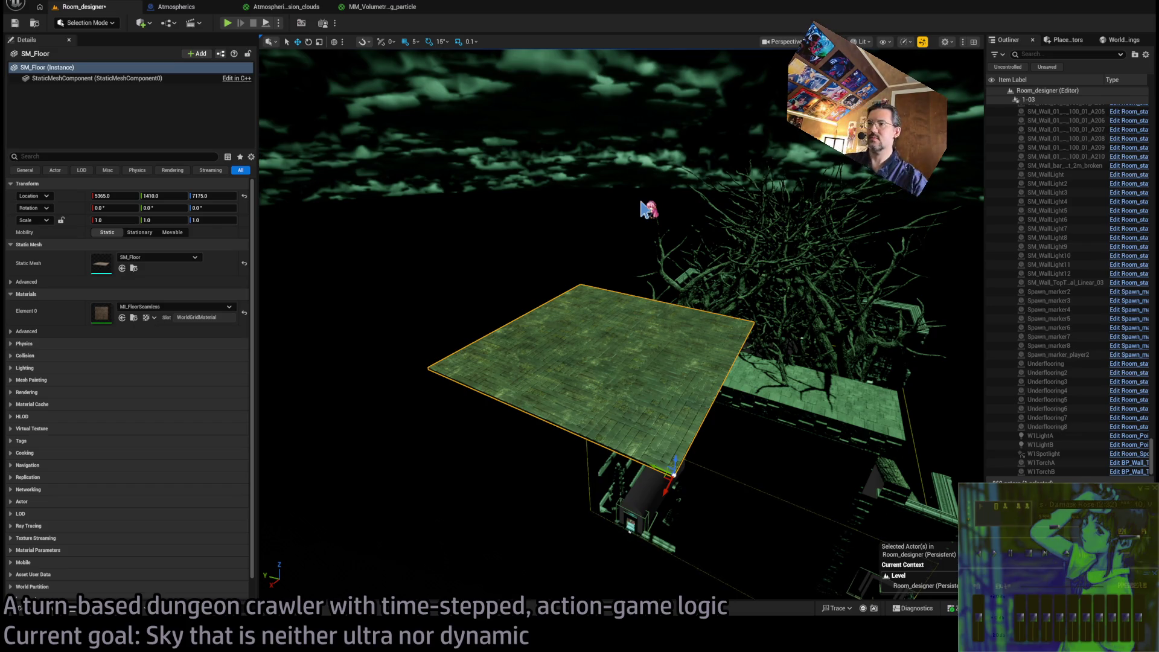
click(19, 607)
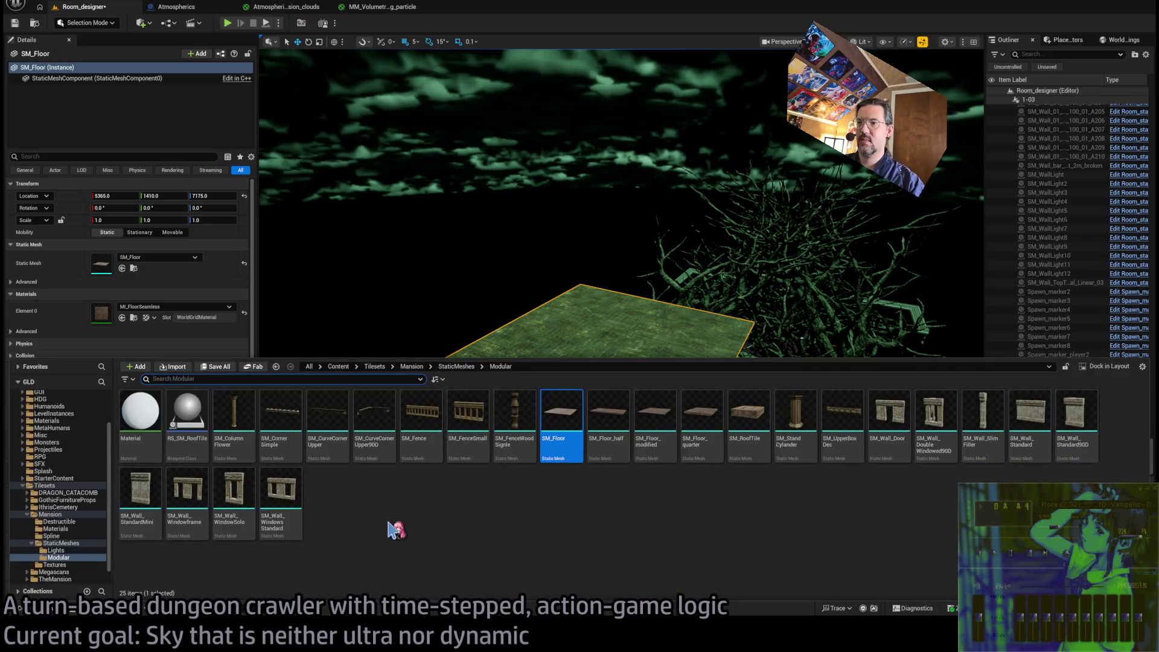
click(561, 423)
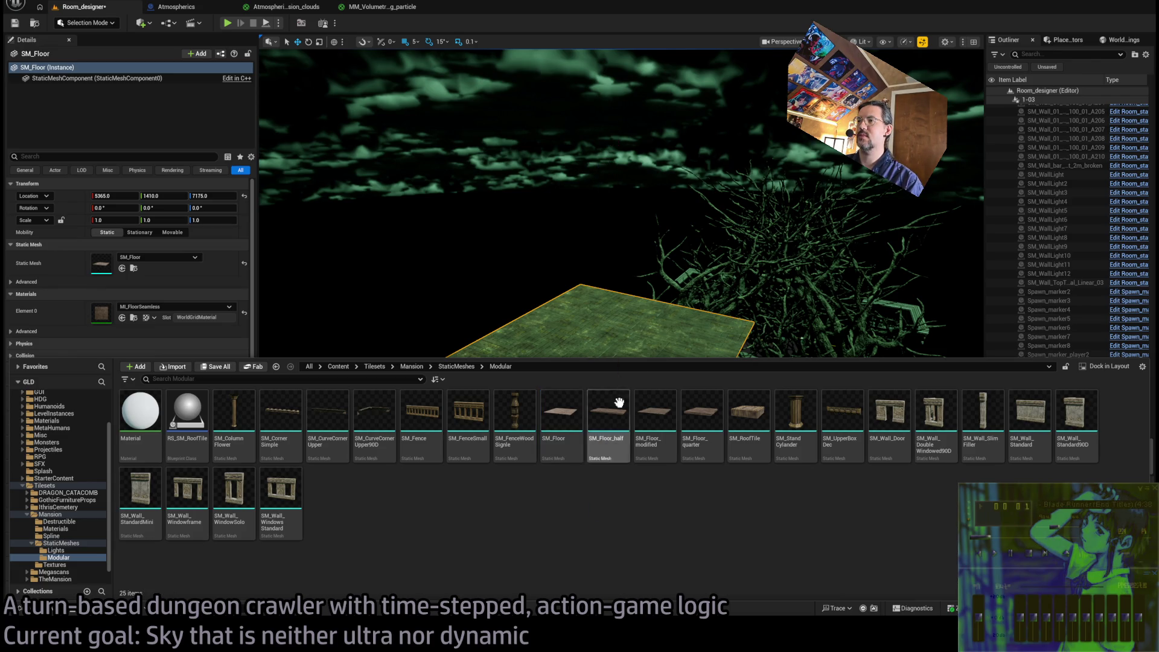
drag(607, 435, 642, 445)
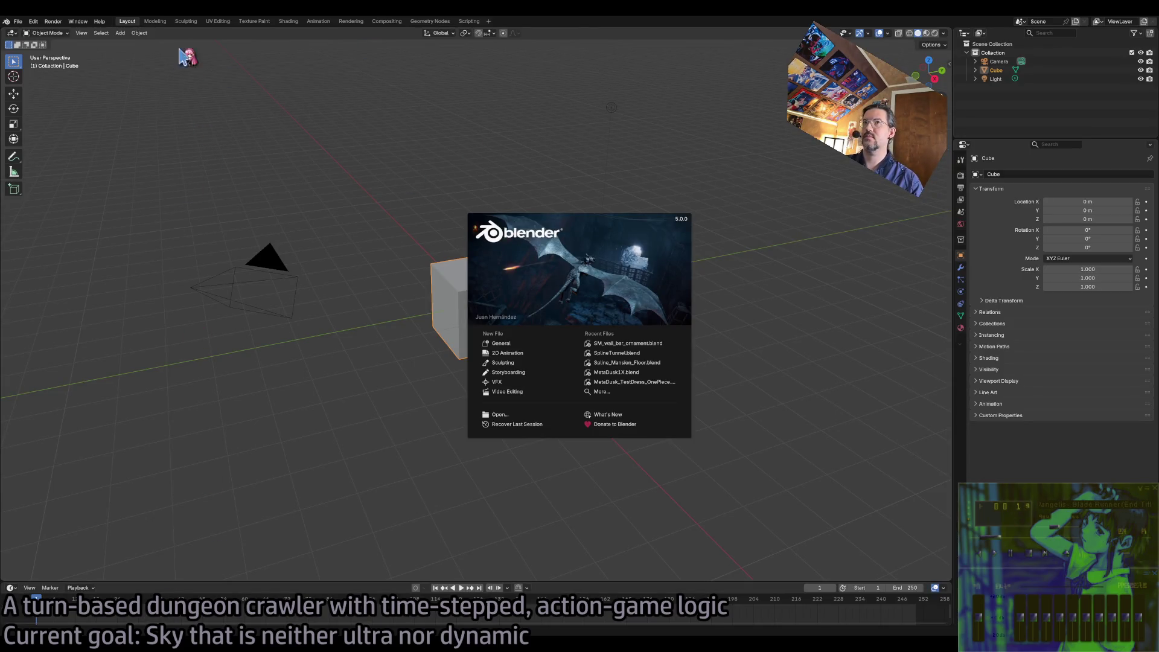
Open SM_wall_bar_ornament.blend from the splash screen's Recent Files
click(636, 344)
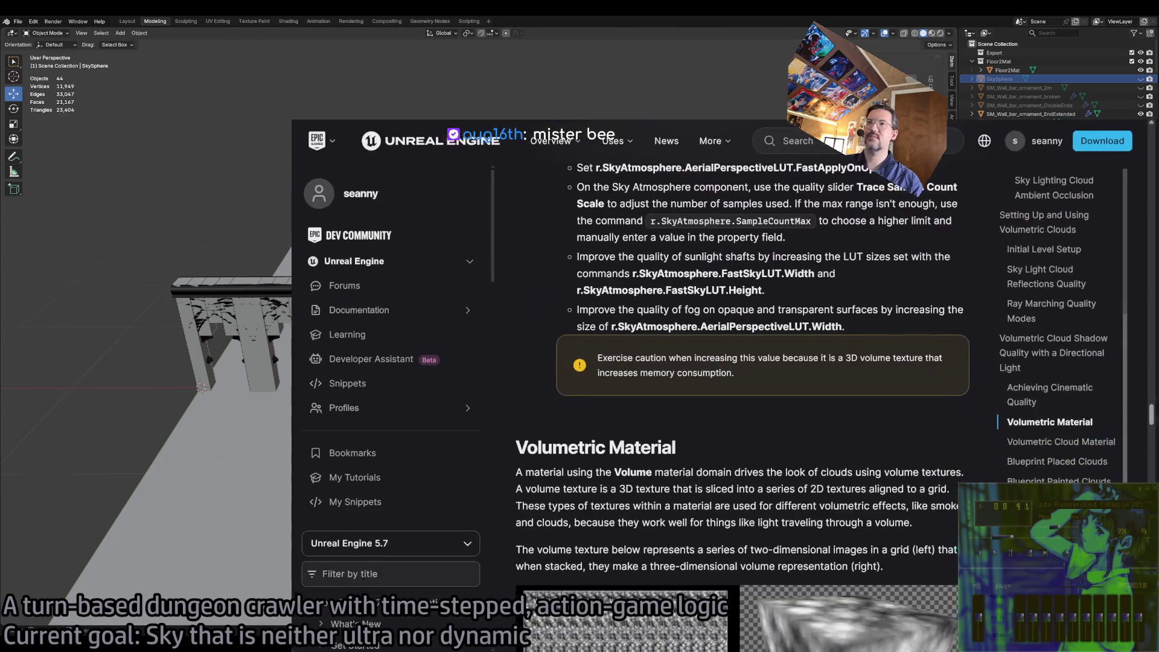
Search Twitch for a chatting viewer's channel, open its page, then close the browser
key(ctrl+Tab)
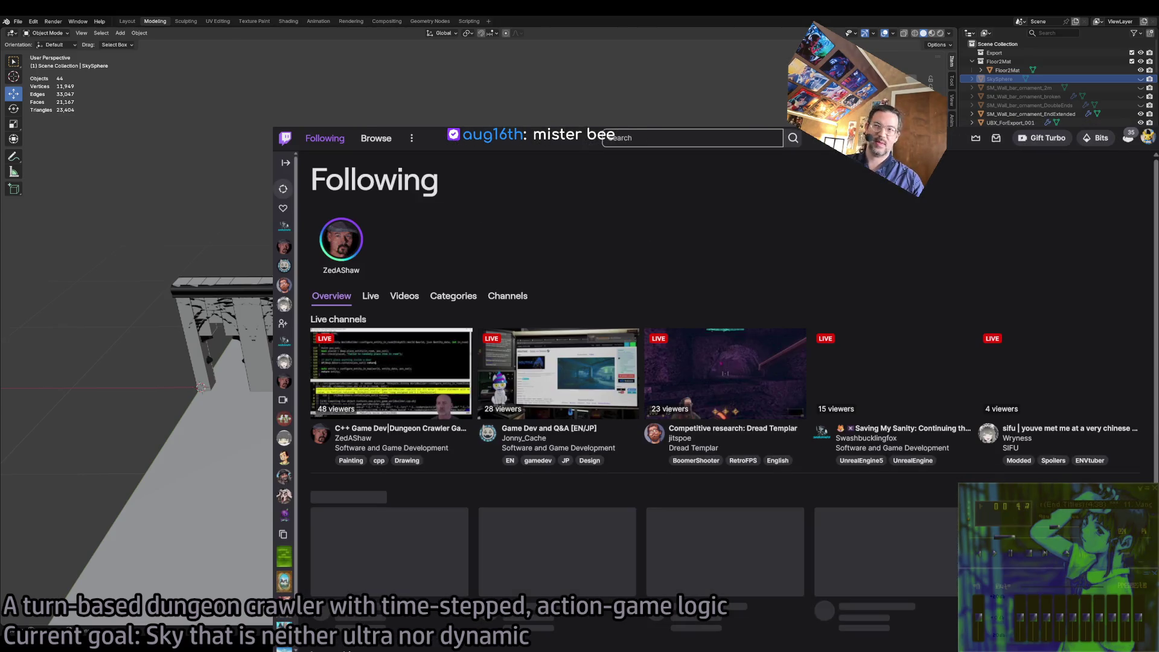
click(676, 137)
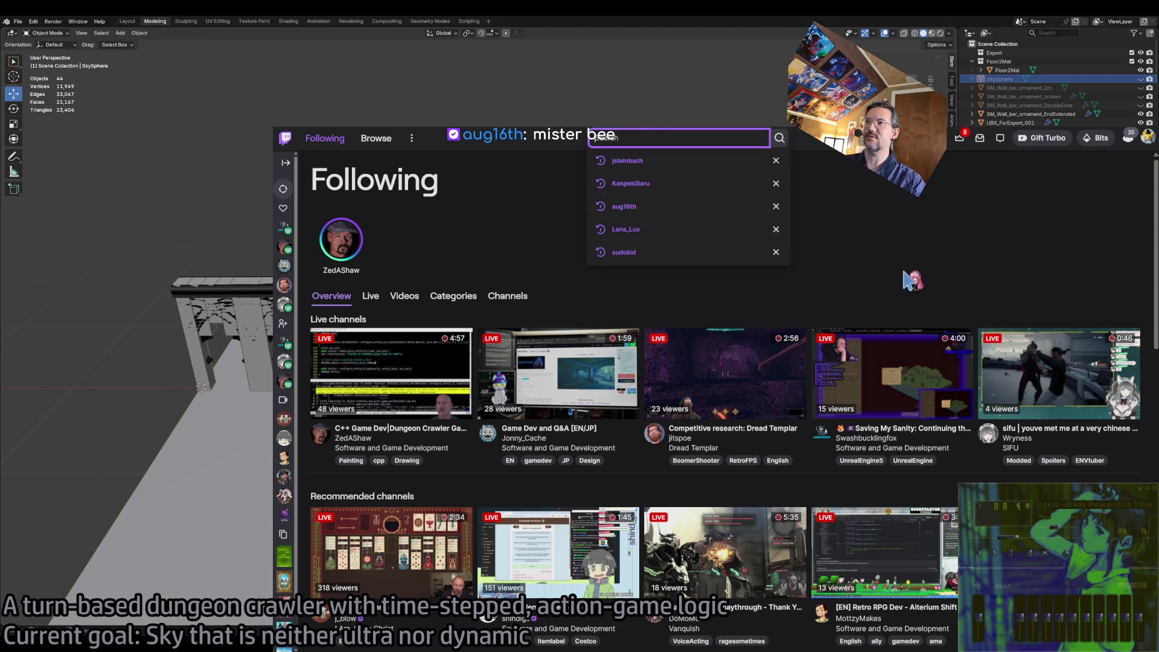
text(aug16th)
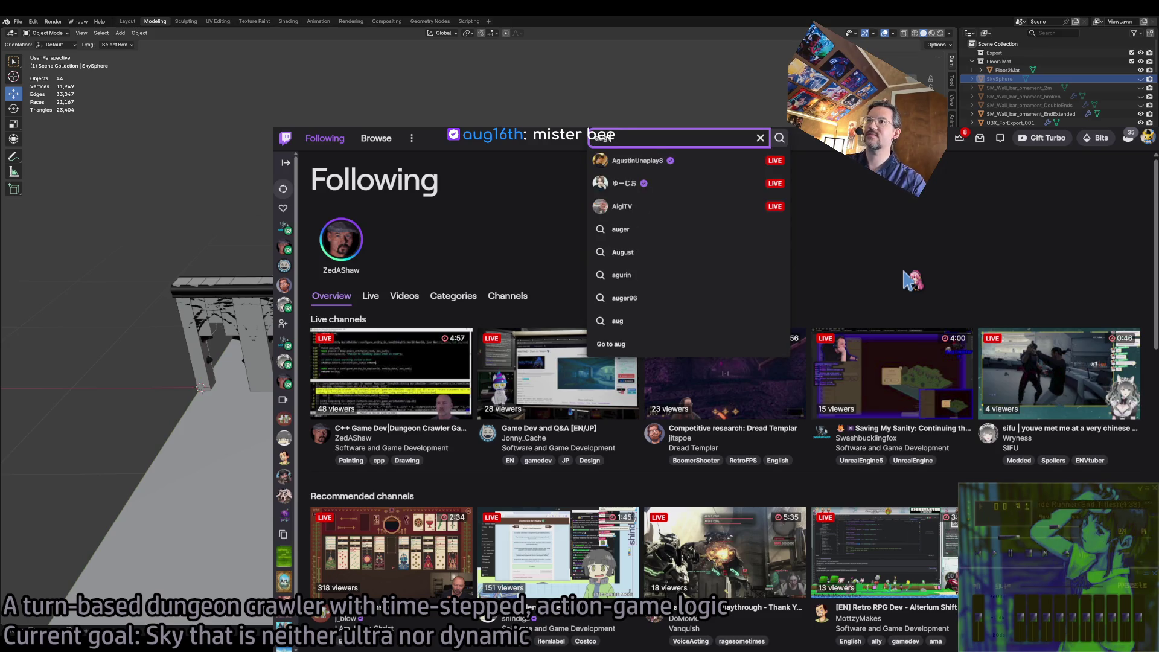
key(Return)
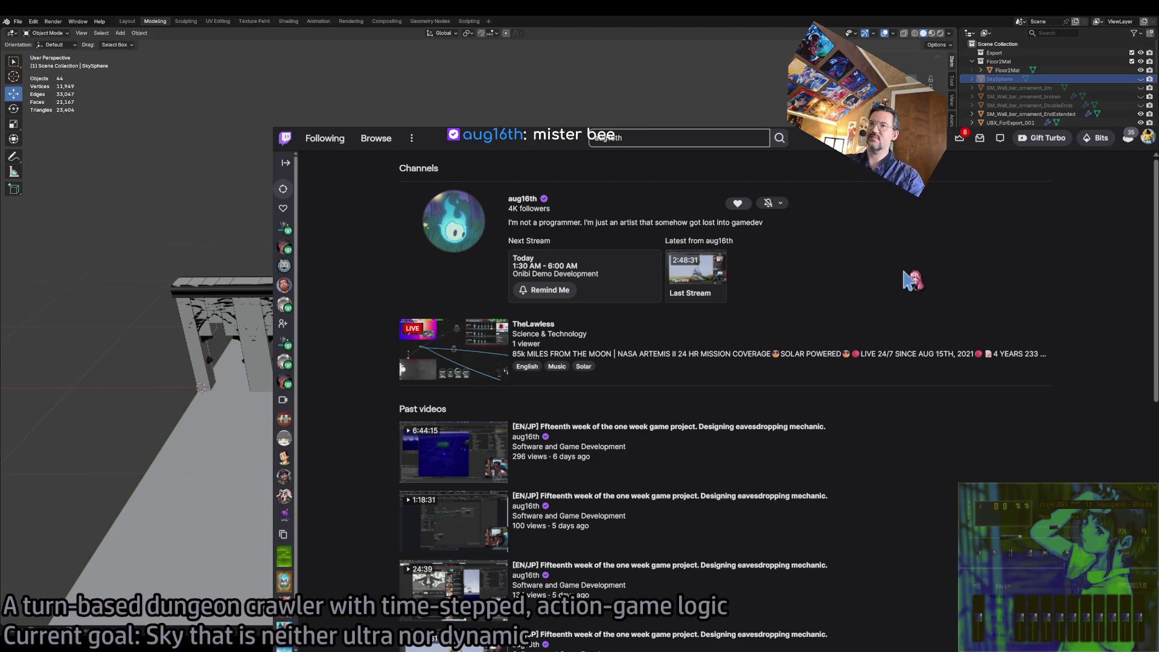
click(518, 201)
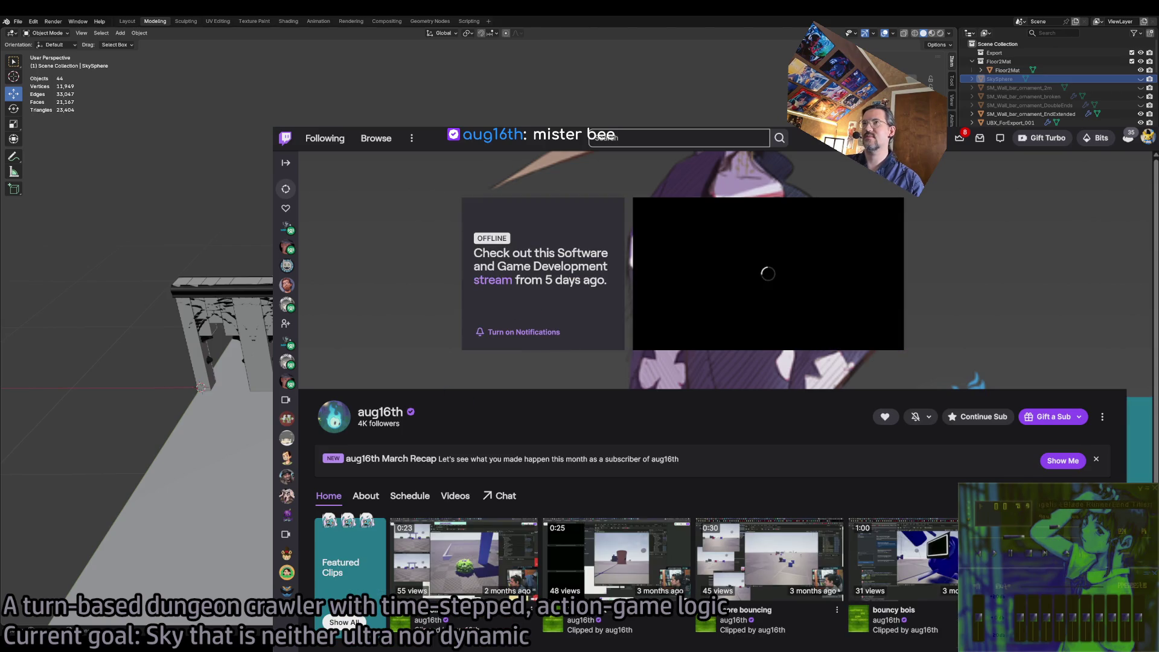
key(ctrl+w)
key(ctrl+w)
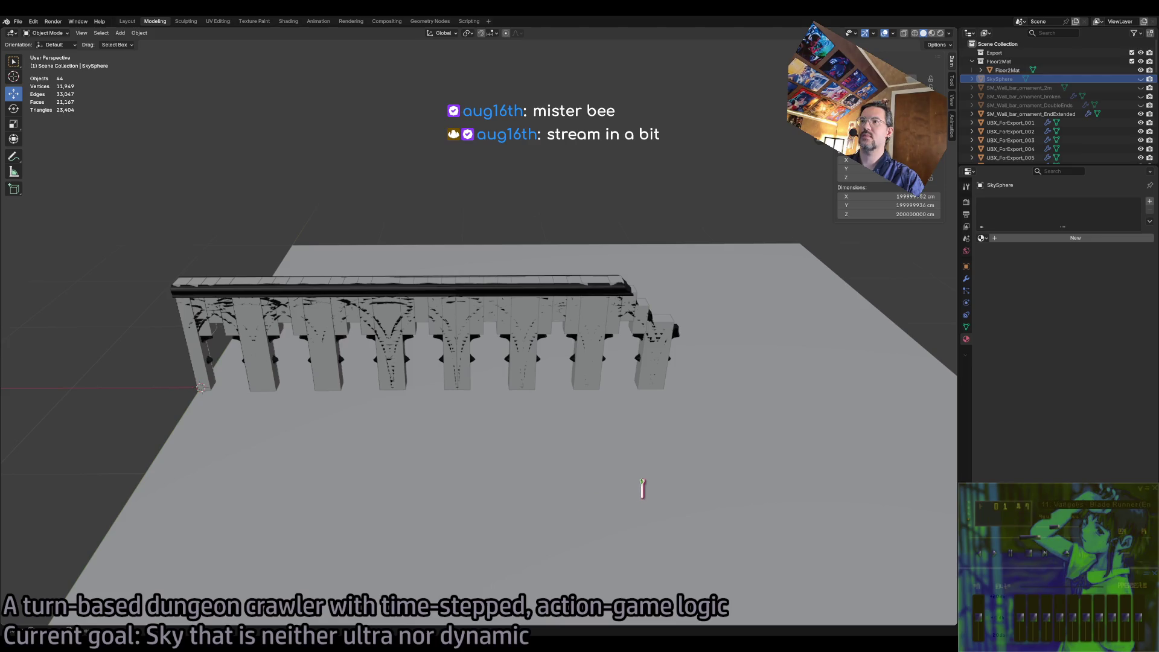
Save the scene as Sky.blend and delete the exported wall ornament pieces
key(ctrl+s)
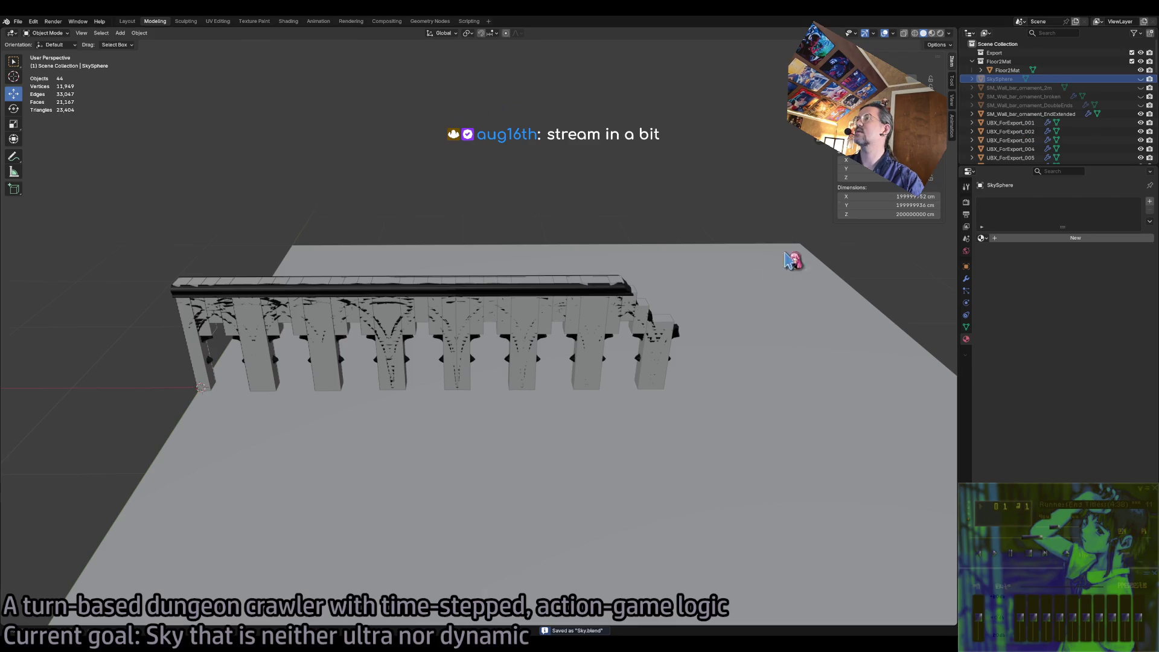
click(773, 310)
scroll(1028, 138, down, 5)
scroll(1028, 138, down, 5)
shift+click(1033, 154)
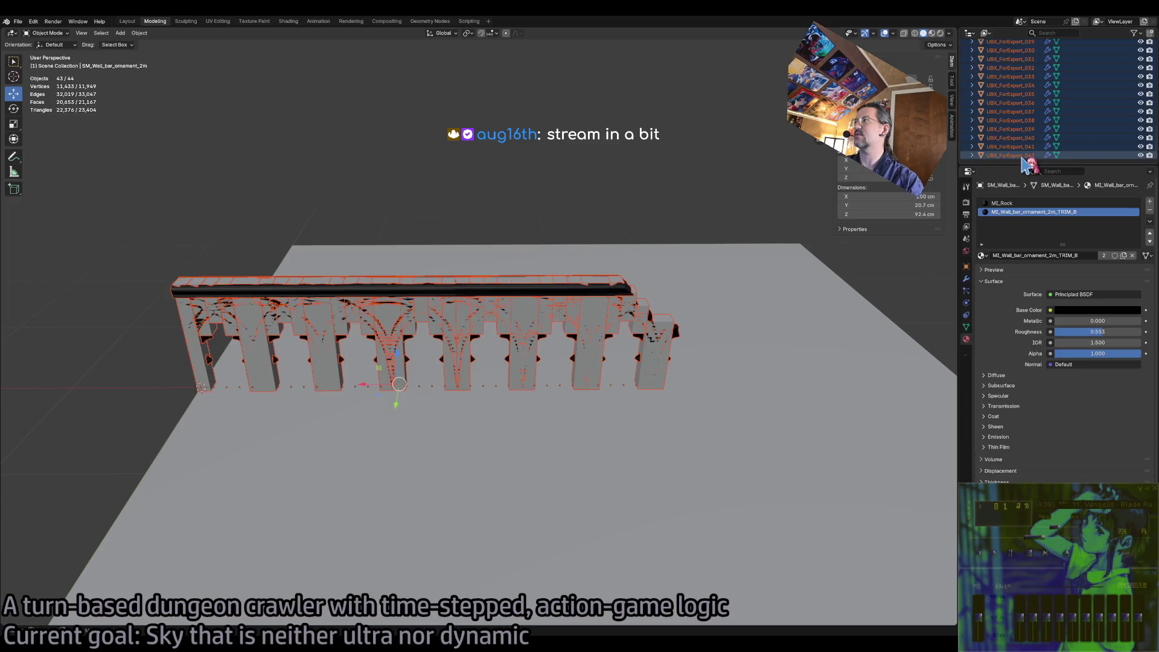
key(Delete)
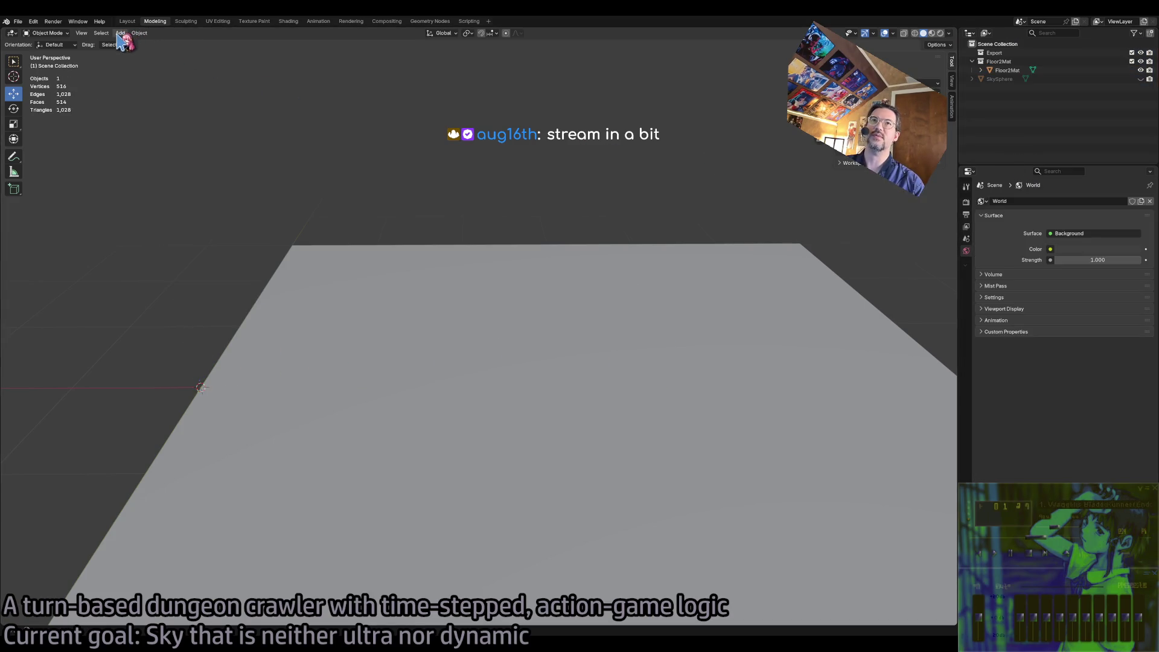
Add a mesh plane and set its size to 1000 cm
click(121, 33)
mouse_move(144, 44)
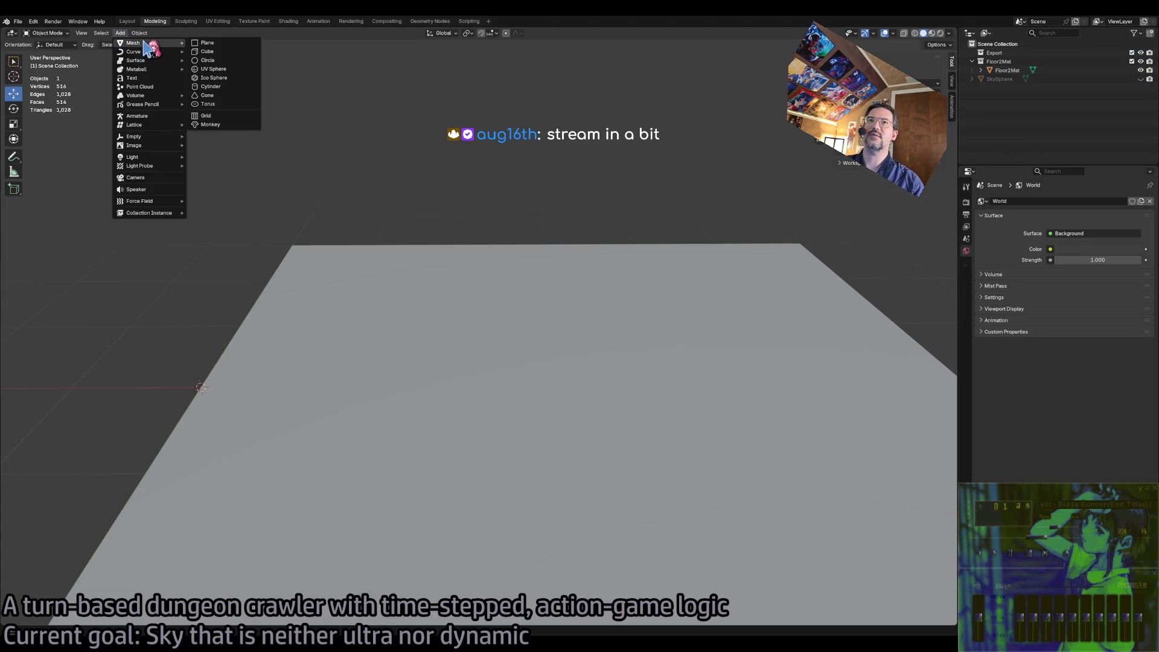
click(221, 44)
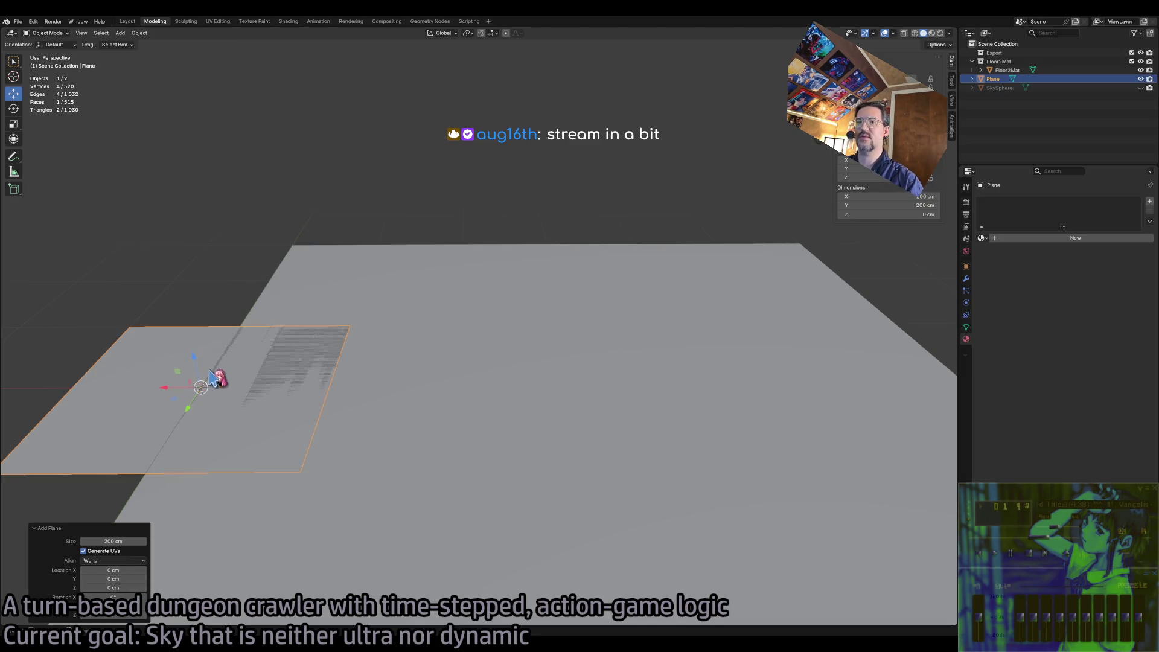
click(135, 541)
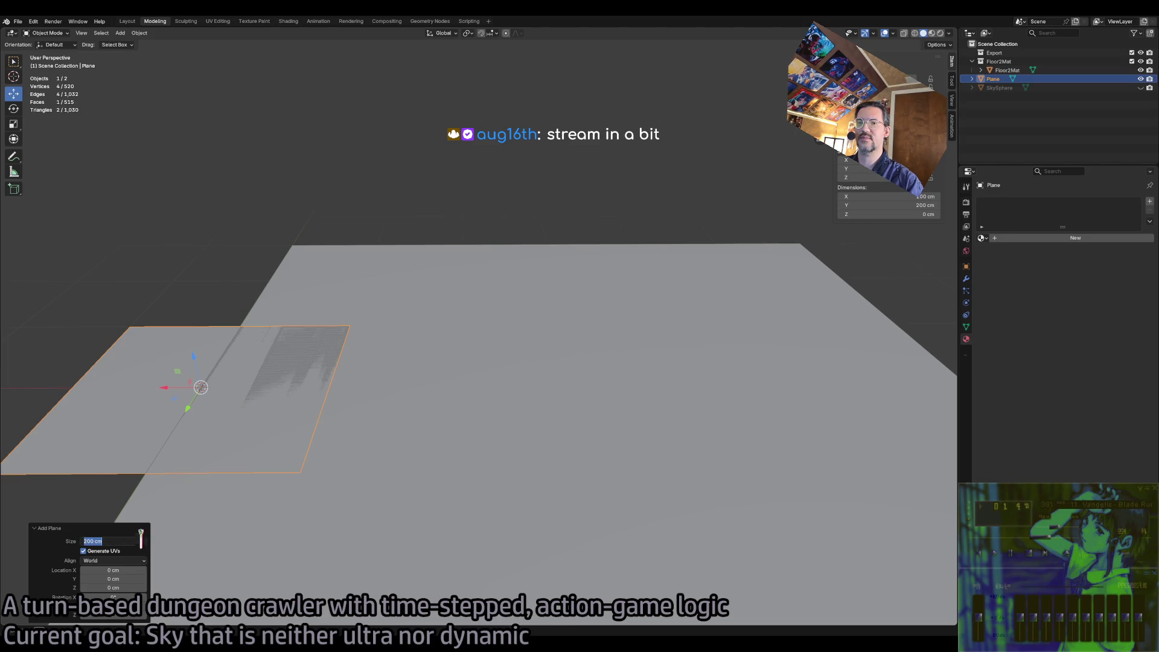
text(100)
key(Return)
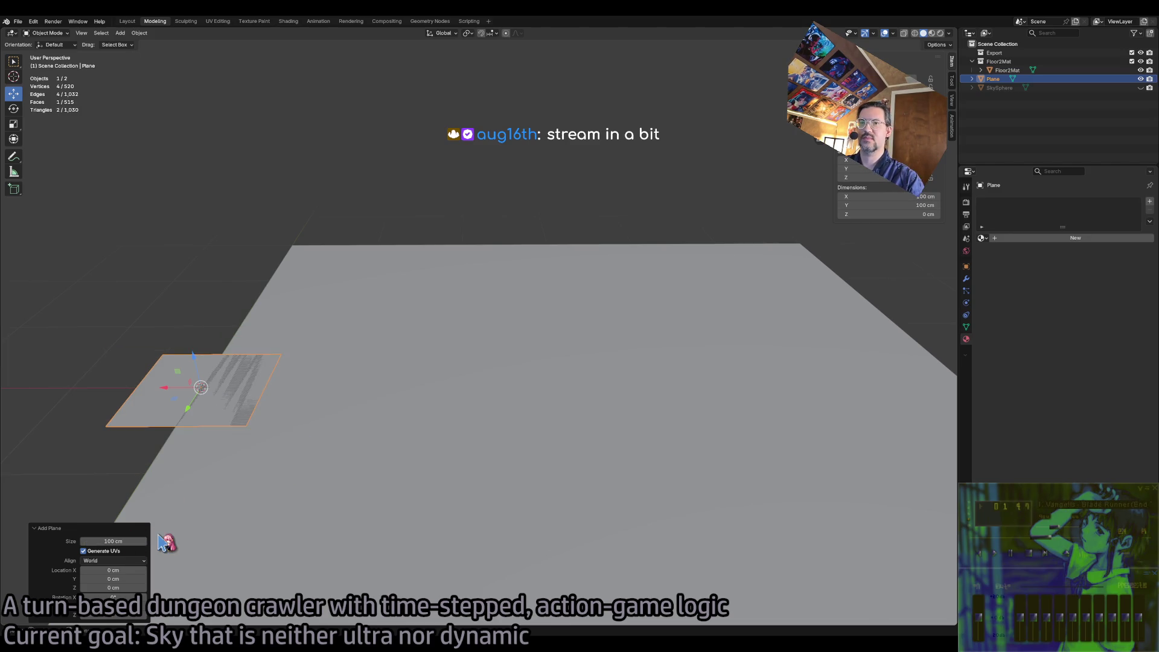
key(shift+space)
key(r)
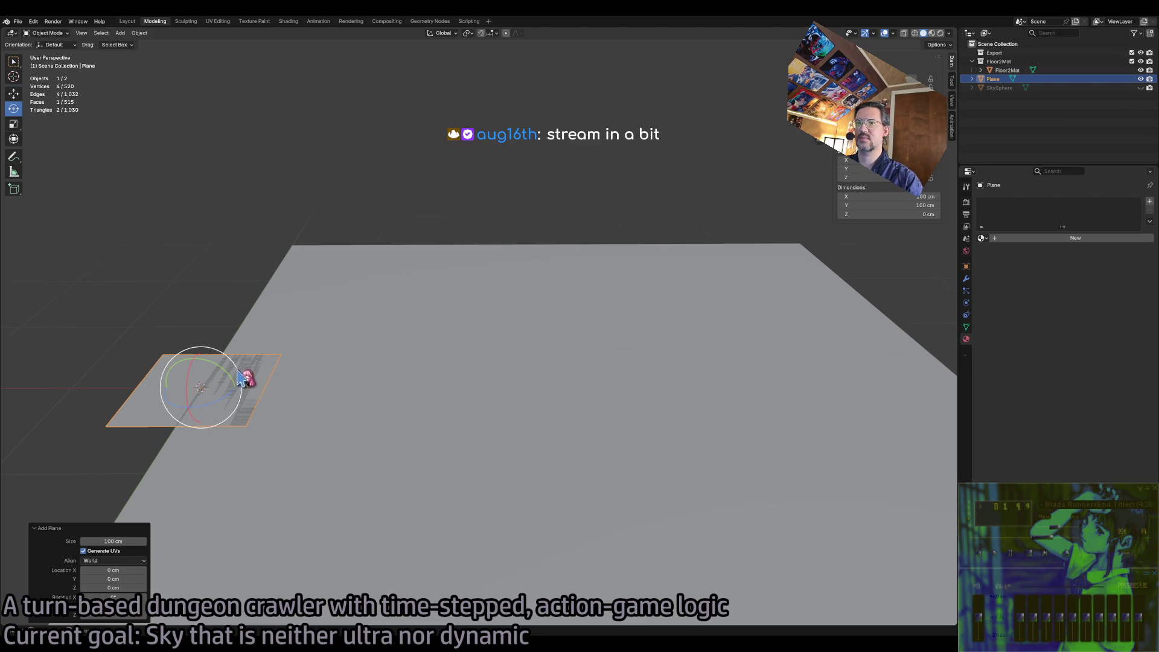
click(136, 541)
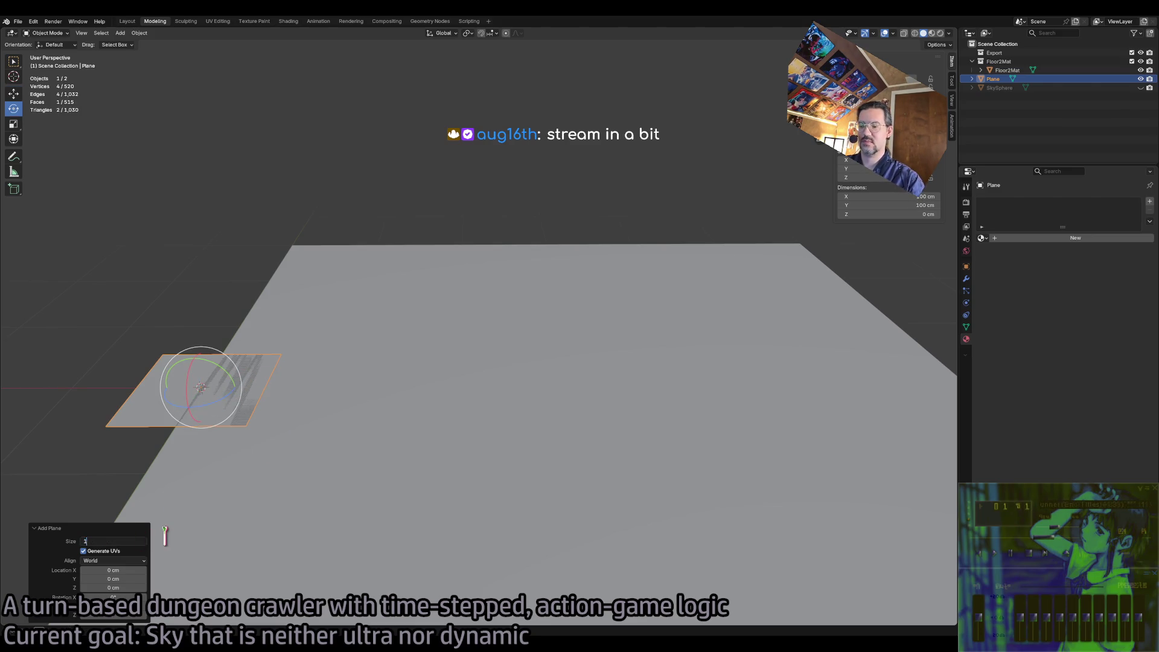
text(000)
key(Return)
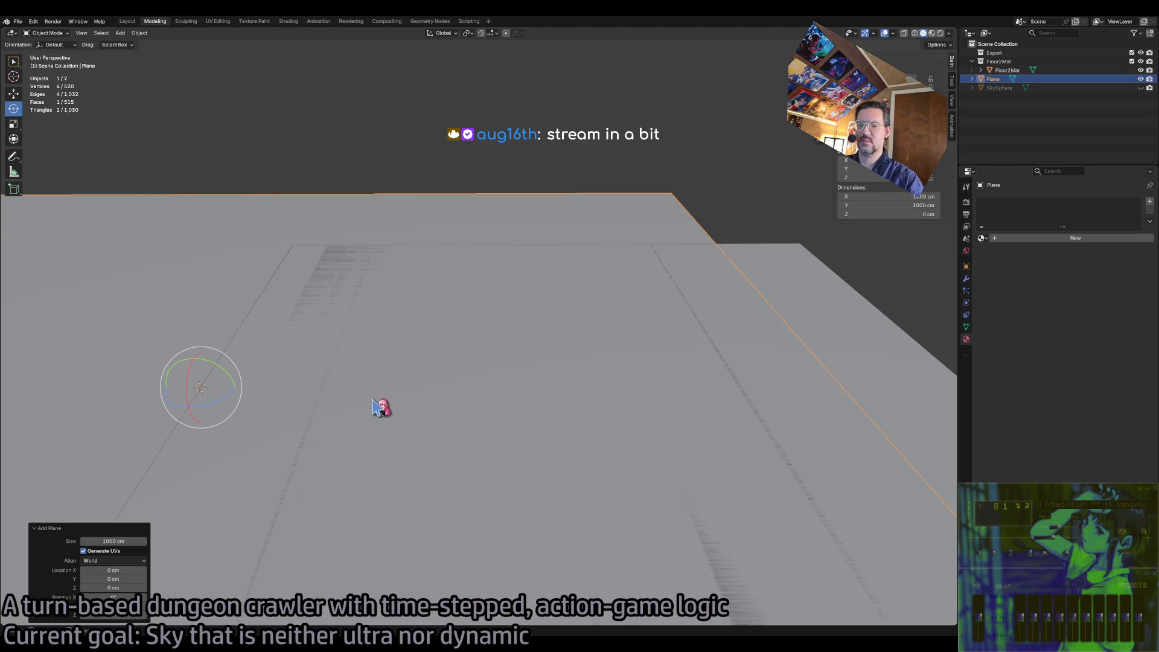
Try tilting the plane about its Y axis, then undo the rotation
right_click(362, 391)
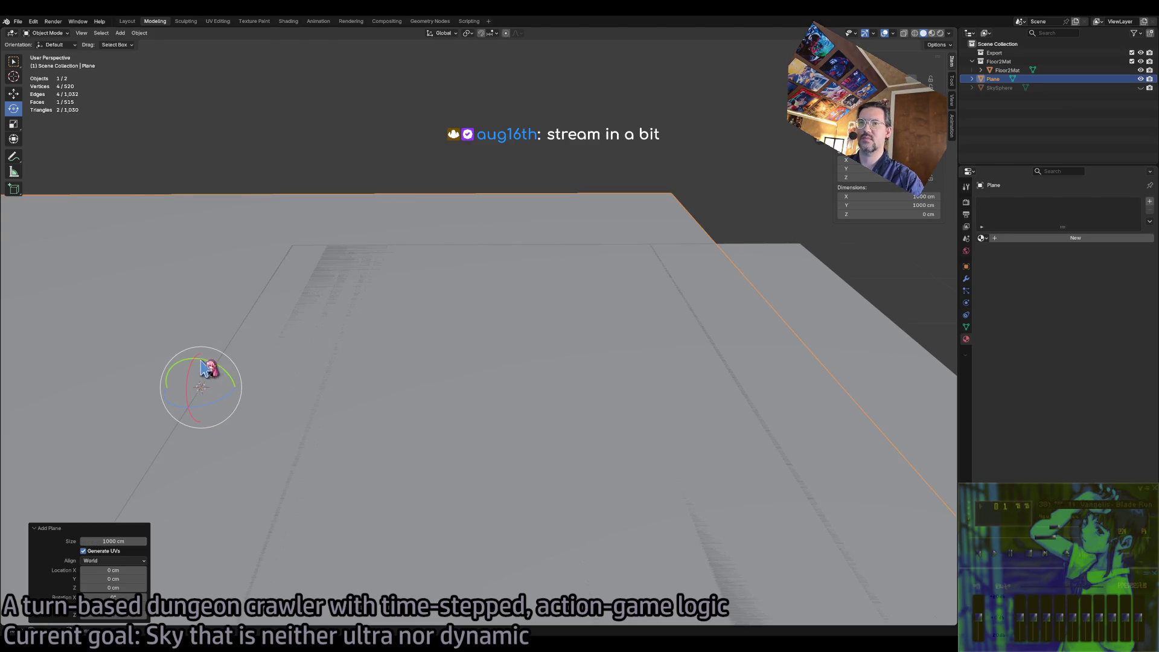
mouse_move(227, 372)
mouse_down()
mouse_move(287, 441)
mouse_move(377, 512)
mouse_move(251, 483)
mouse_move(261, 481)
mouse_up()
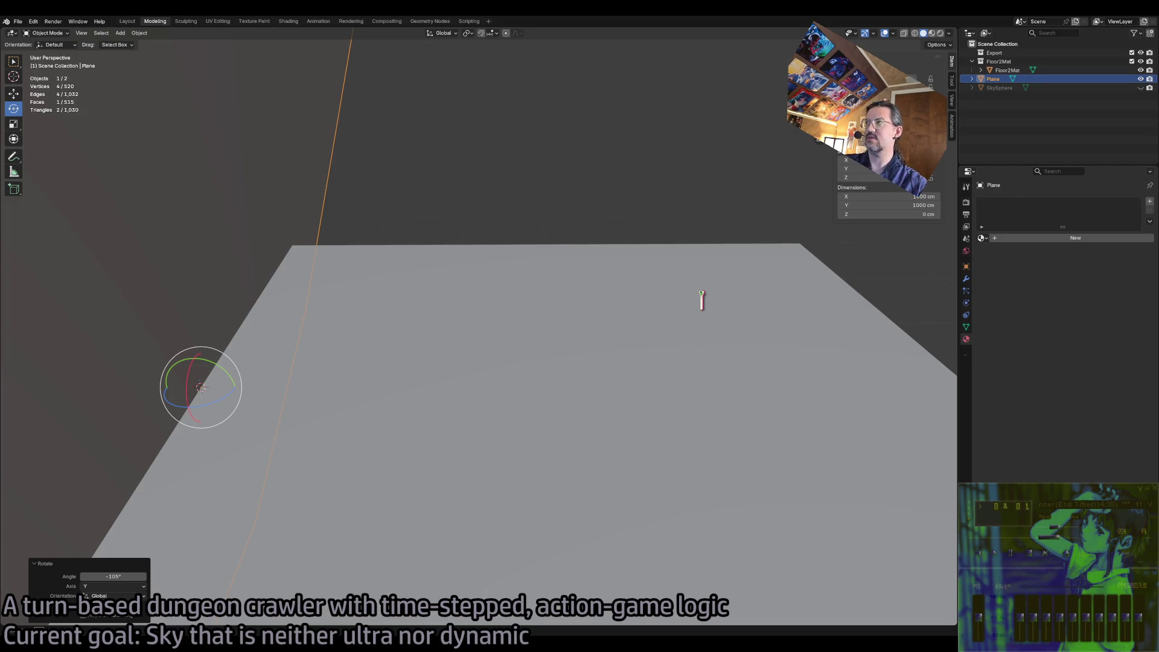
key(ctrl+z)
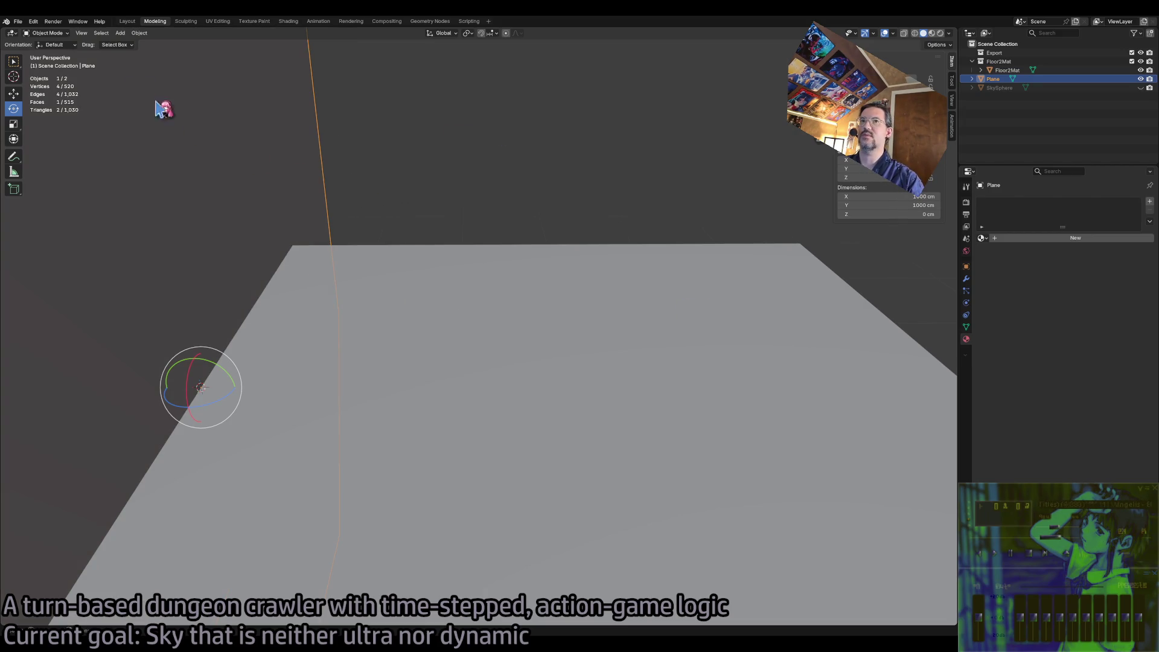
click(19, 22)
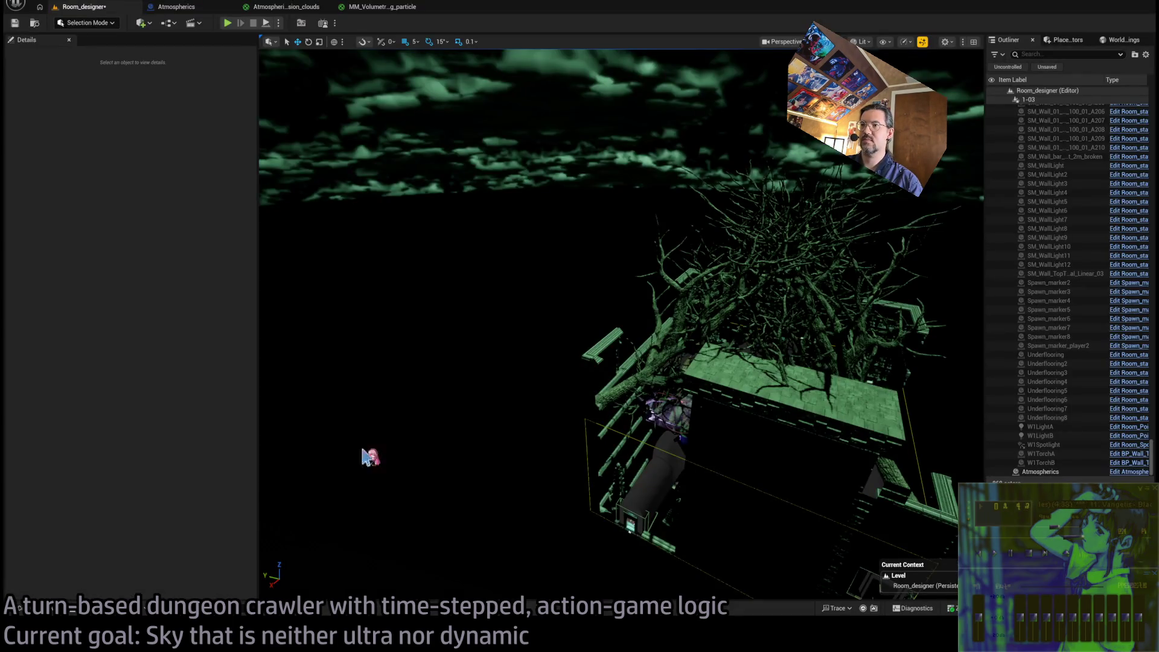
Navigate the content assets to the HDG > Atmospherics folder
click(51, 612)
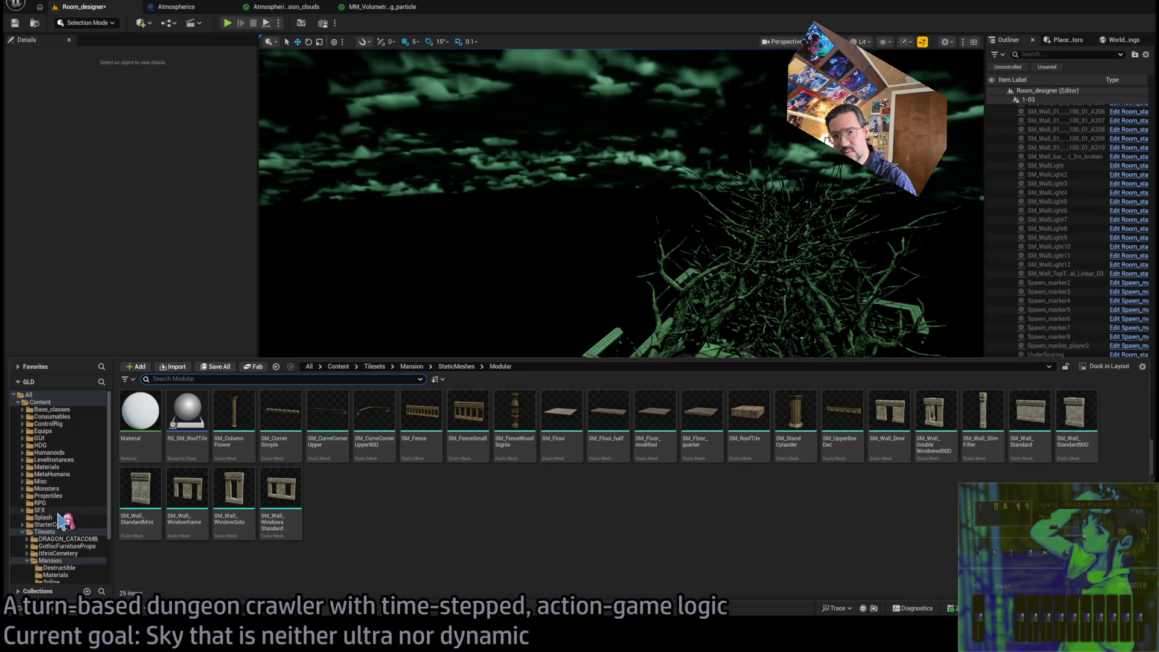
double_click(40, 445)
click(57, 452)
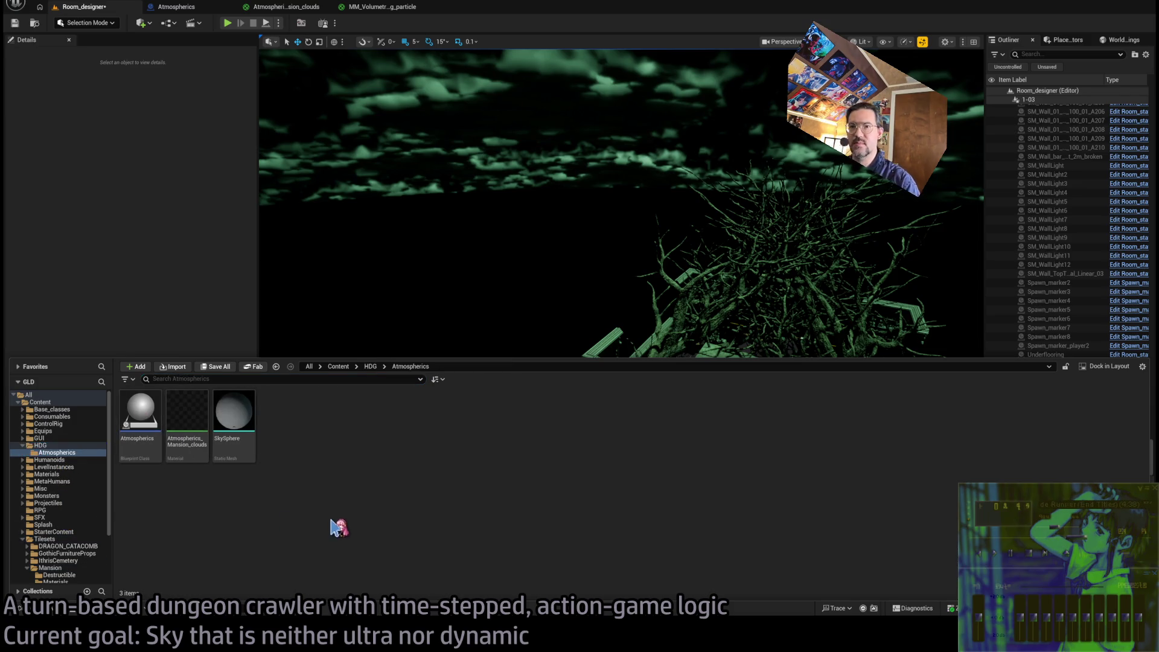
click(46, 613)
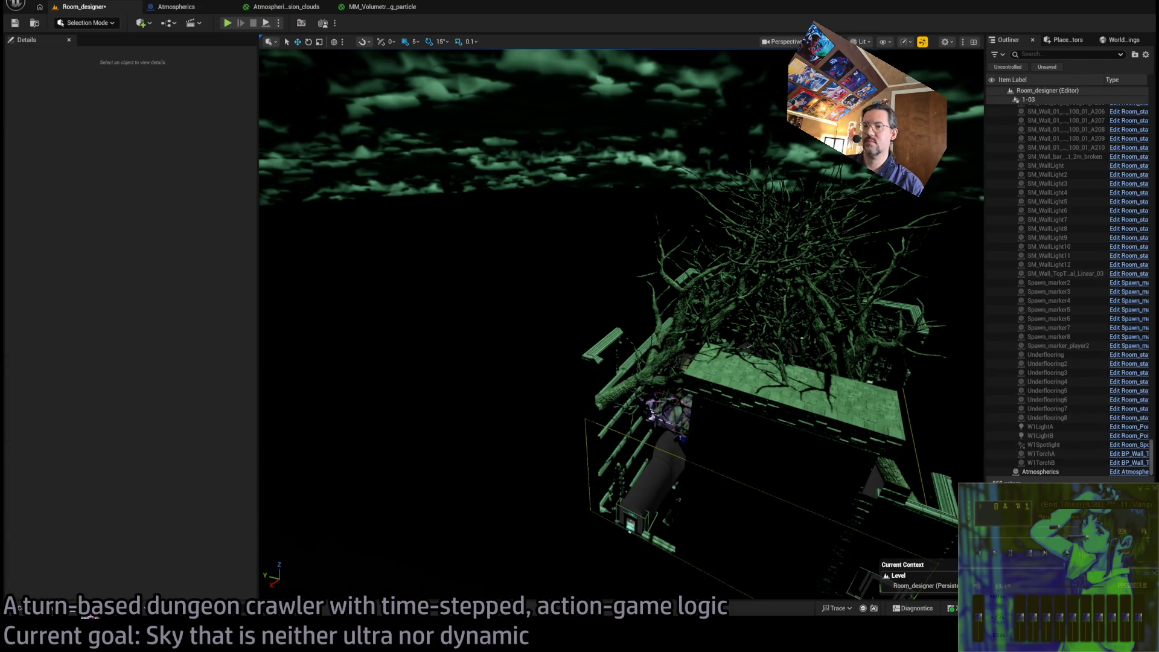
click(63, 614)
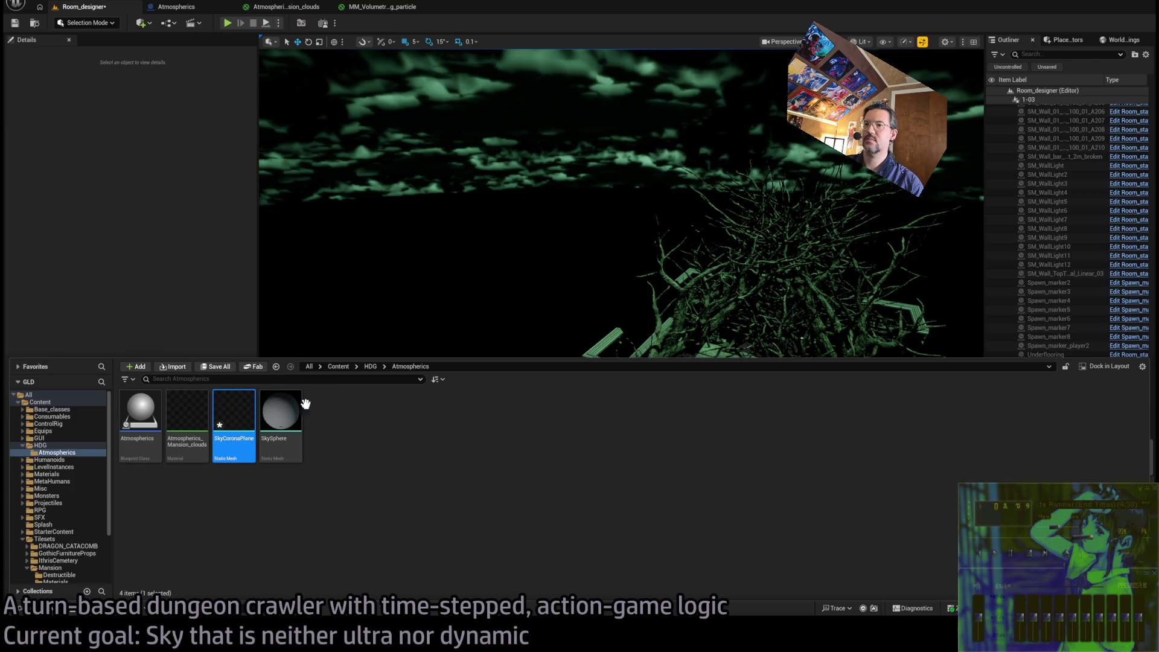
Inspect SkyCoronaPlane in its mesh editor, then return to Room_designer and select the asset
key(Return)
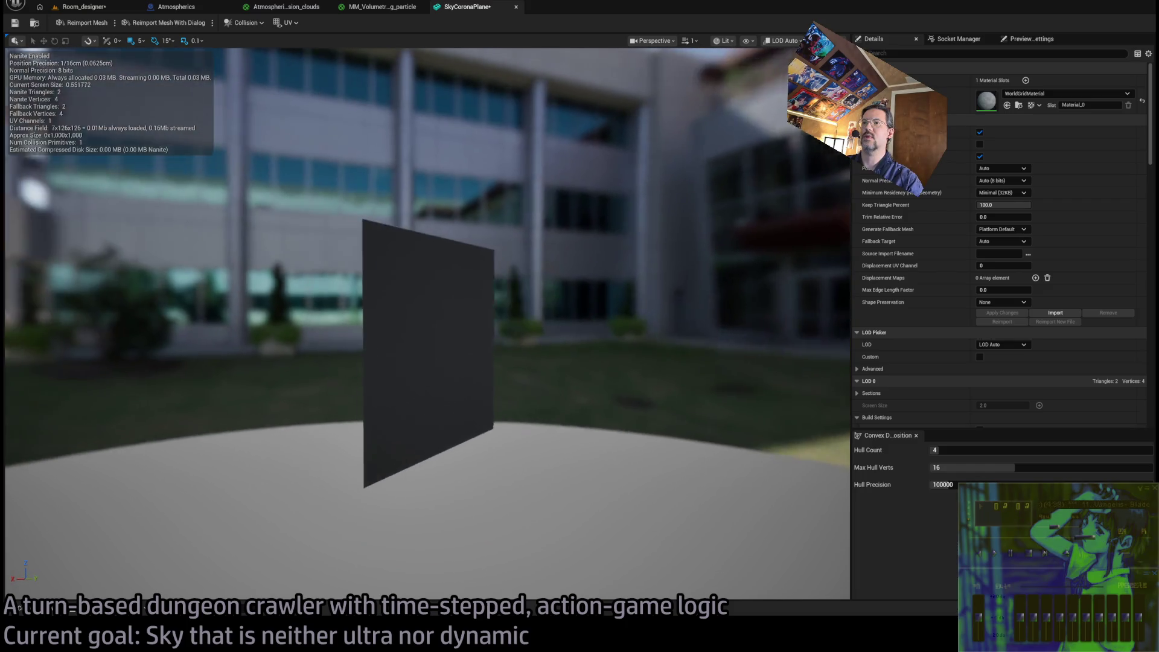
drag(578, 299, 578, 299)
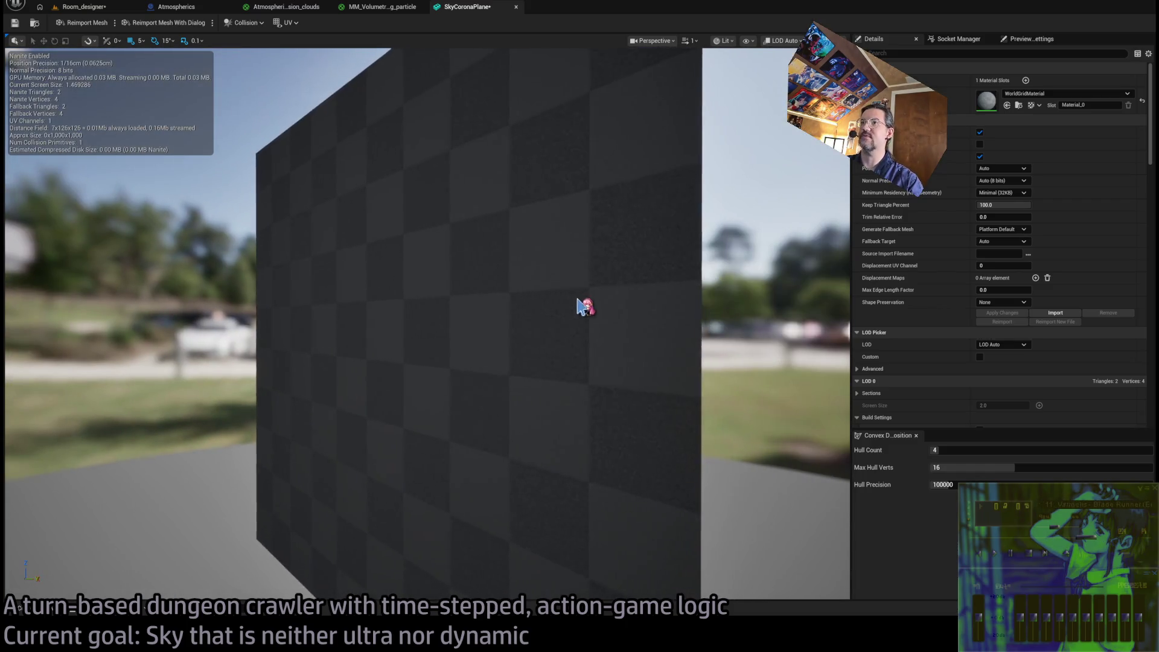
middle_click(480, 11)
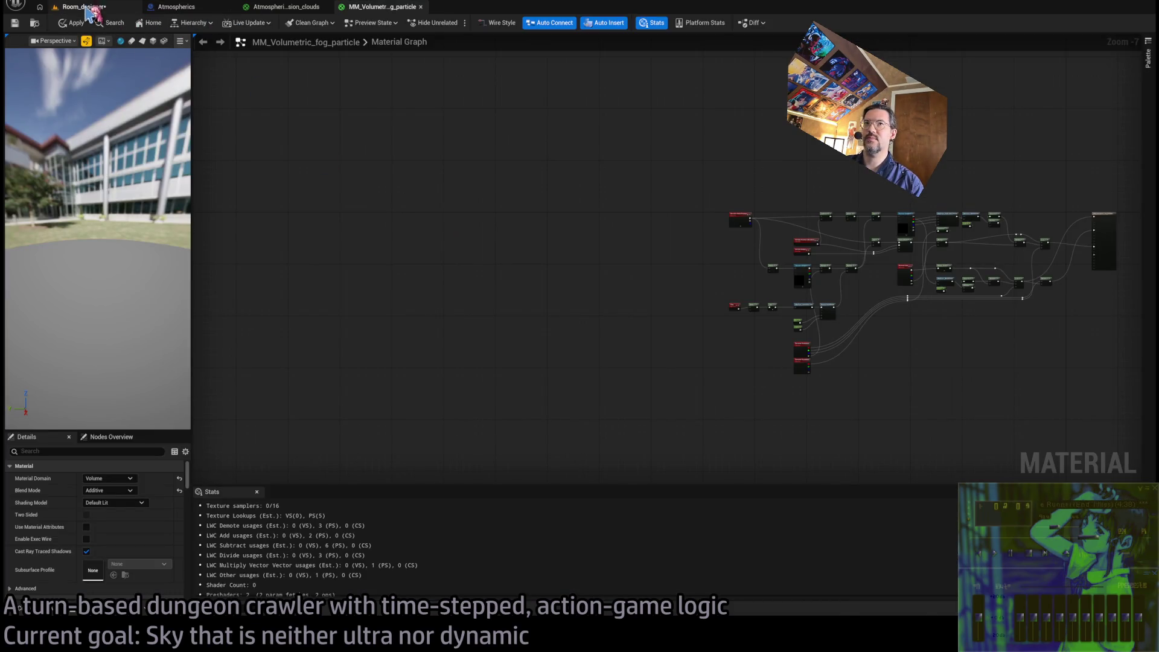
click(89, 11)
click(47, 611)
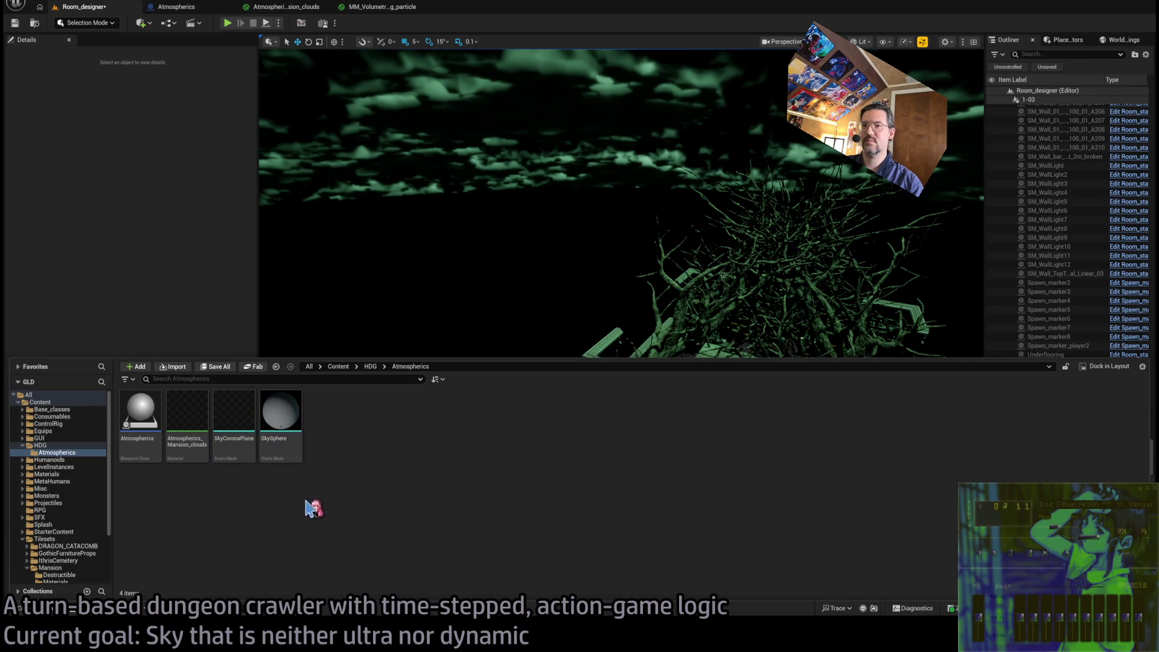
click(236, 425)
Create and name the SkyCoronaPlane_MM material, open it and orbit its preview slightly
mouse_move(242, 421)
mouse_down()
mouse_move(362, 419)
mouse_move(414, 249)
mouse_move(413, 316)
mouse_up()
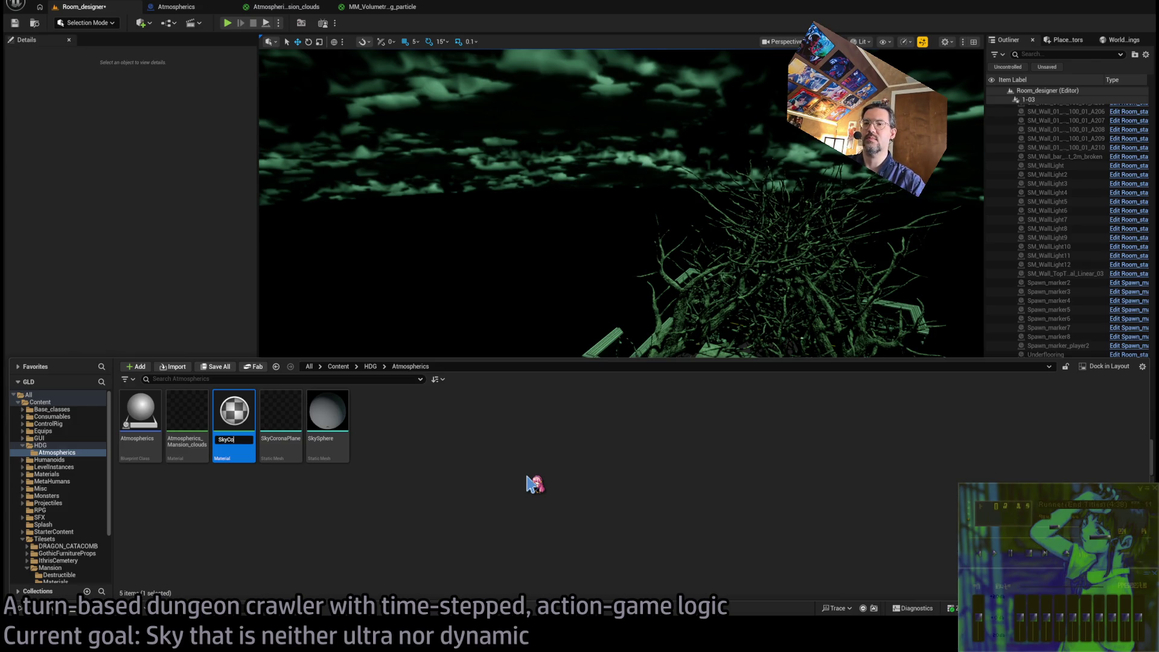
key(Return)
key(Return)
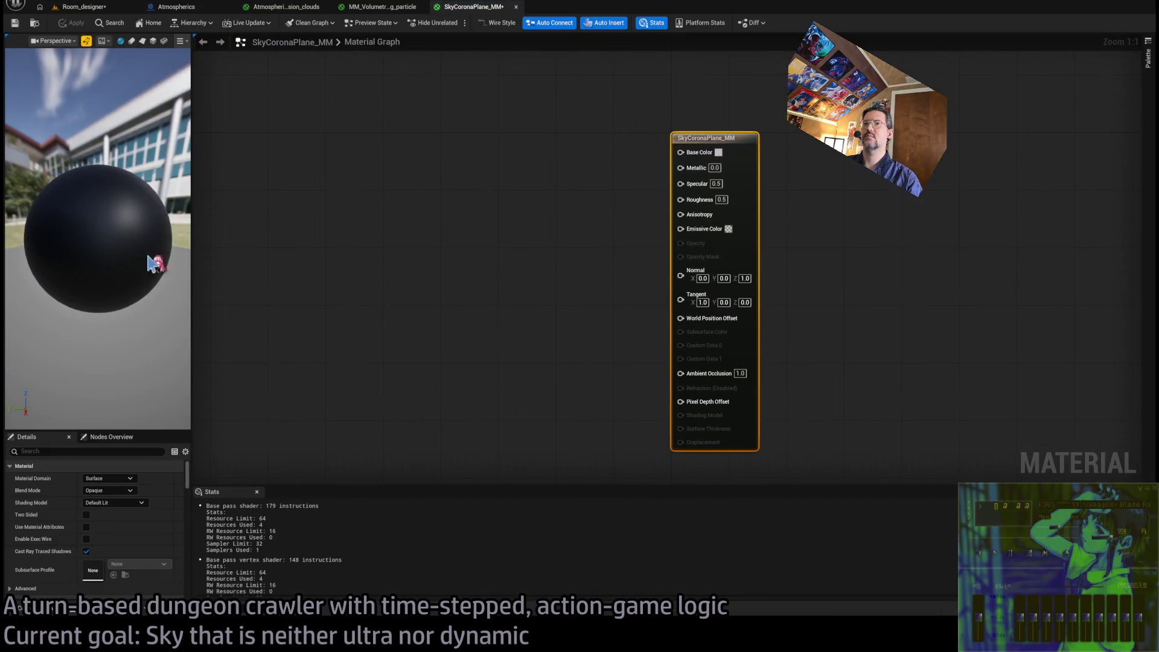
click(36, 609)
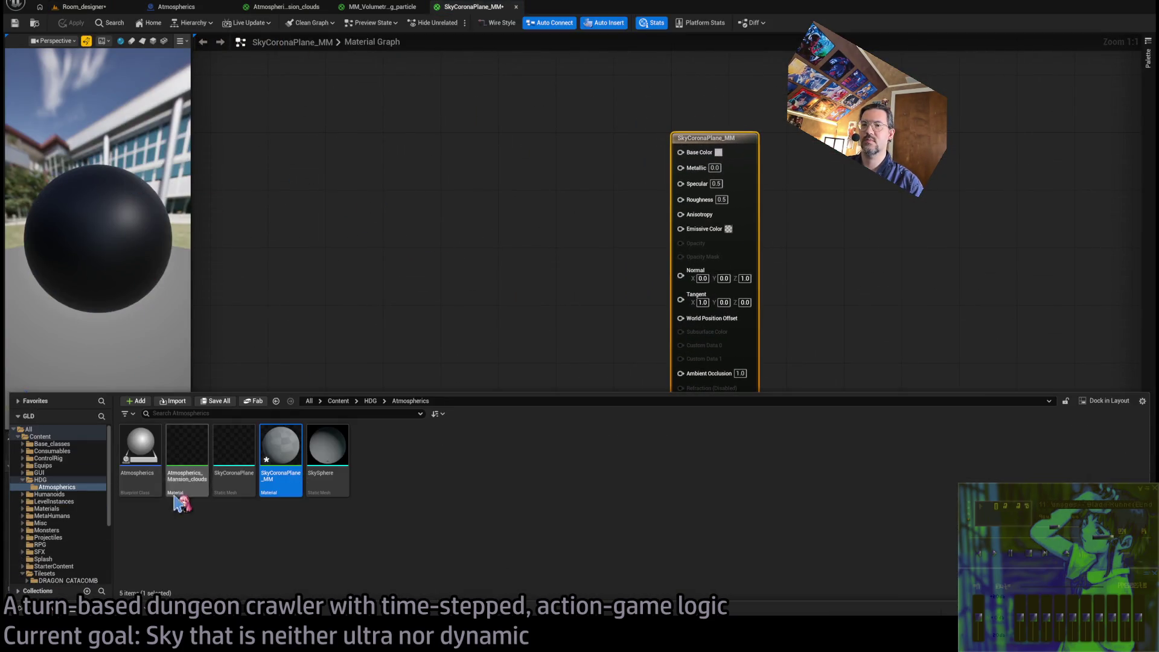
click(259, 155)
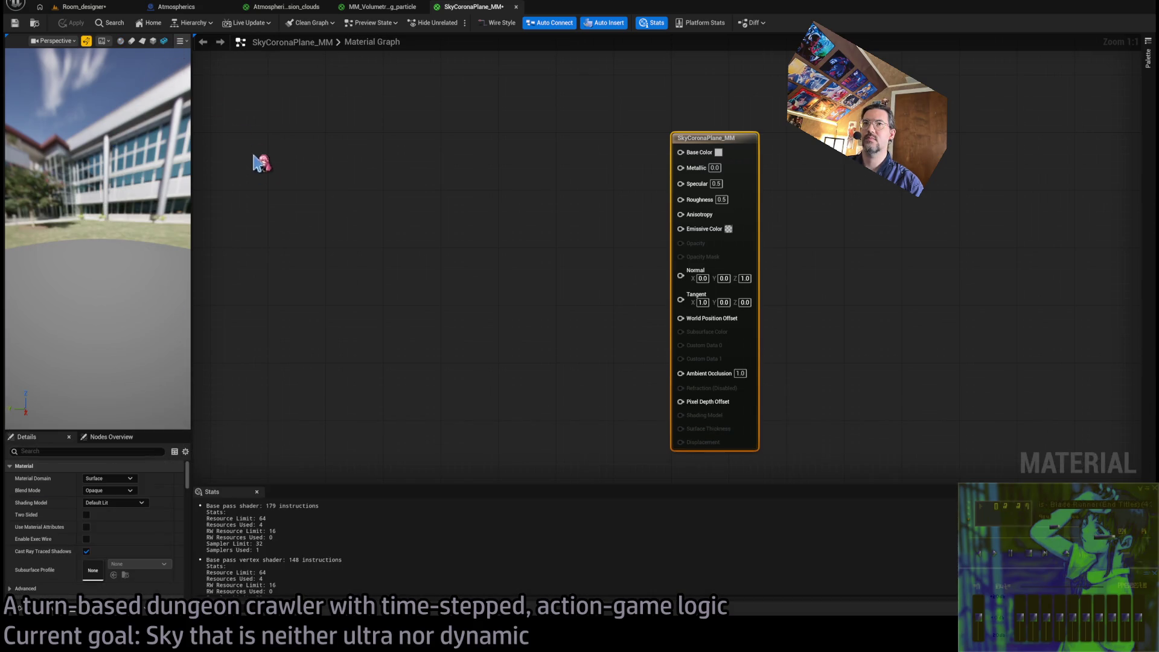
mouse_move(154, 282)
mouse_down()
mouse_move(171, 256)
mouse_move(142, 266)
mouse_up()
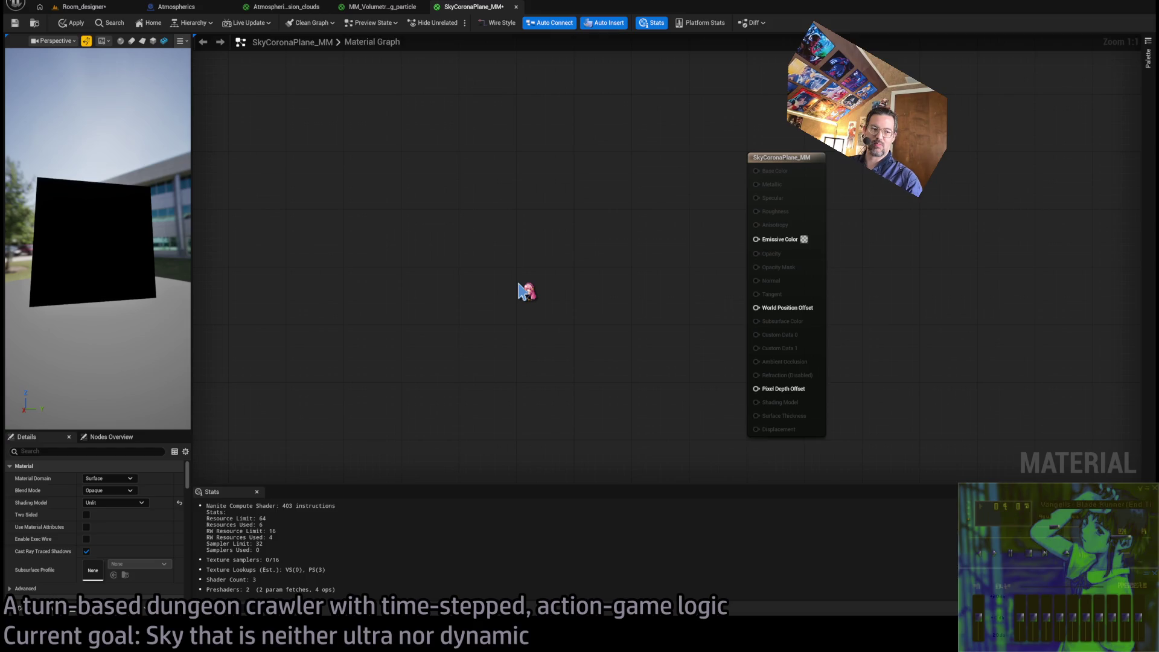
Widen the material preview so the black plane fills it, pan to the output node, and open the Content Drawer
mouse_move(97, 242)
mouse_down()
mouse_move(138, 244)
mouse_move(157, 229)
mouse_move(139, 206)
mouse_up()
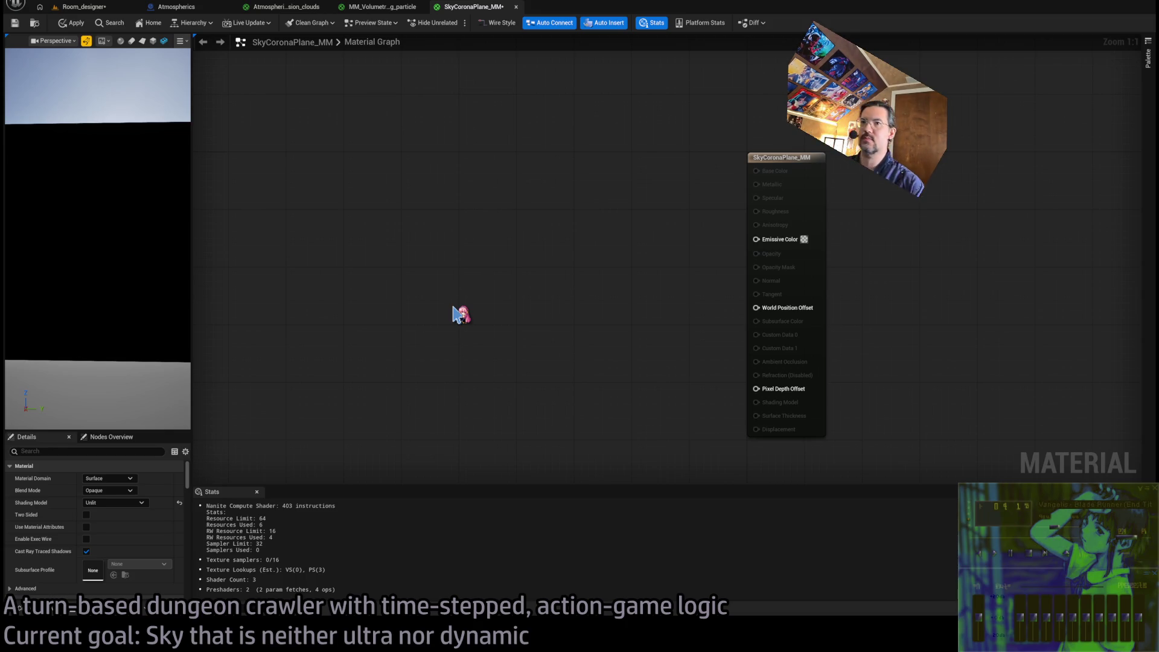
mouse_move(190, 259)
mouse_down()
mouse_move(523, 245)
mouse_move(443, 269)
mouse_up()
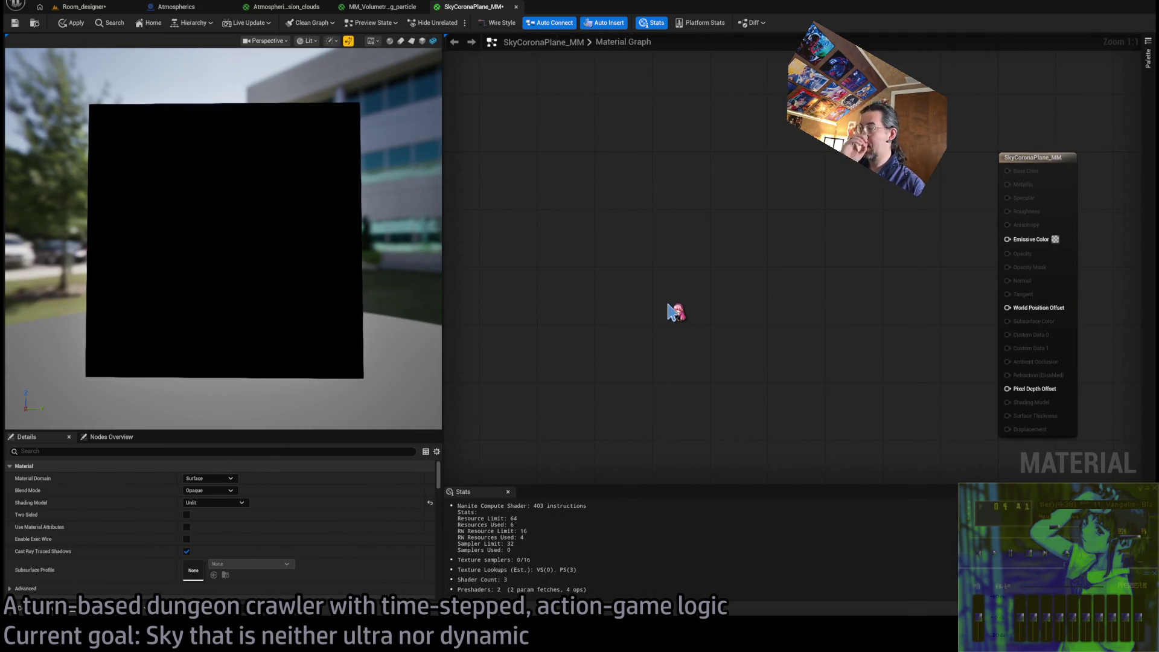
drag(715, 293, 646, 263)
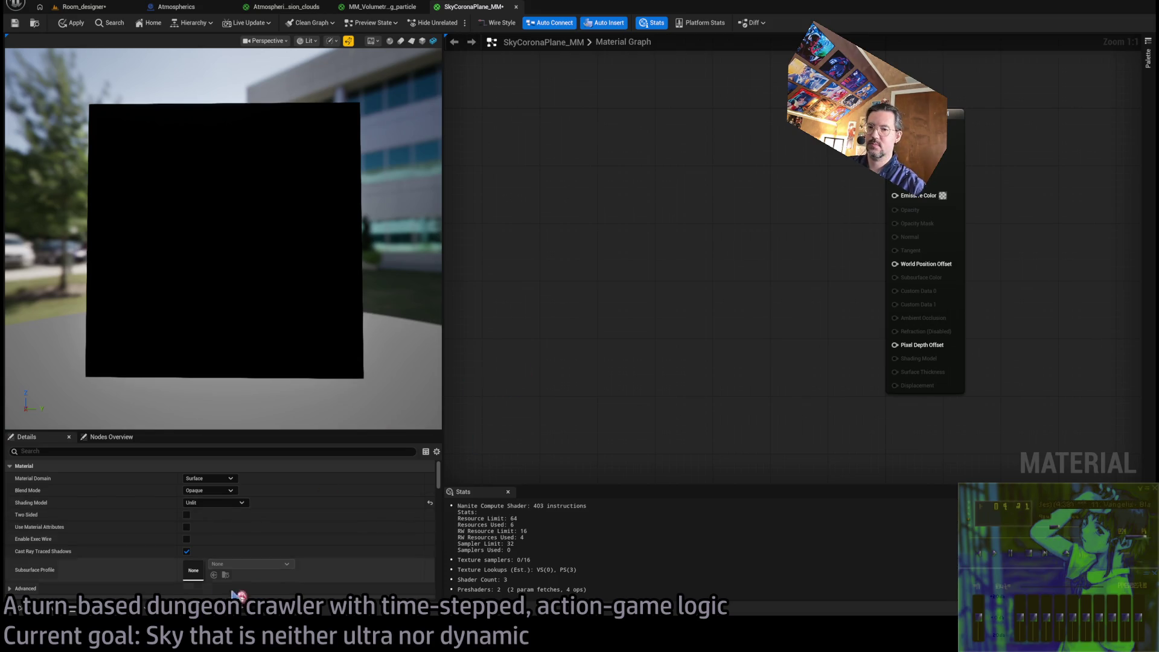
click(60, 611)
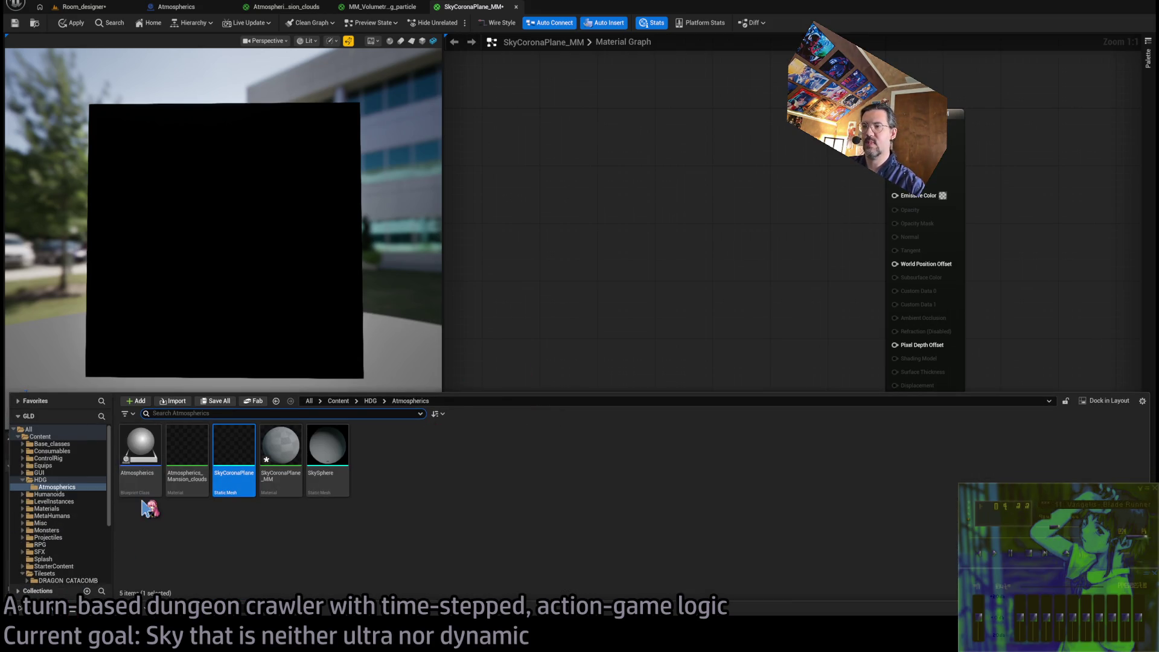
In the Misc folder, add the T_Water_Ripple_Directional_Noise texture to the graph and open its preview
scroll(54, 501, down, 5)
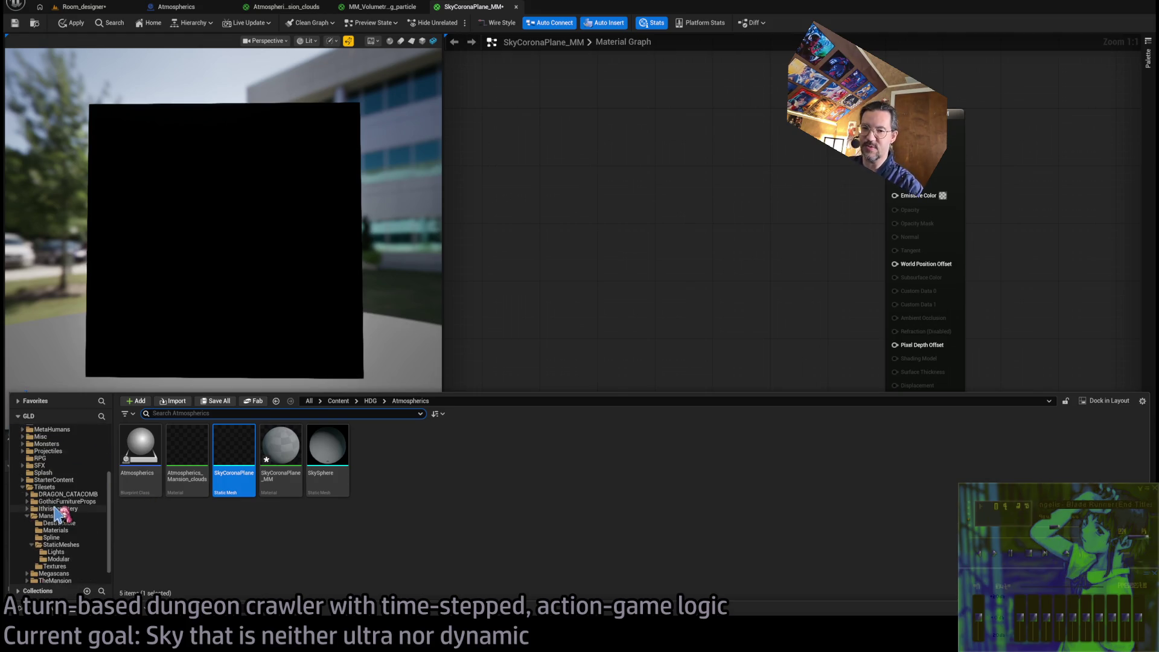
click(22, 463)
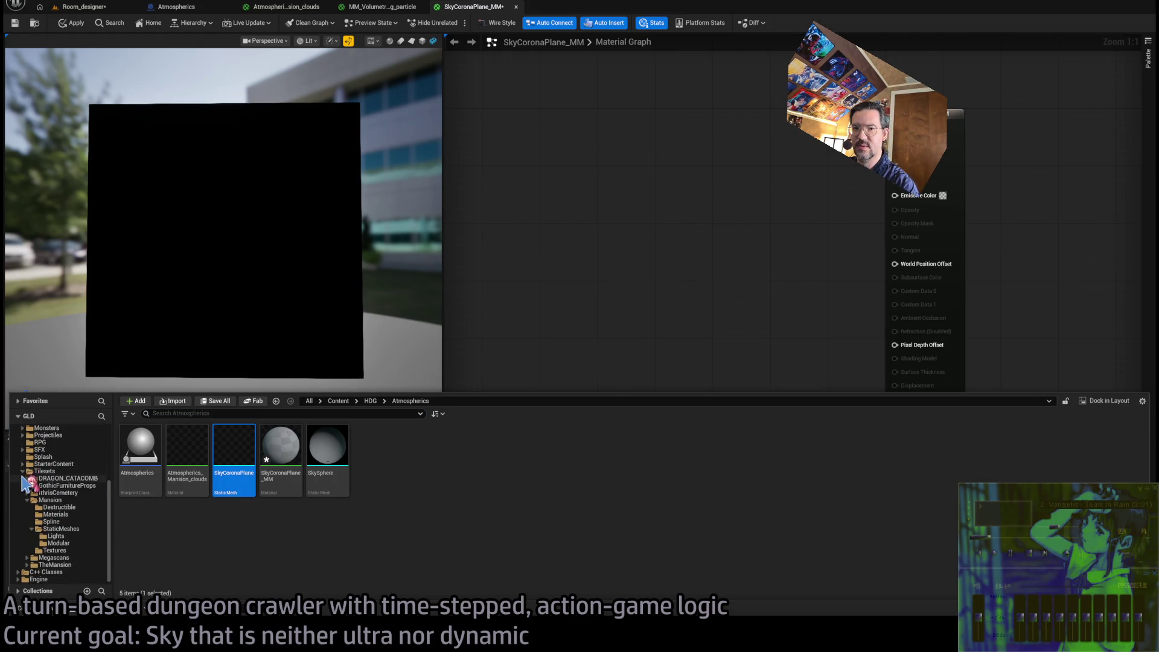
scroll(27, 483, up, 3)
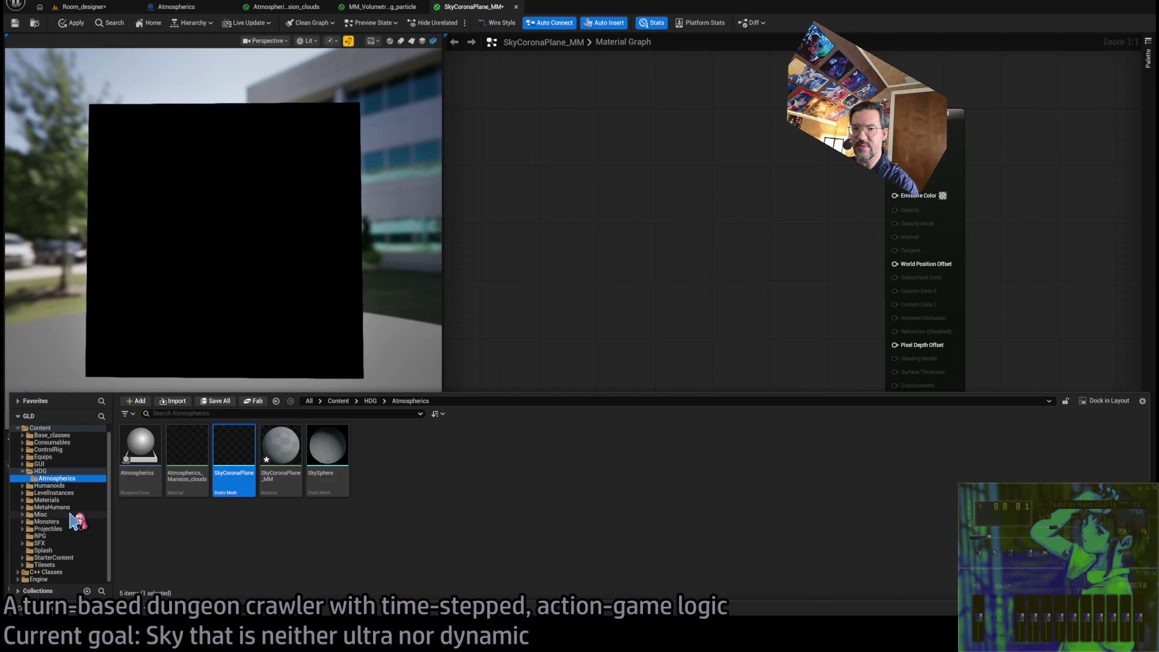
click(41, 514)
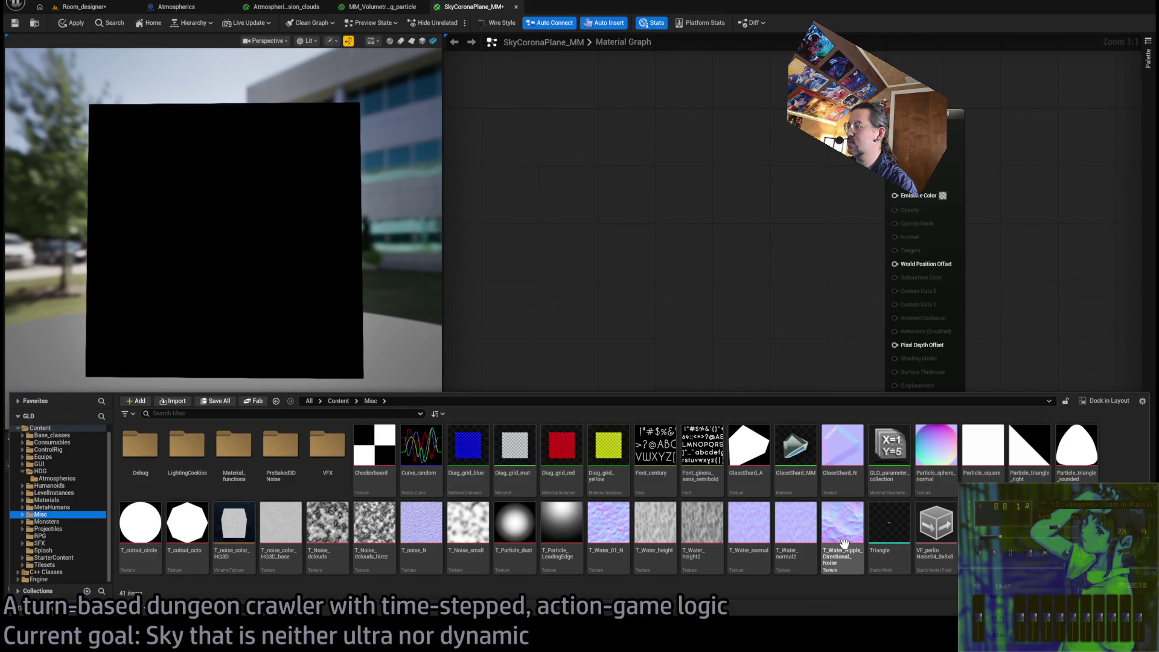
mouse_move(853, 519)
mouse_down()
mouse_move(606, 305)
mouse_move(799, 538)
mouse_move(609, 308)
mouse_up()
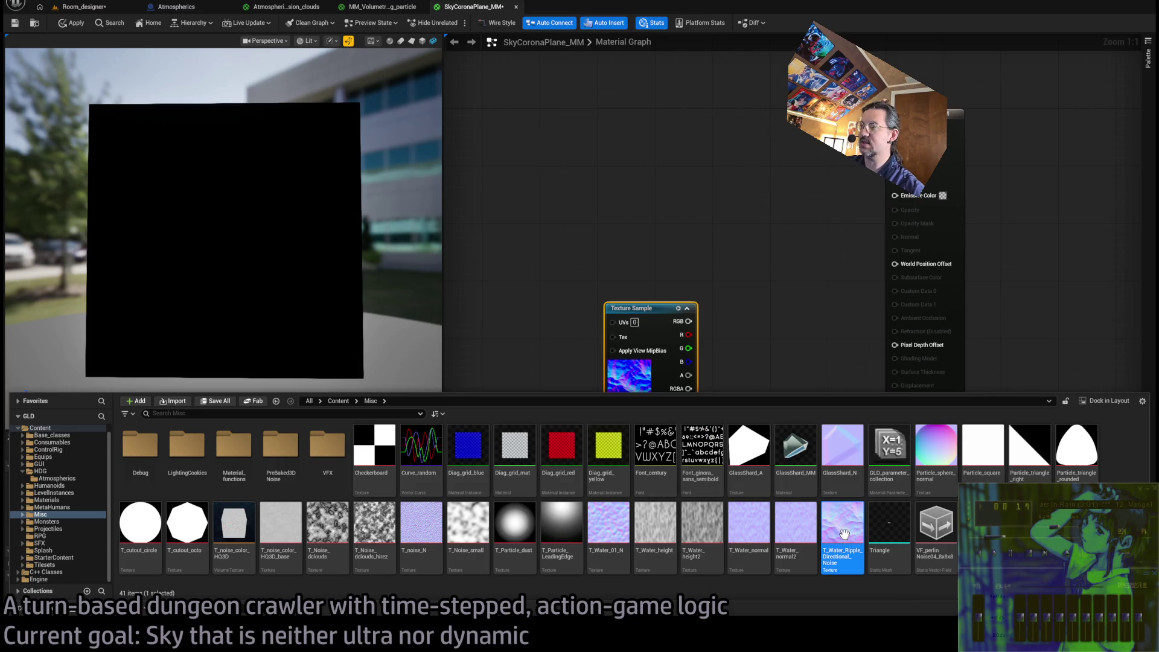
double_click(841, 531)
Close the water ripple texture preview, toggle the Content Drawer, and switch to the documentation browser
scroll(441, 338, up, 10)
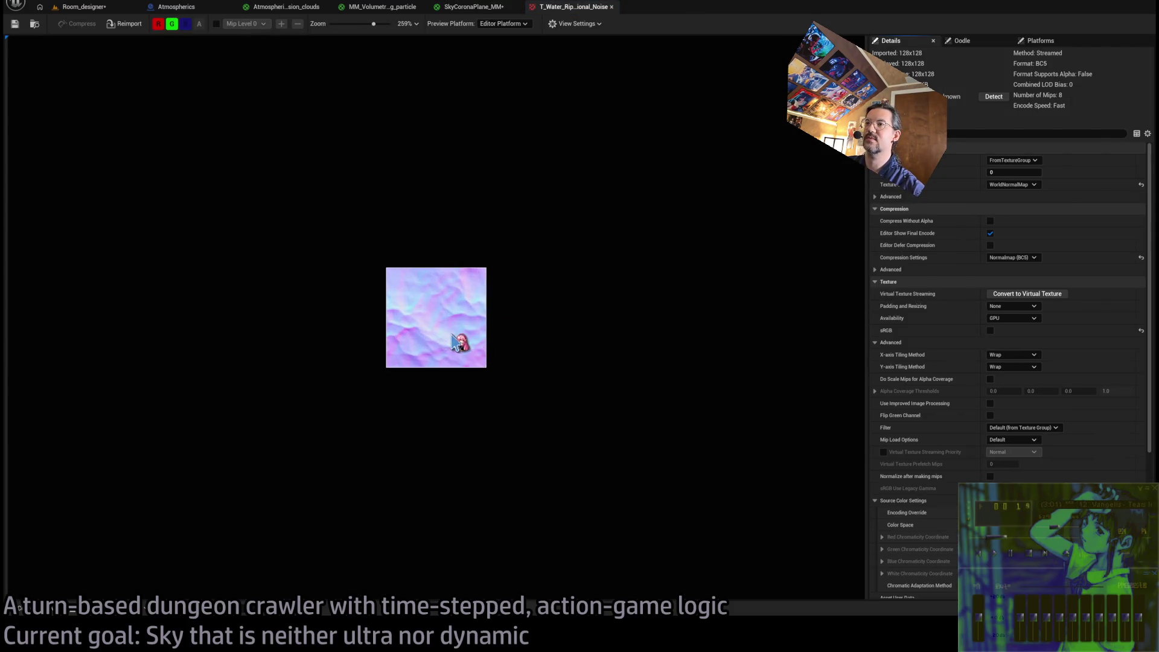
middle_click(583, 6)
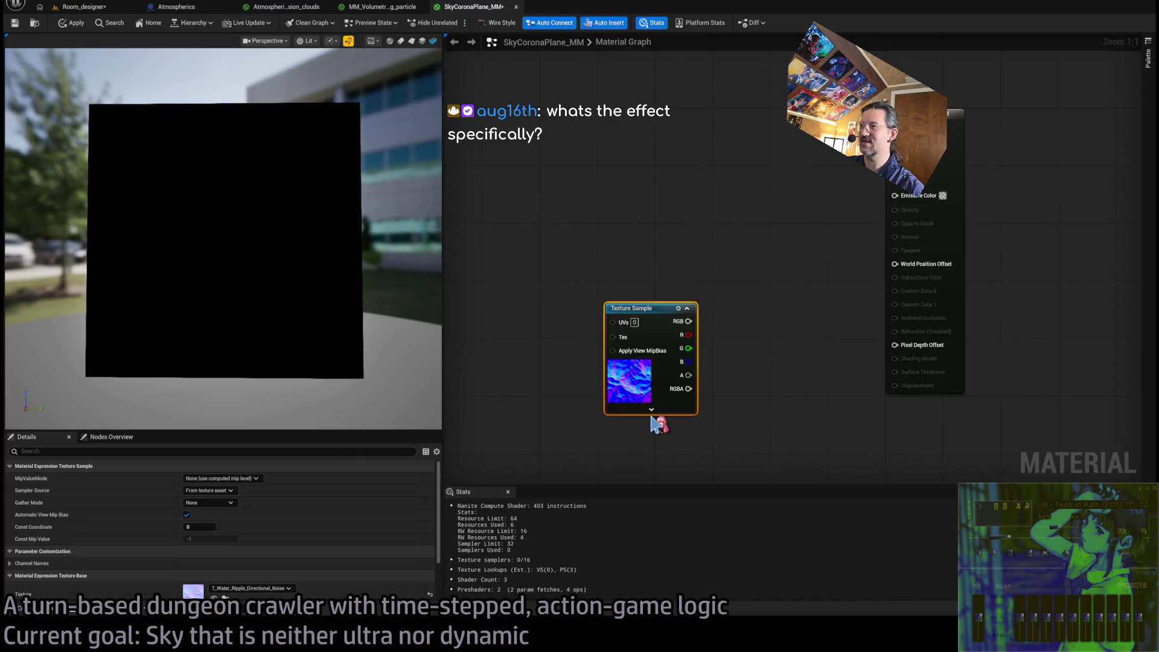
click(54, 613)
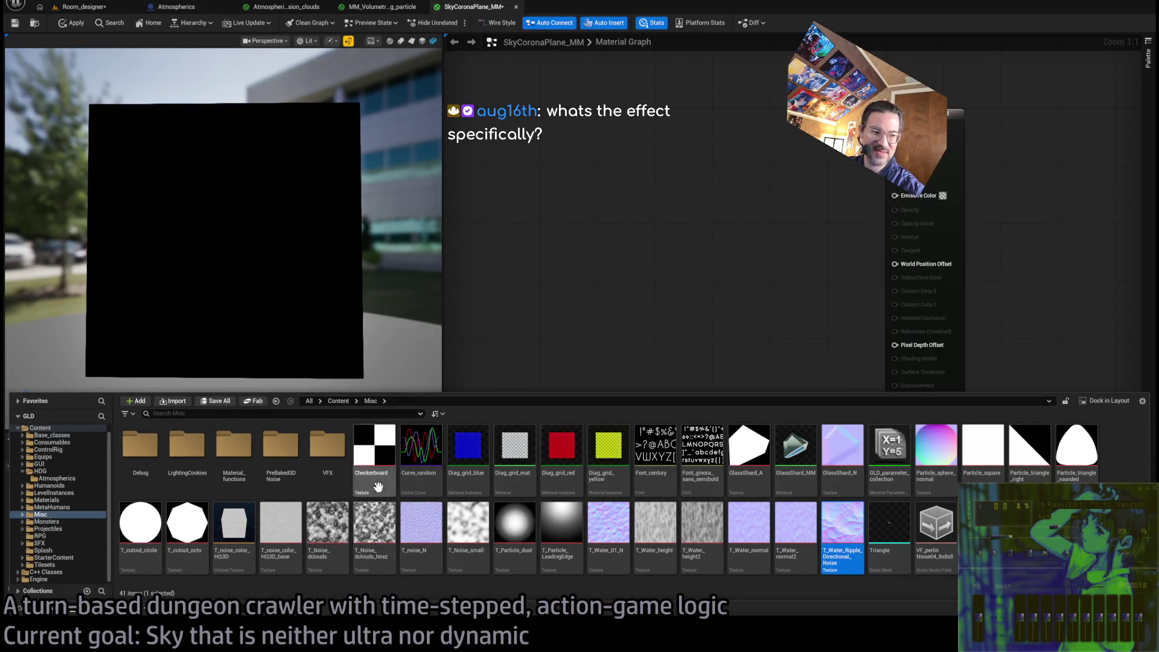
click(637, 266)
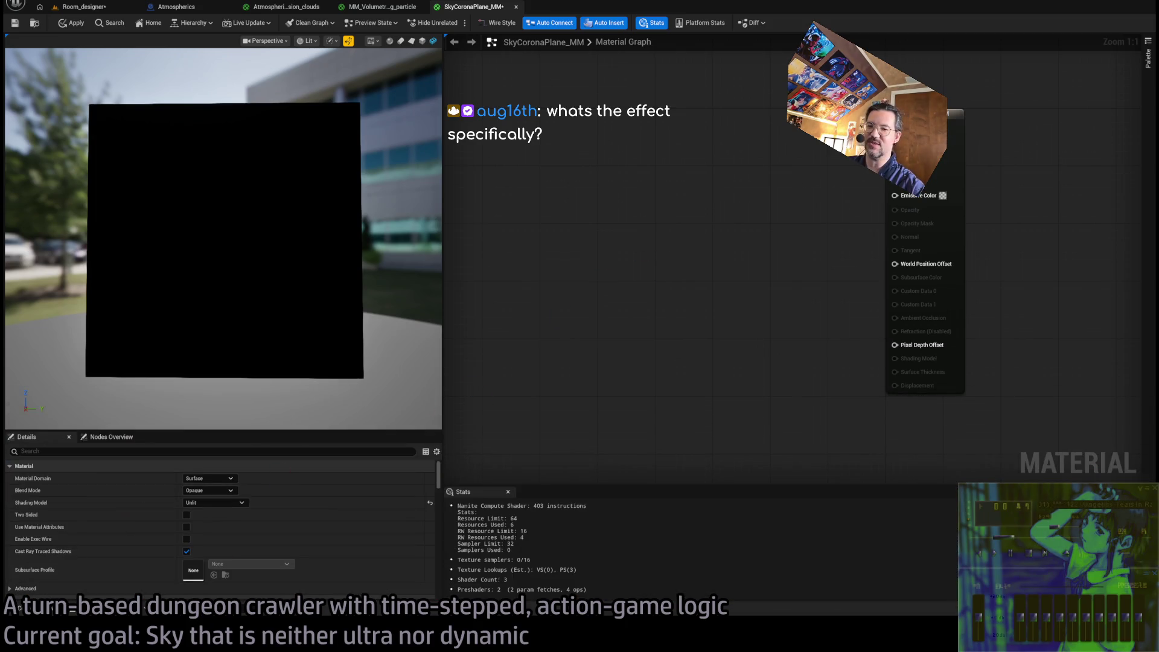
key(alt+Tab)
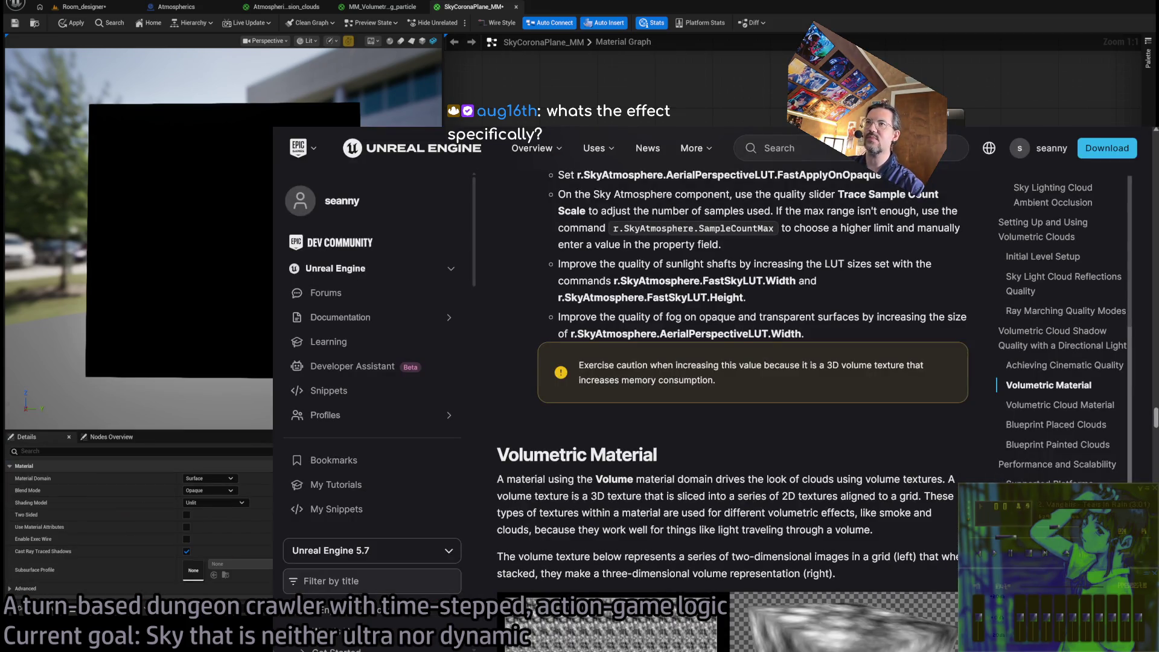
Play the Dark City trailer from a YouTube search in a new tab, then return to the docs and Unreal
key(ctrl+t)
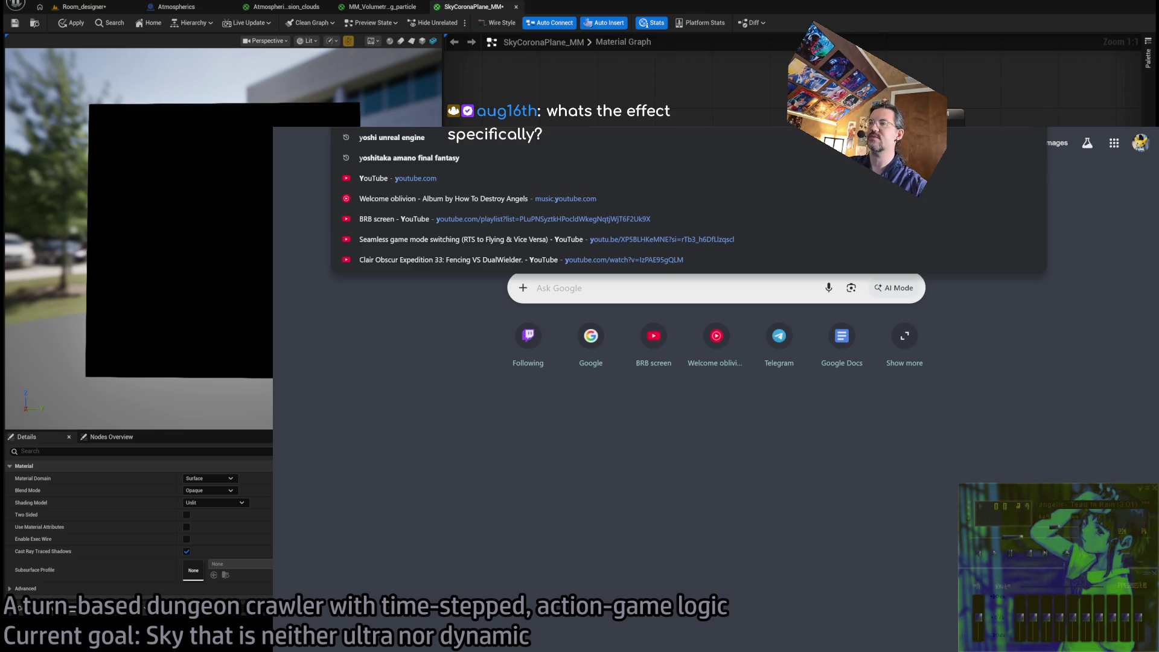
text(bloom)
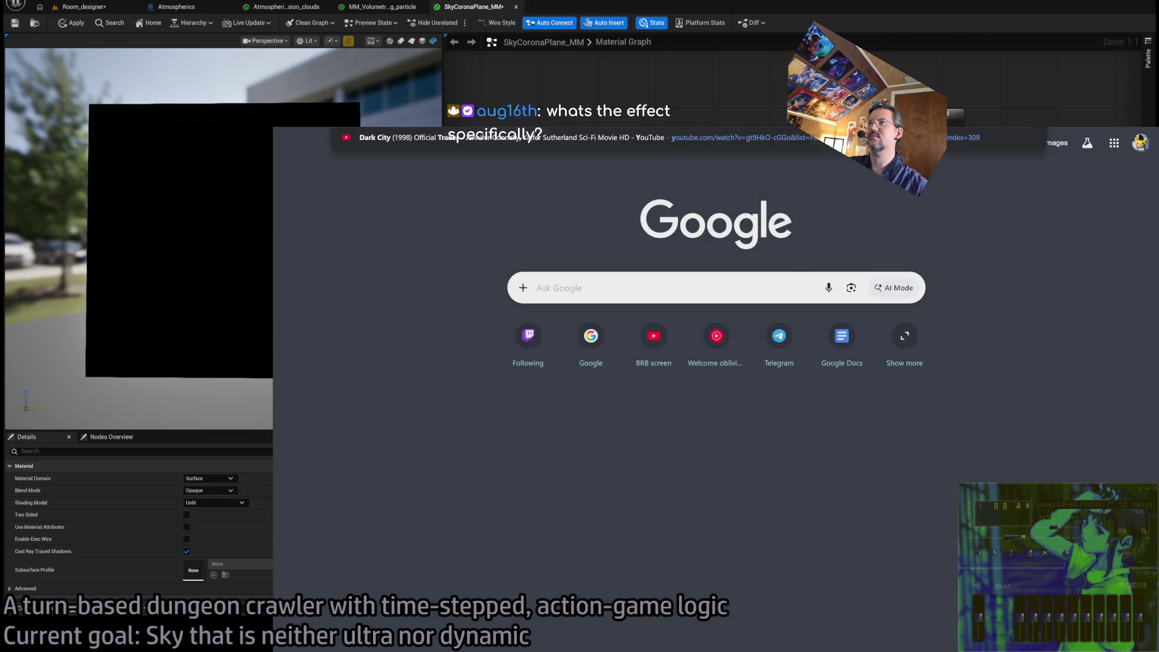
key(Return)
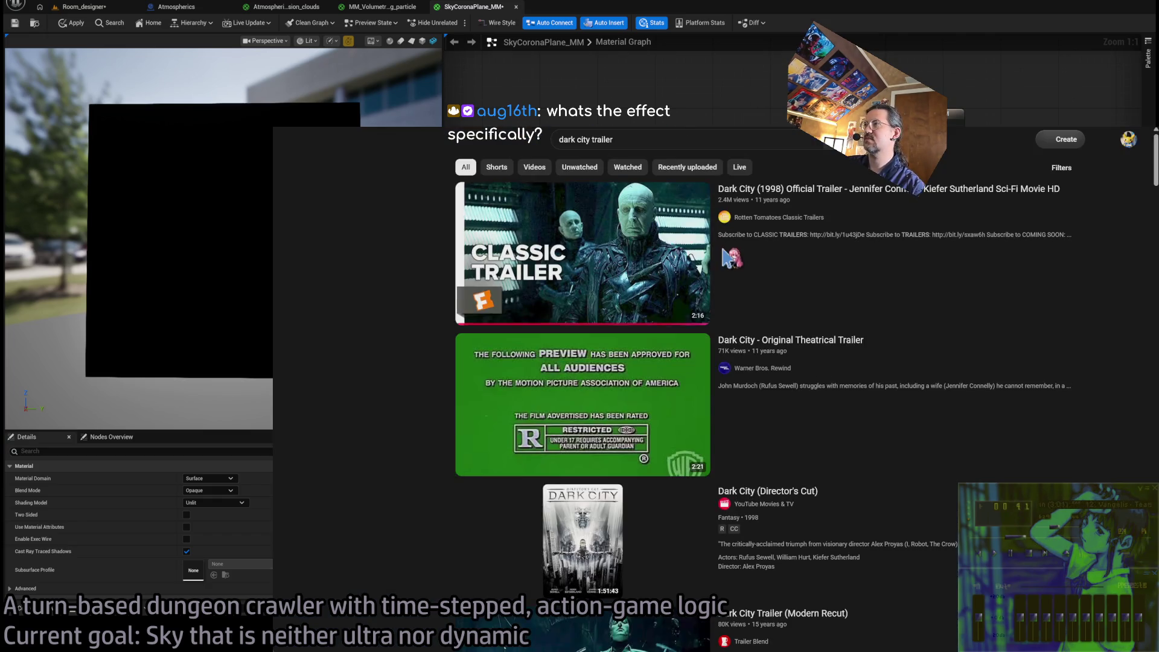
click(876, 225)
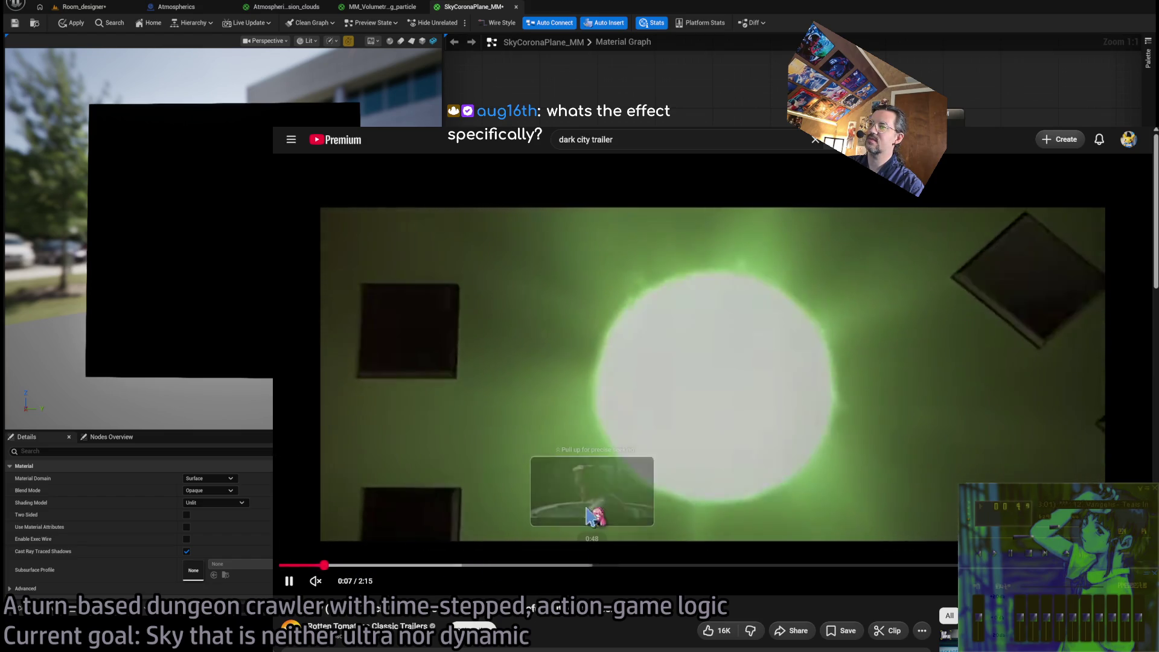
key(ctrl+Tab)
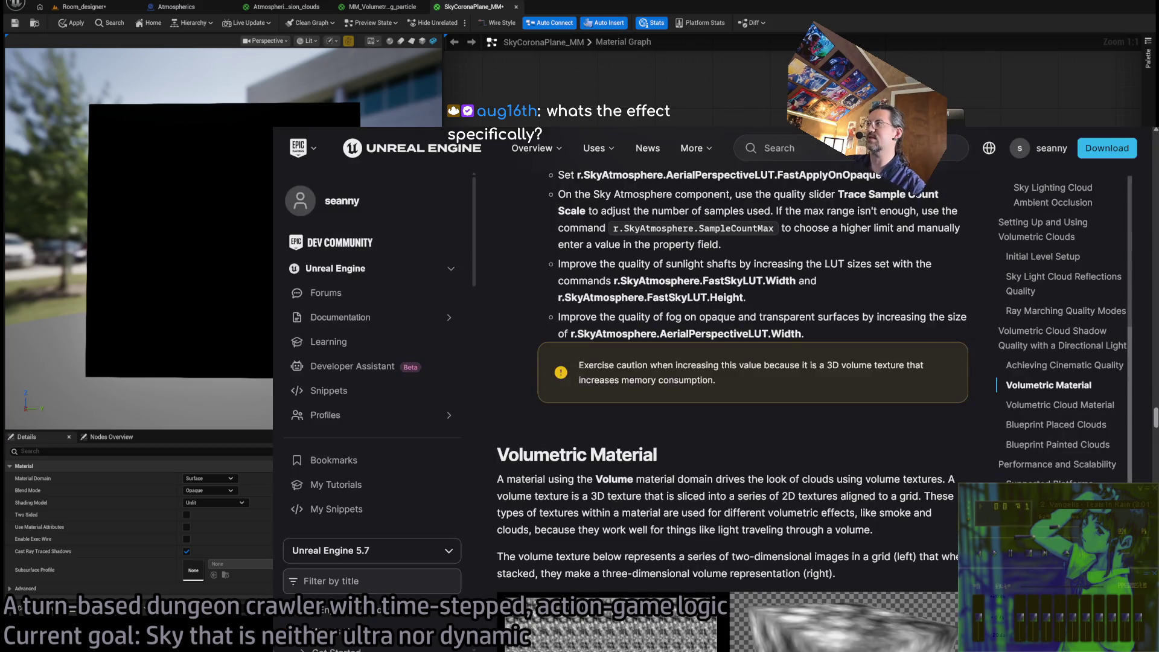
key(alt+Tab)
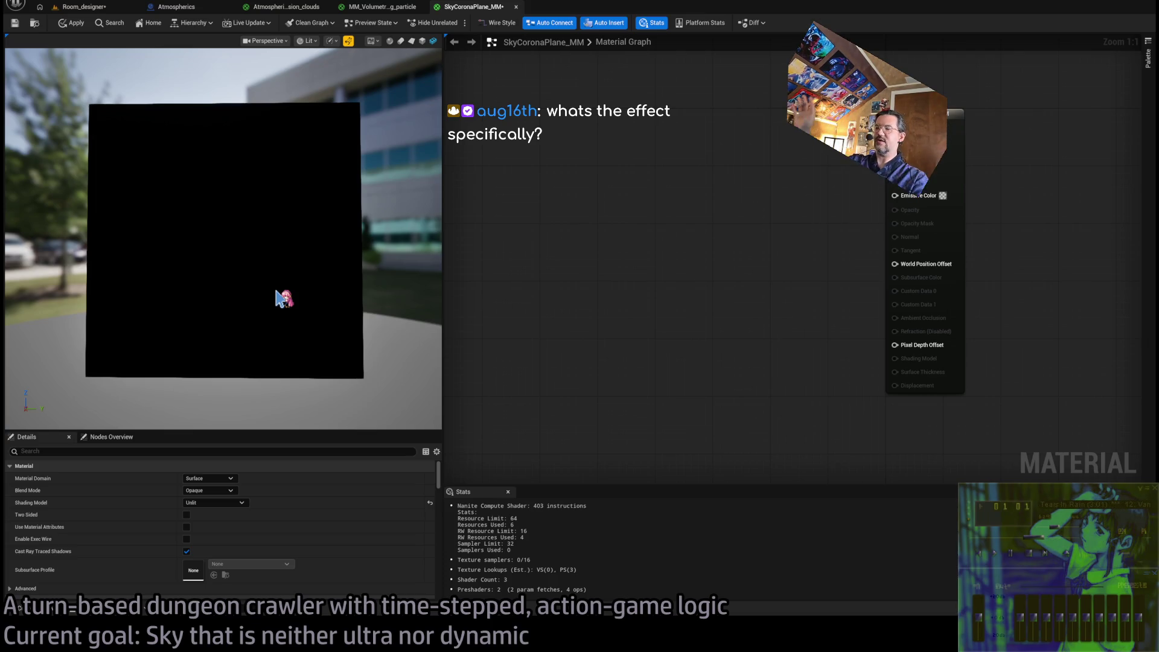
Bring the browser back and open ChatGPT in a new tab
key(alt+Tab)
scroll(540, 274, down, 1)
key(ctrl+t)
text(chatgpt)
key(Return)
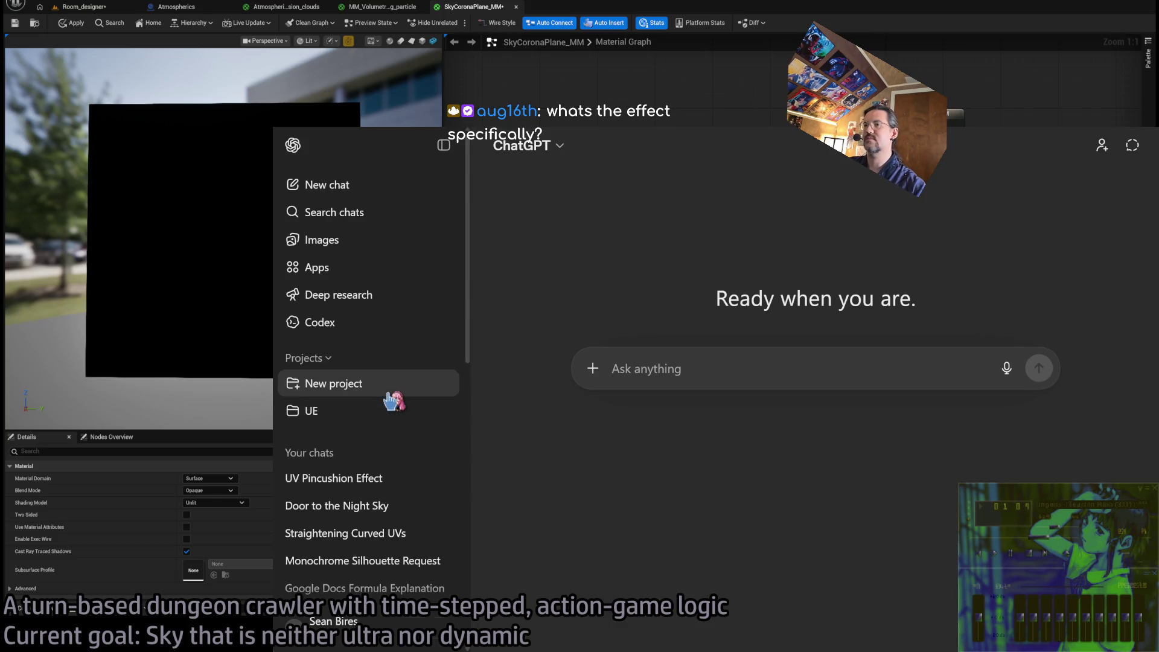
Open the Recyclable chat in the UE project and jump to its latest exchange
click(357, 385)
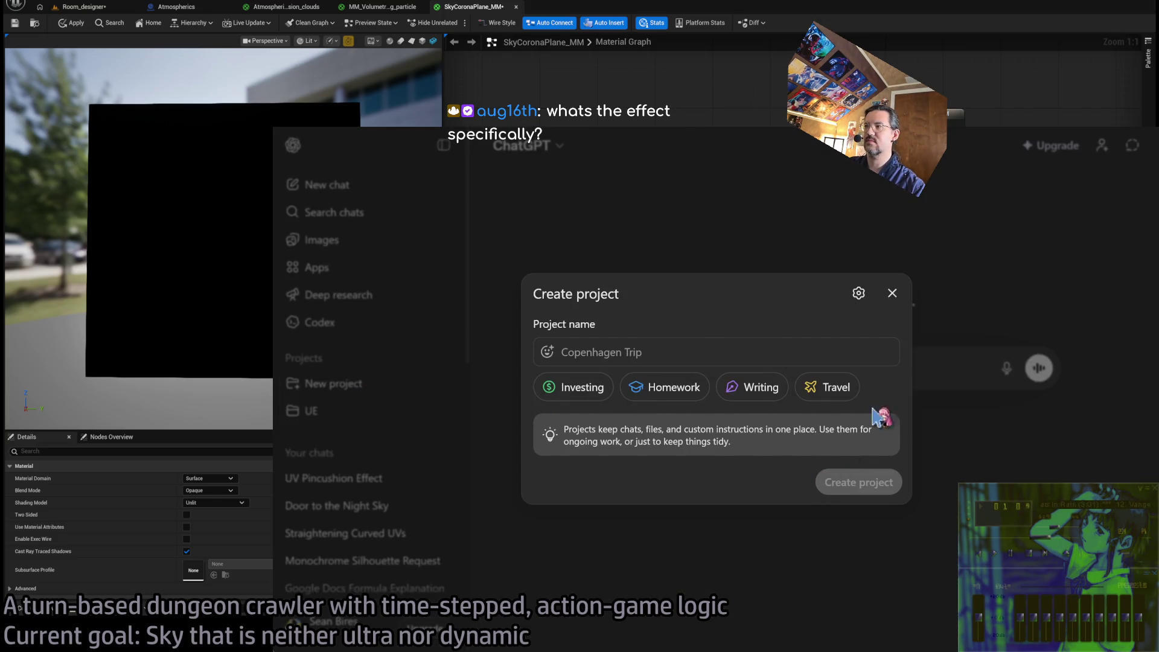
click(892, 293)
click(355, 413)
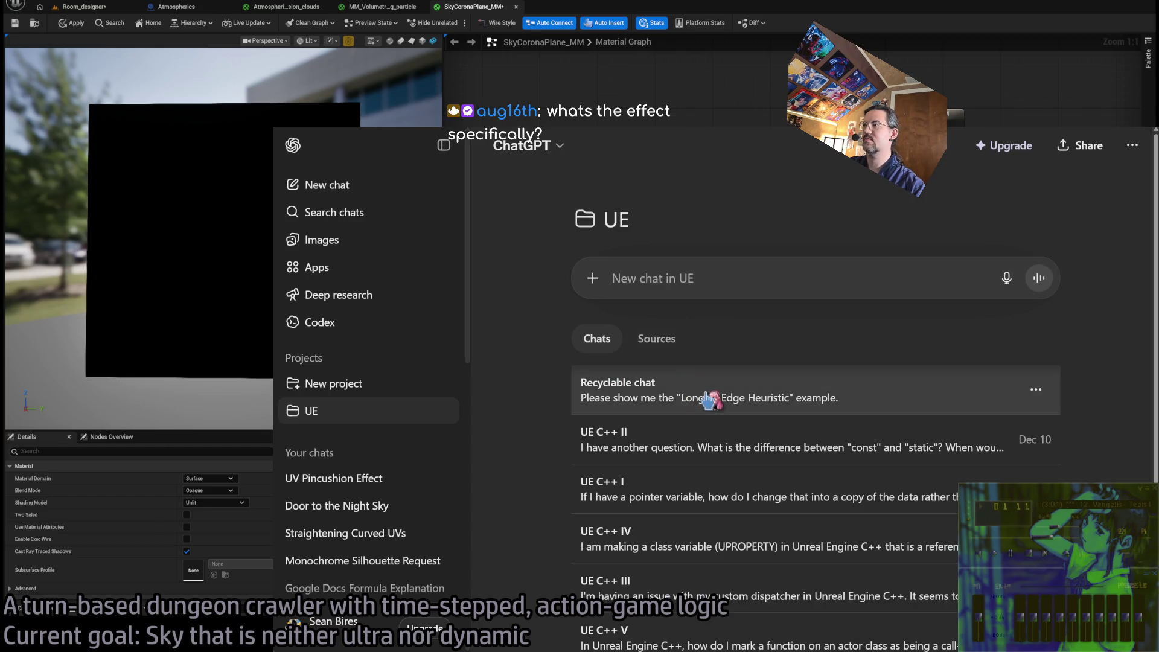
click(700, 399)
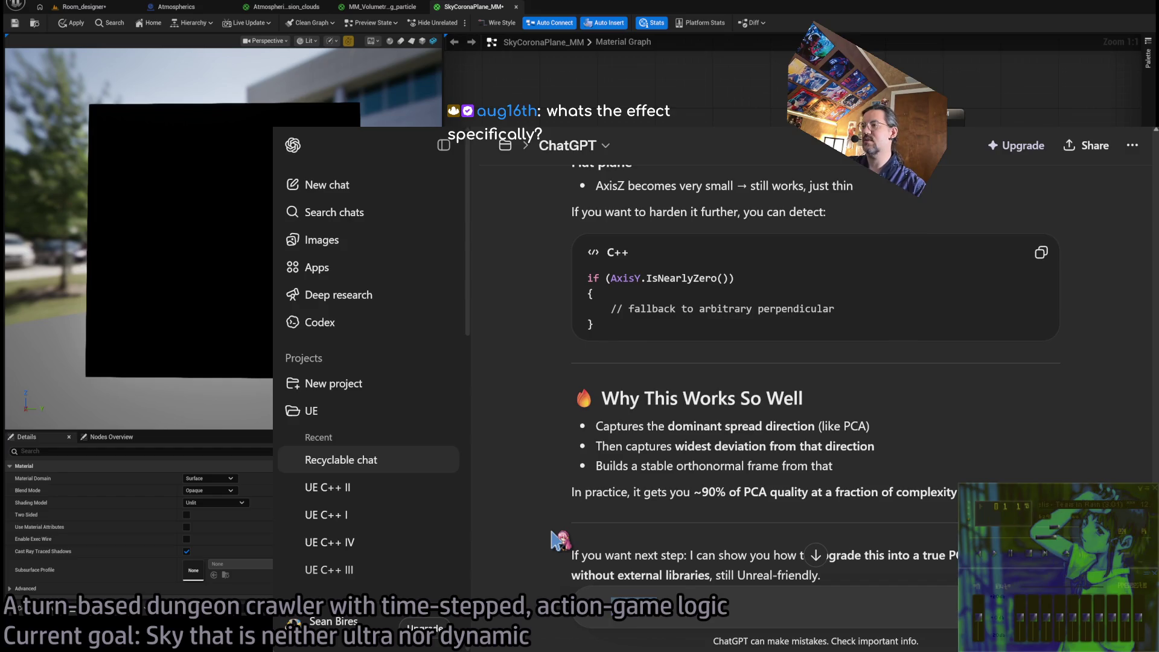
click(816, 555)
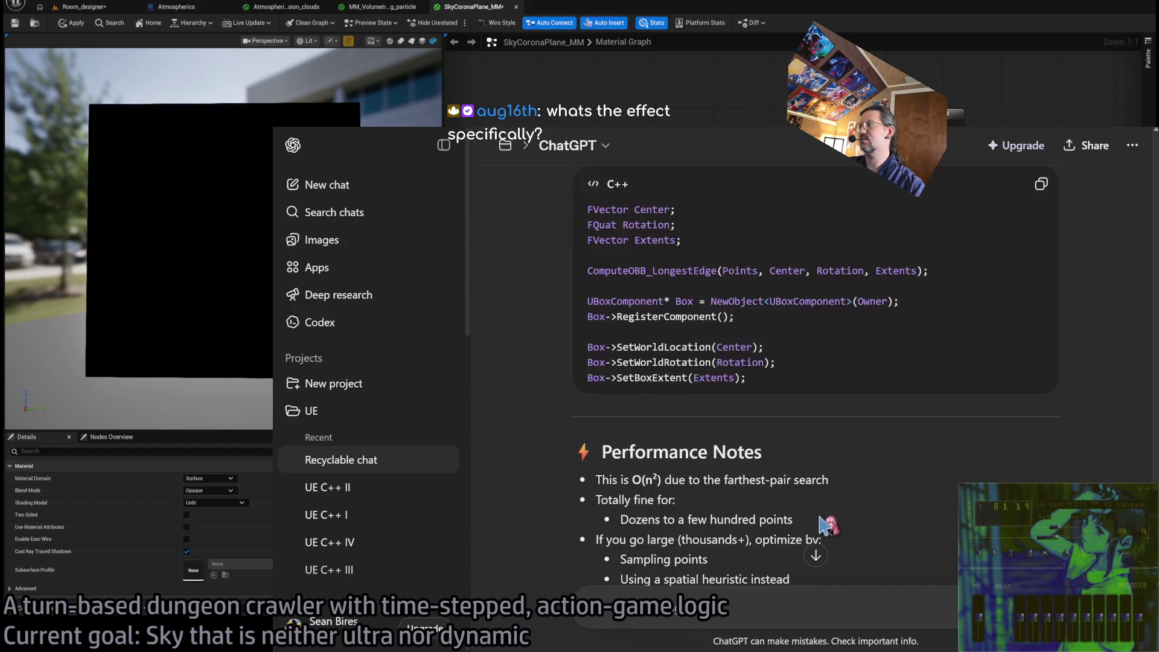
Rewrite the first question to ask how to map a texture on a simple plane so it wraps cone-like
scroll(1053, 211, up, 15)
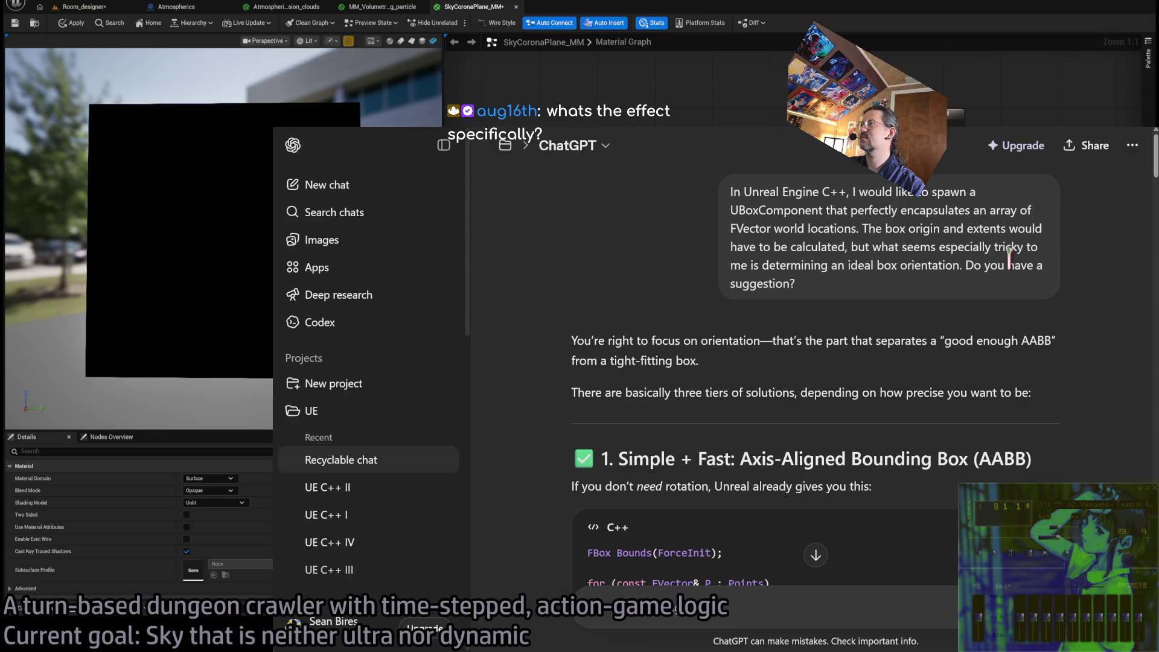
drag(901, 247, 899, 266)
click(986, 307)
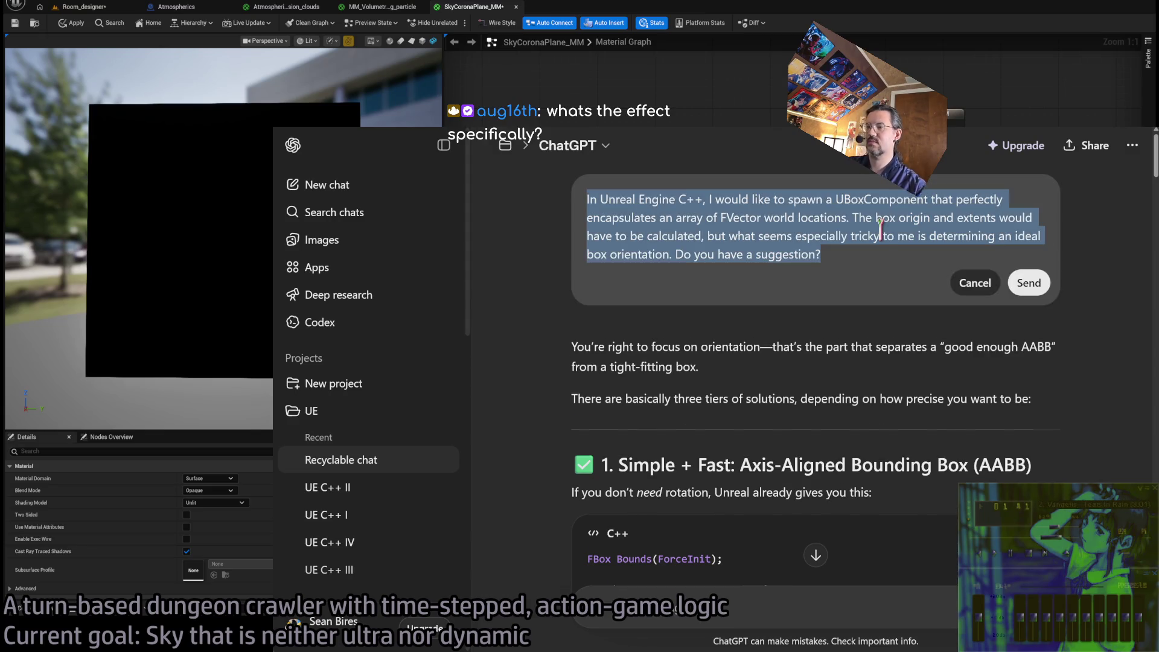
text(In an Unreal Engine material graph, how do I)
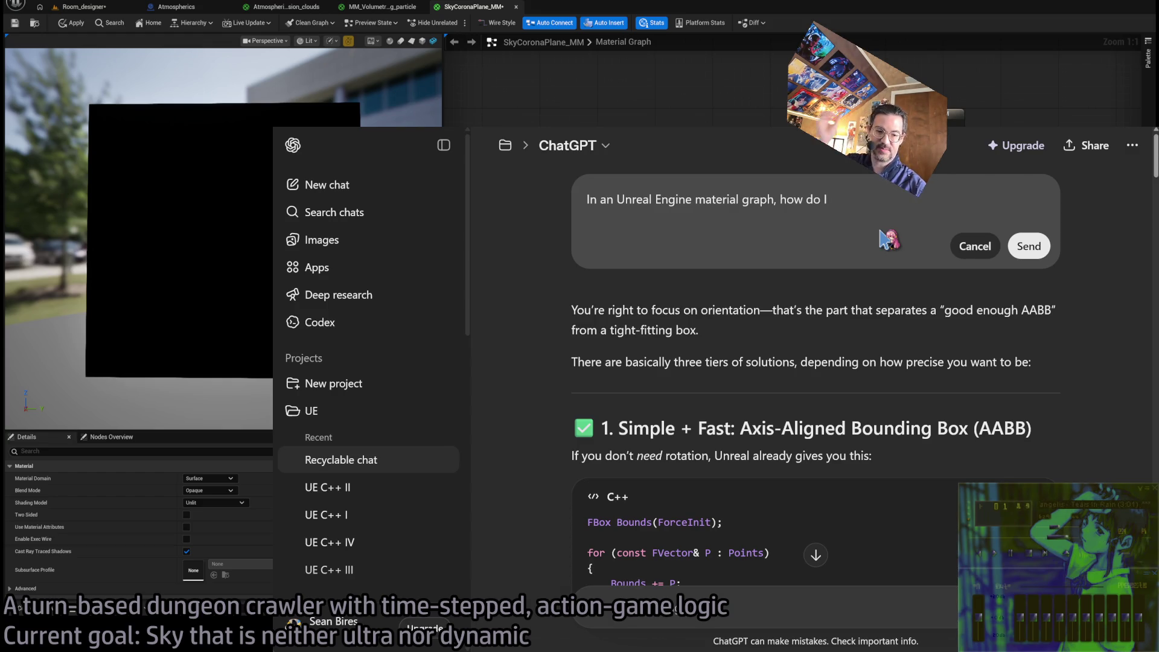
text( map a te)
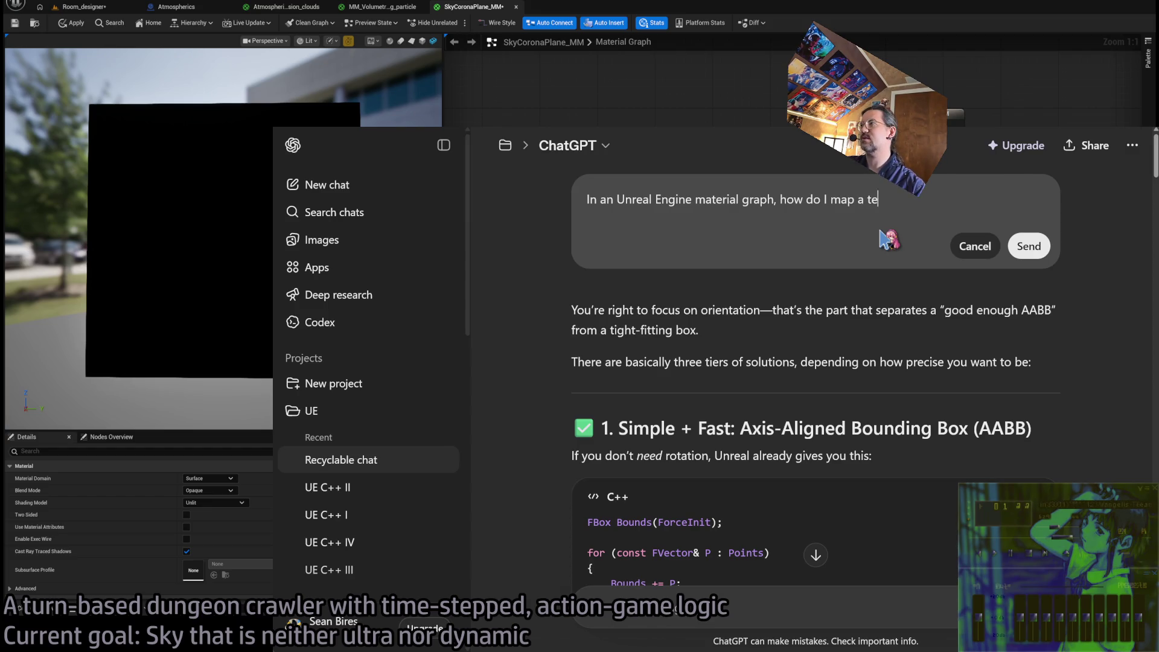
text(xture in such a way that )
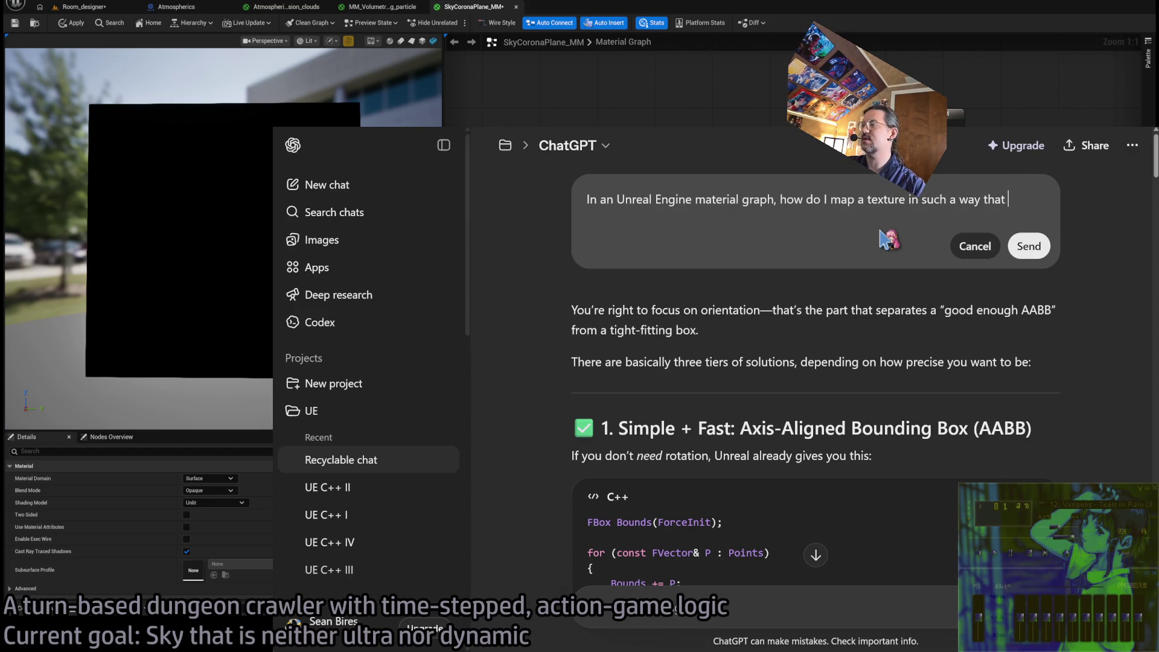
text(it wraps, )
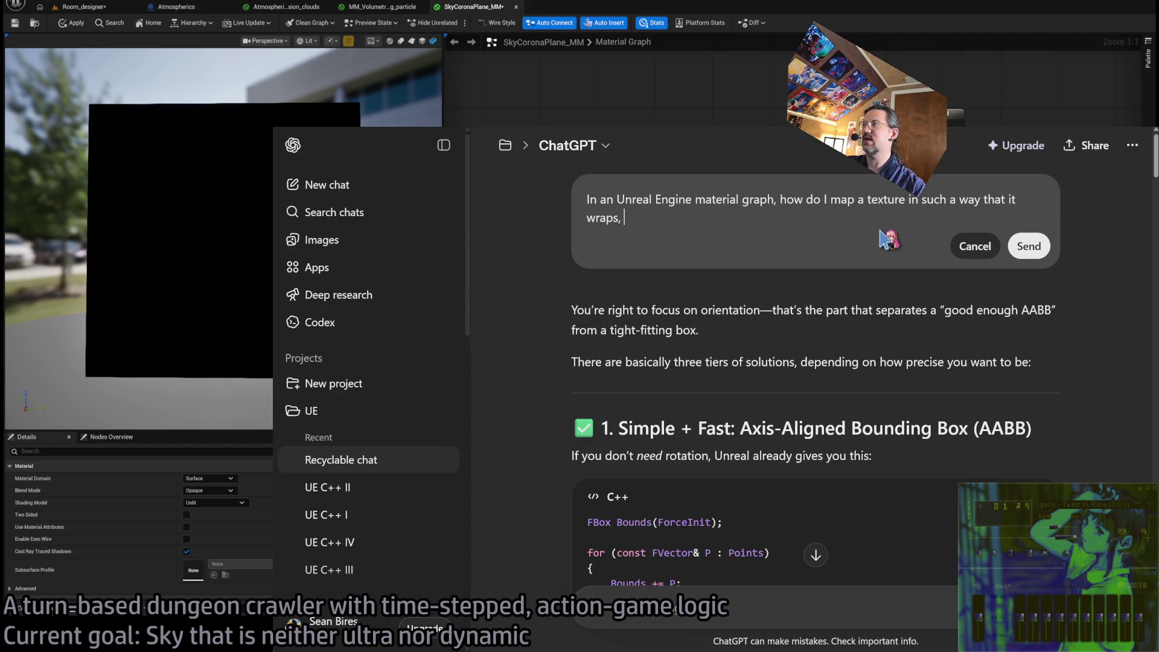
text(cone-like,)
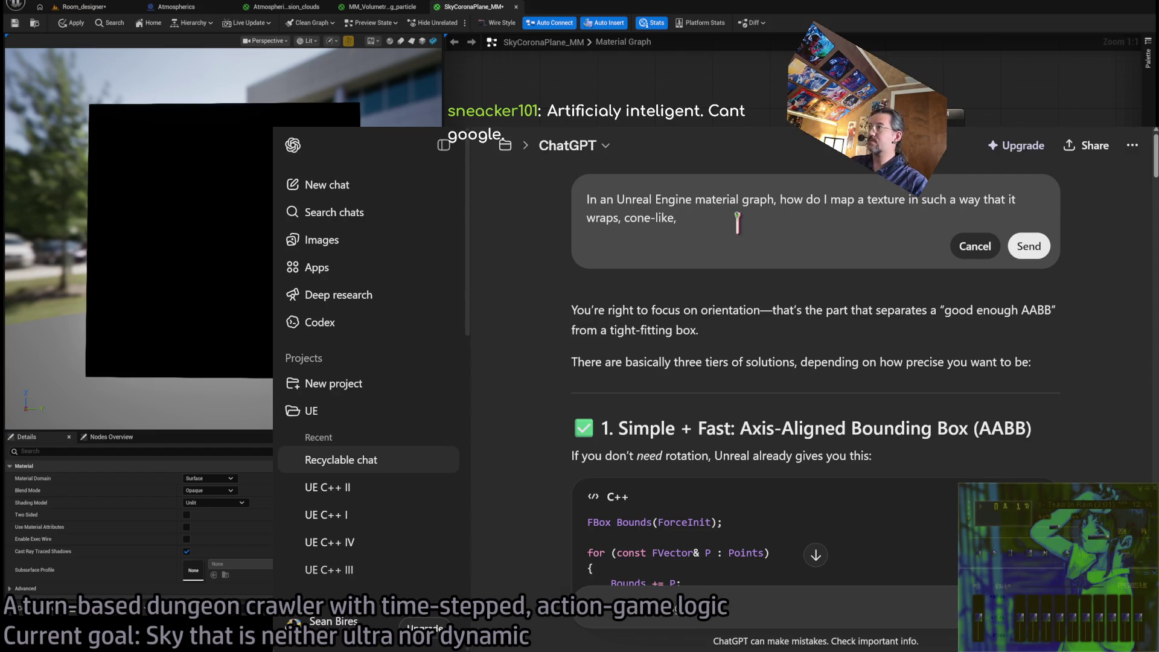
click(908, 200)
text(on a sample)
key(BackSpace)
key(BackSpace)
key(BackSpace)
text(isimple plane)
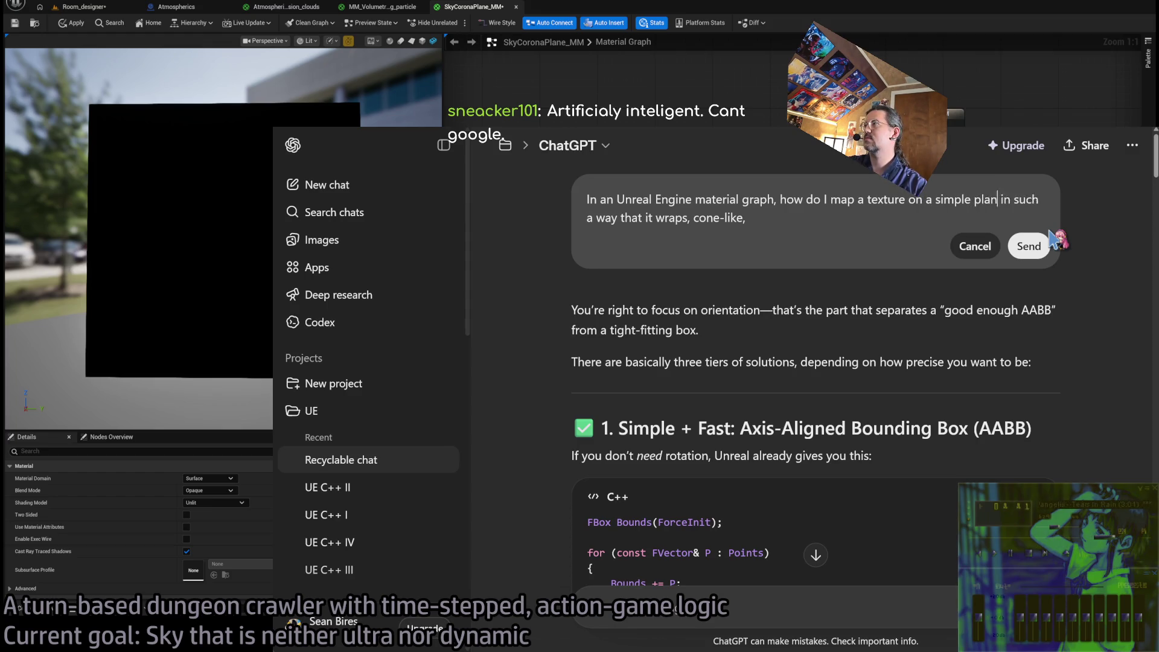
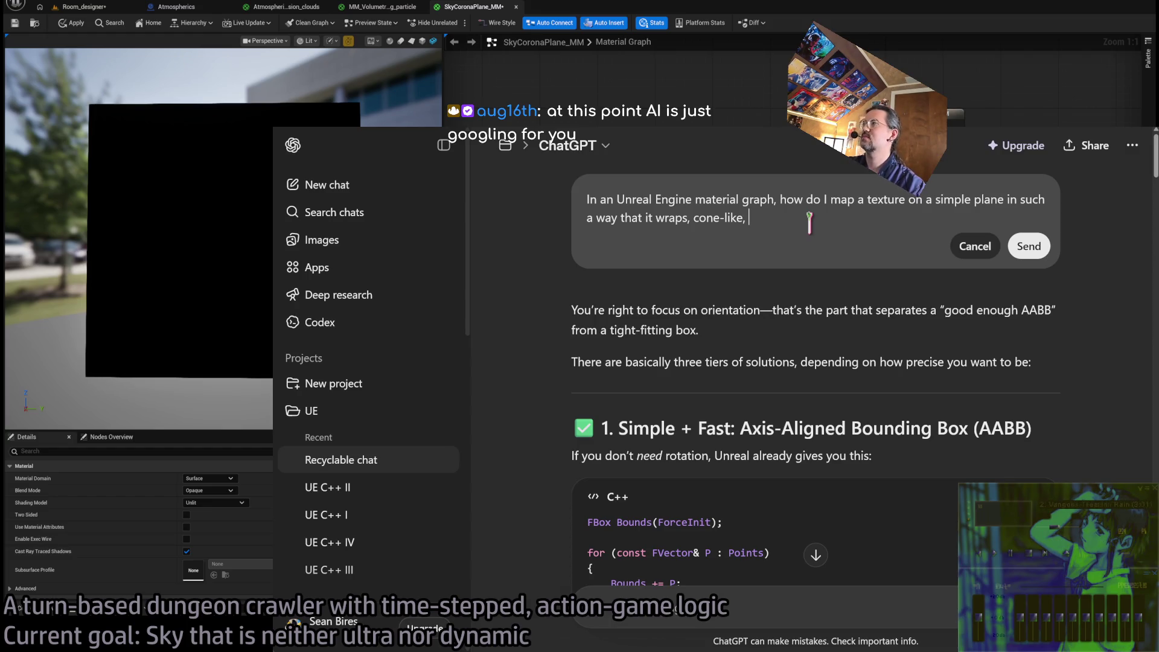
Drop 'cone-like,' and end the question with 'wraps radially around the plane from the center?', then submit
key(BackSpace)
key(BackSpace)
key(BackSpace)
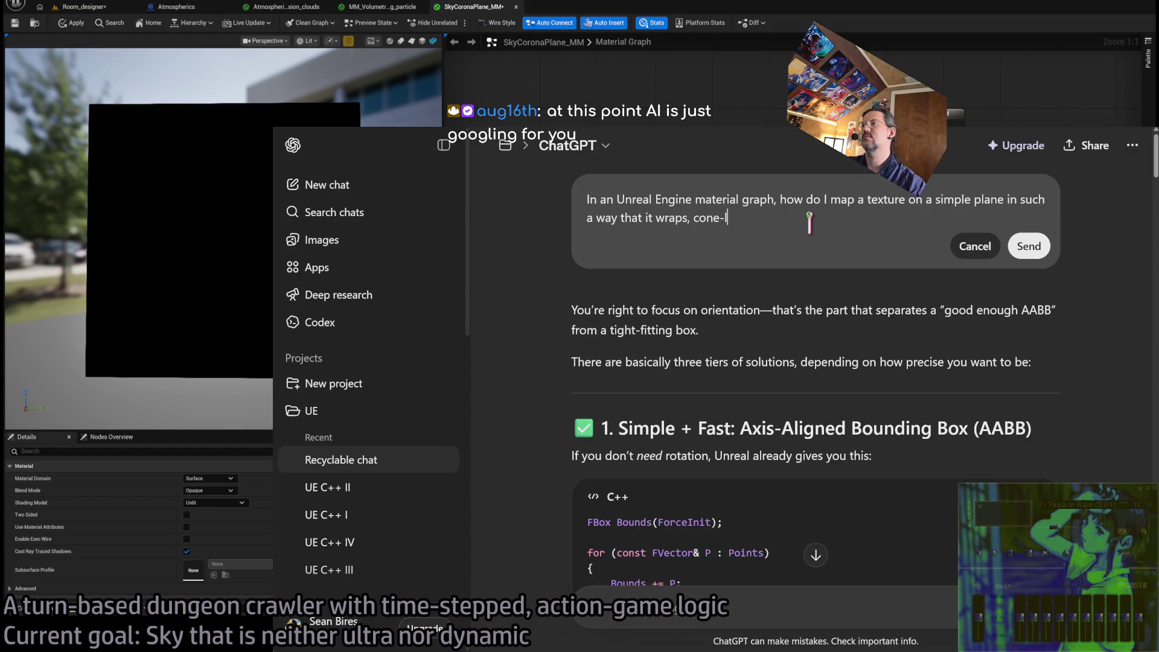
text(ps,)
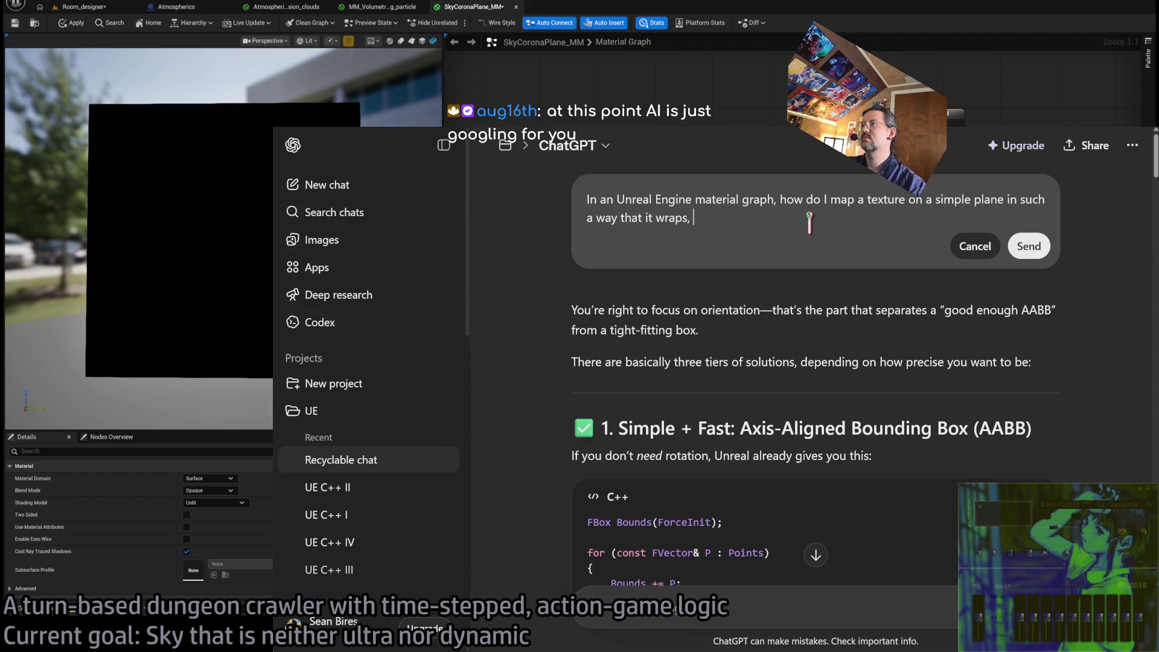
key(BackSpace)
text(raid)
key(BackSpace)
key(BackSpace)
text(dially )
text(around the plane)
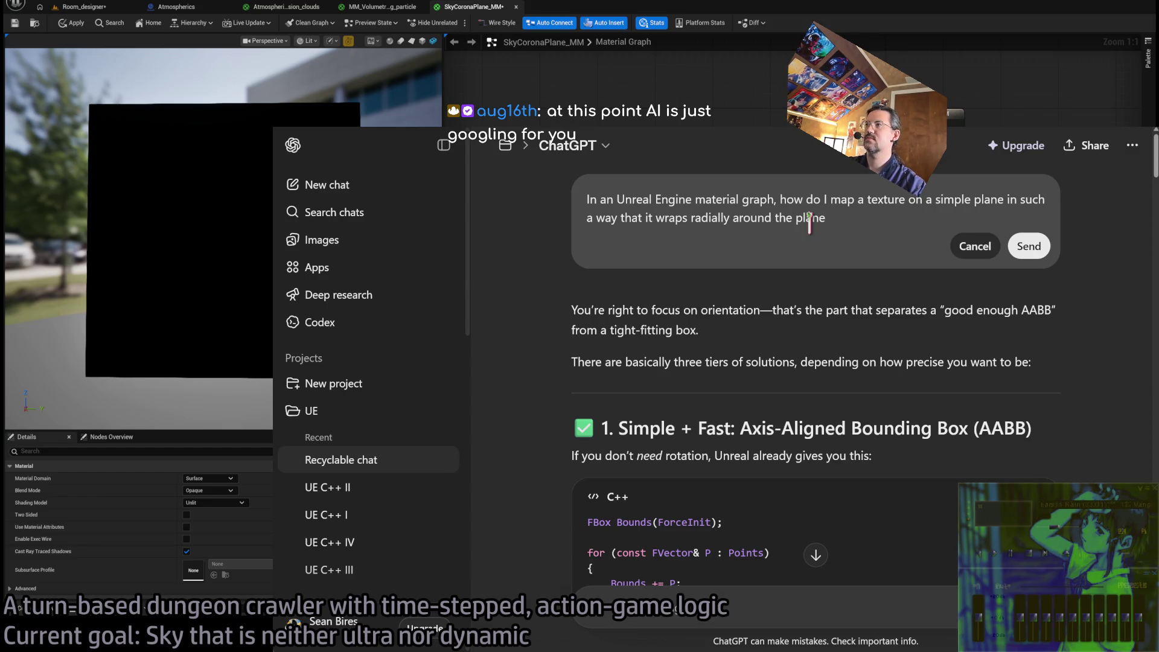
text( from the center?)
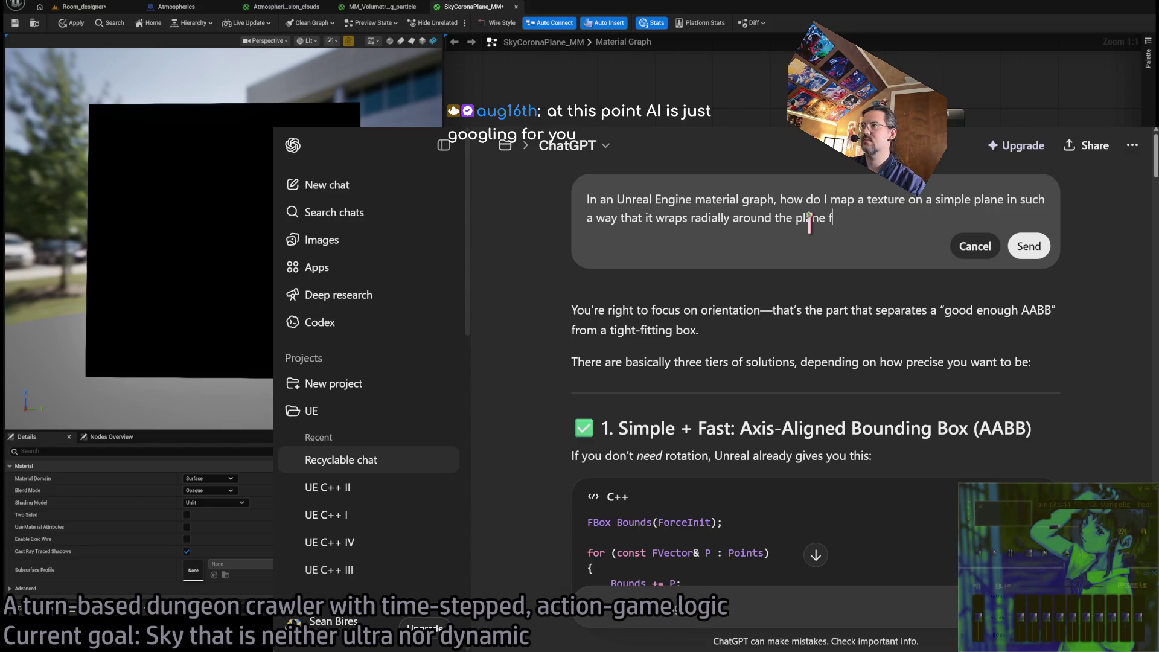
key(shift+Return)
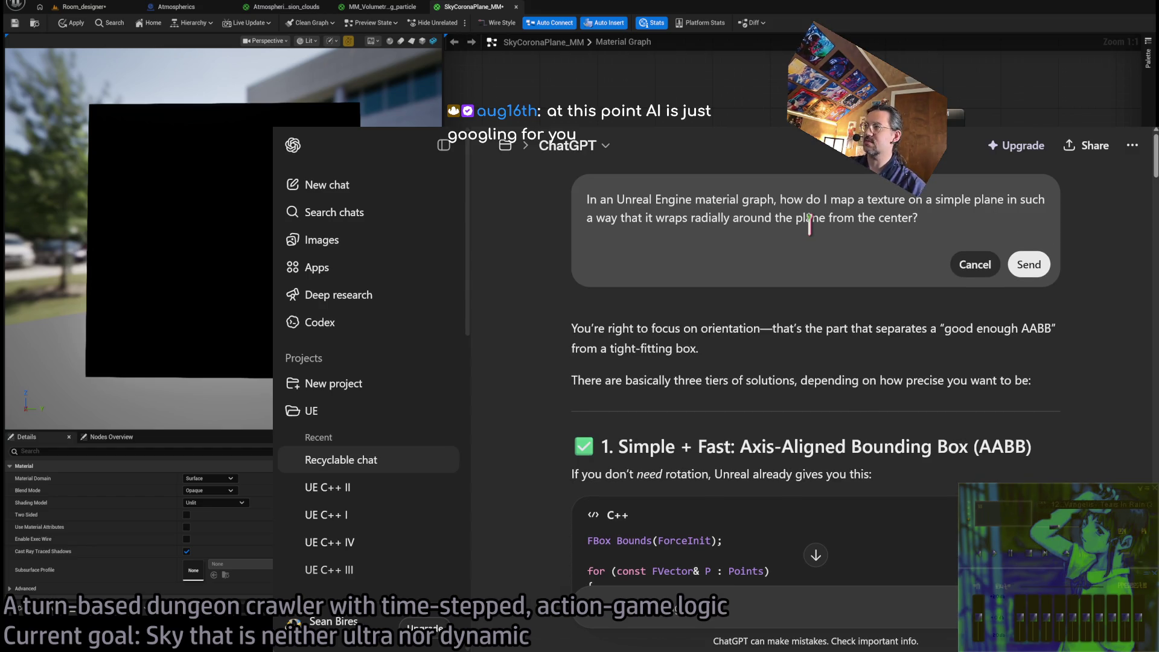
click(1029, 264)
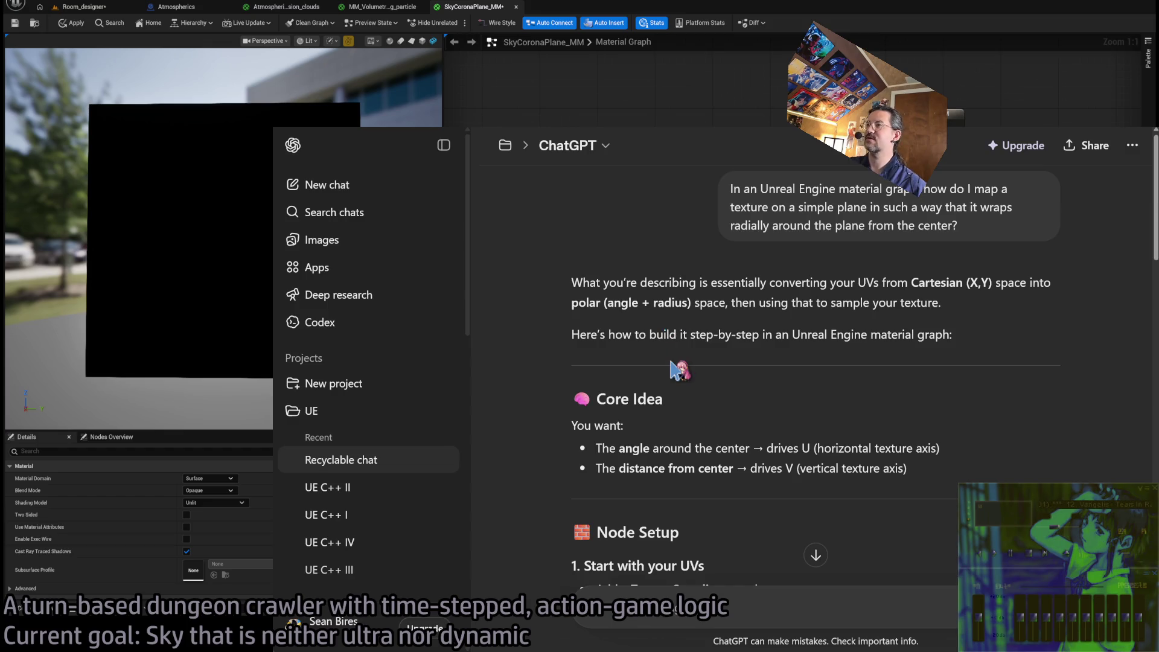
Scroll through ChatGPT's answer on converting UVs to polar coordinates
scroll(576, 314, down, 3)
scroll(577, 313, up, 3)
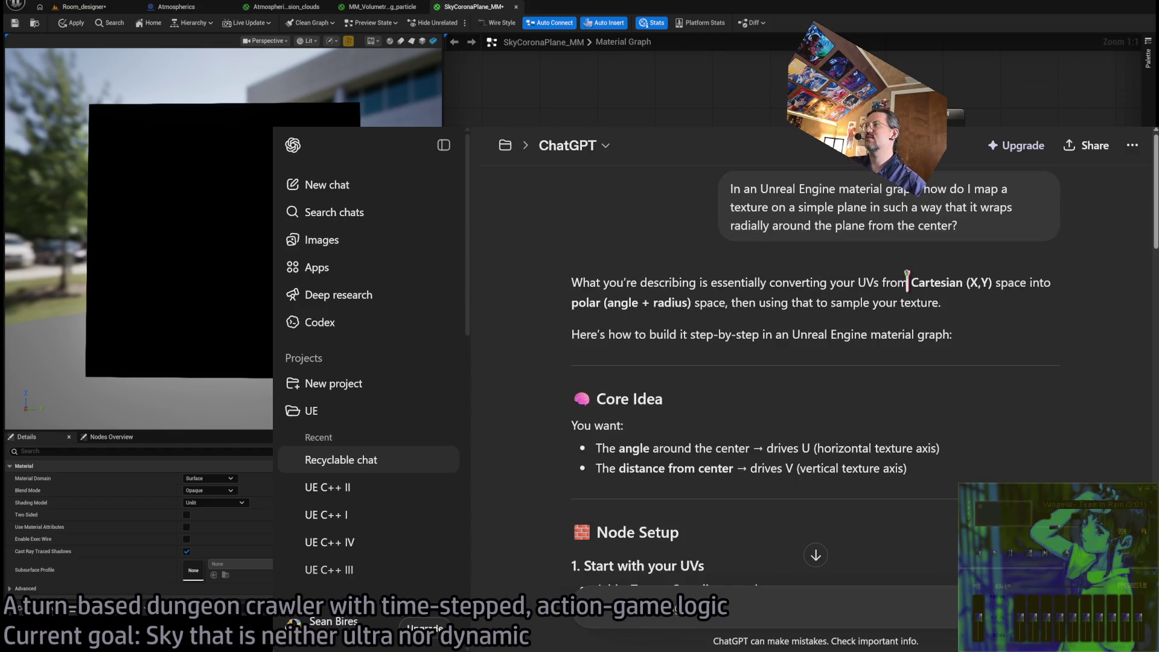
scroll(543, 296, down, 1)
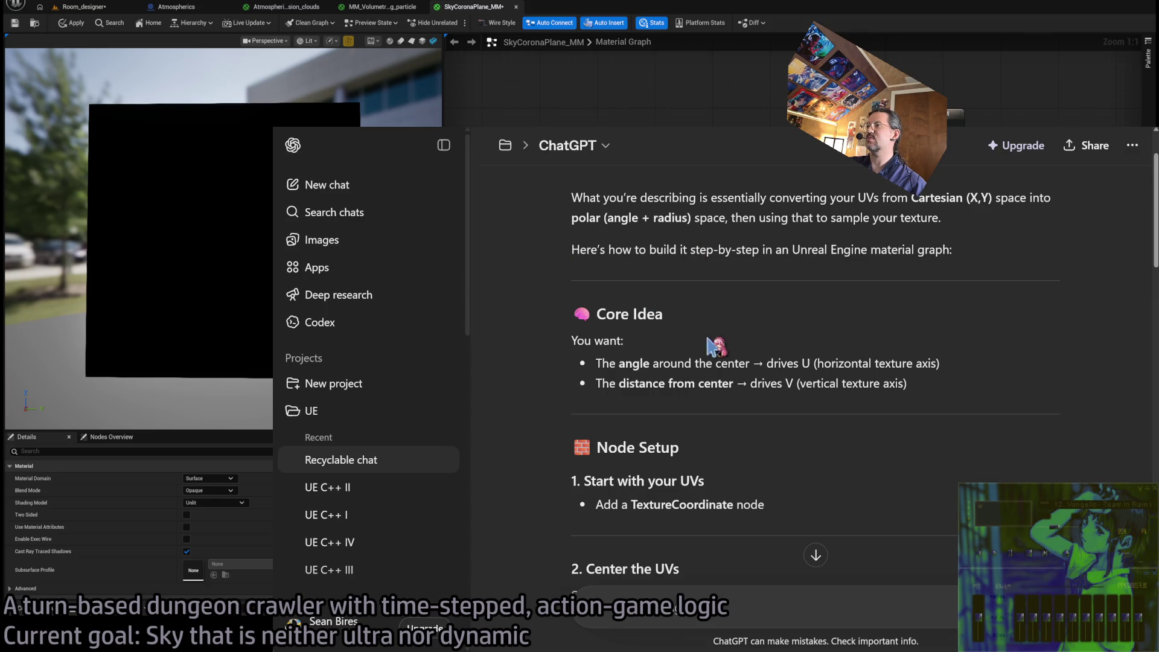
scroll(978, 332, down, 2)
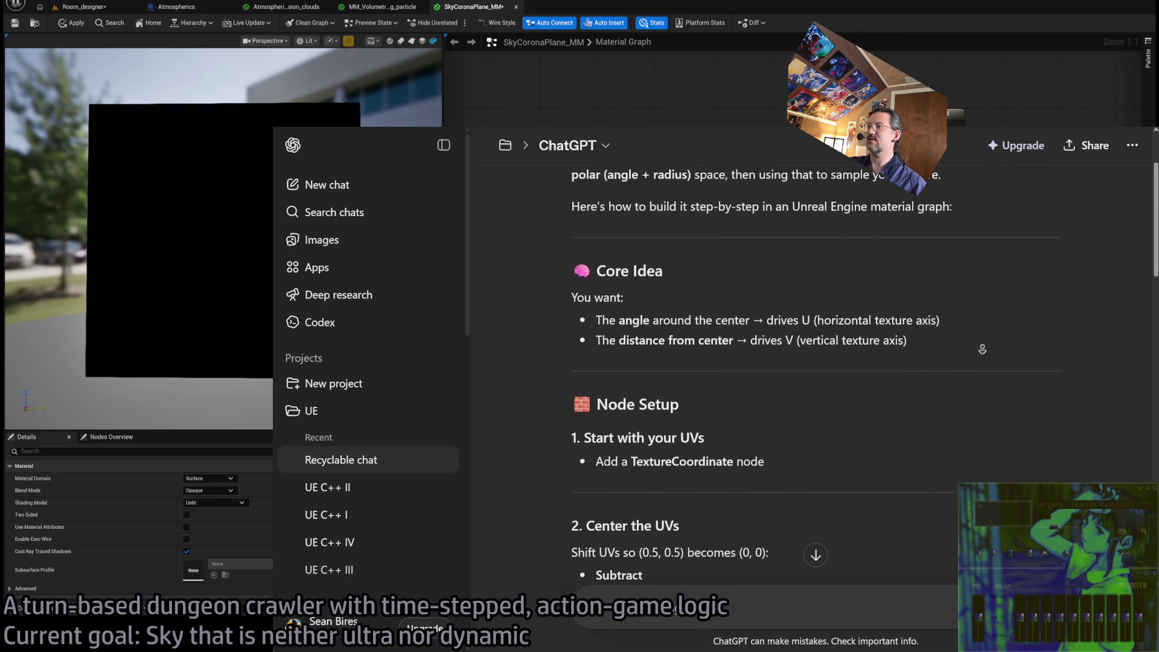
scroll(982, 349, down, 3)
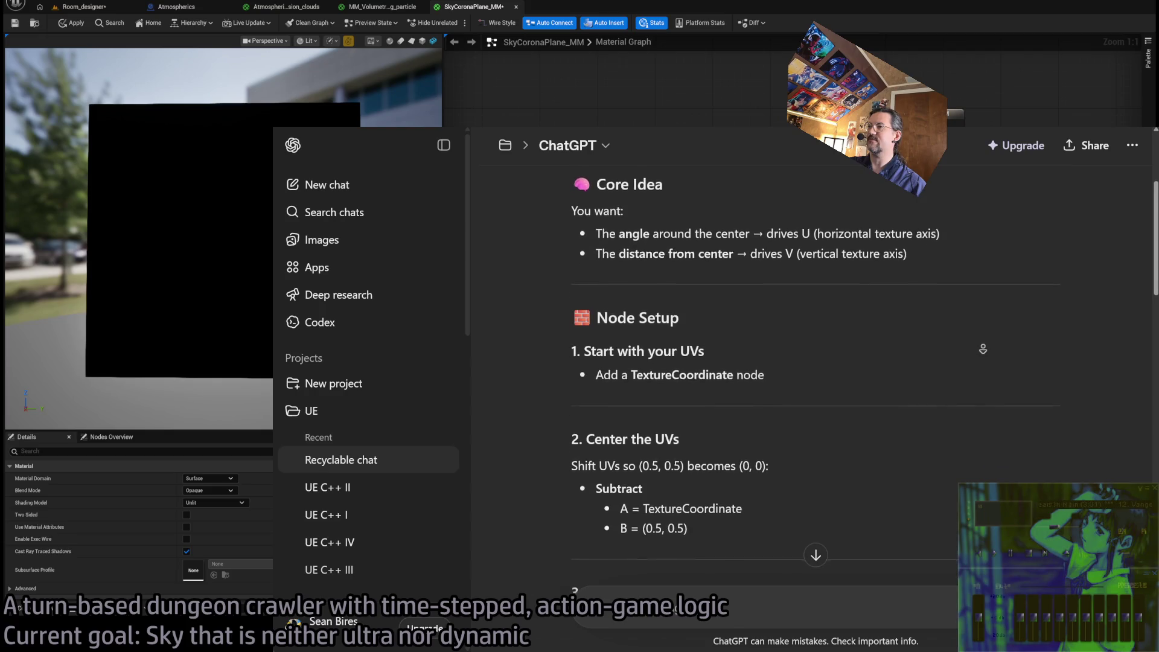
scroll(983, 355, down, 1)
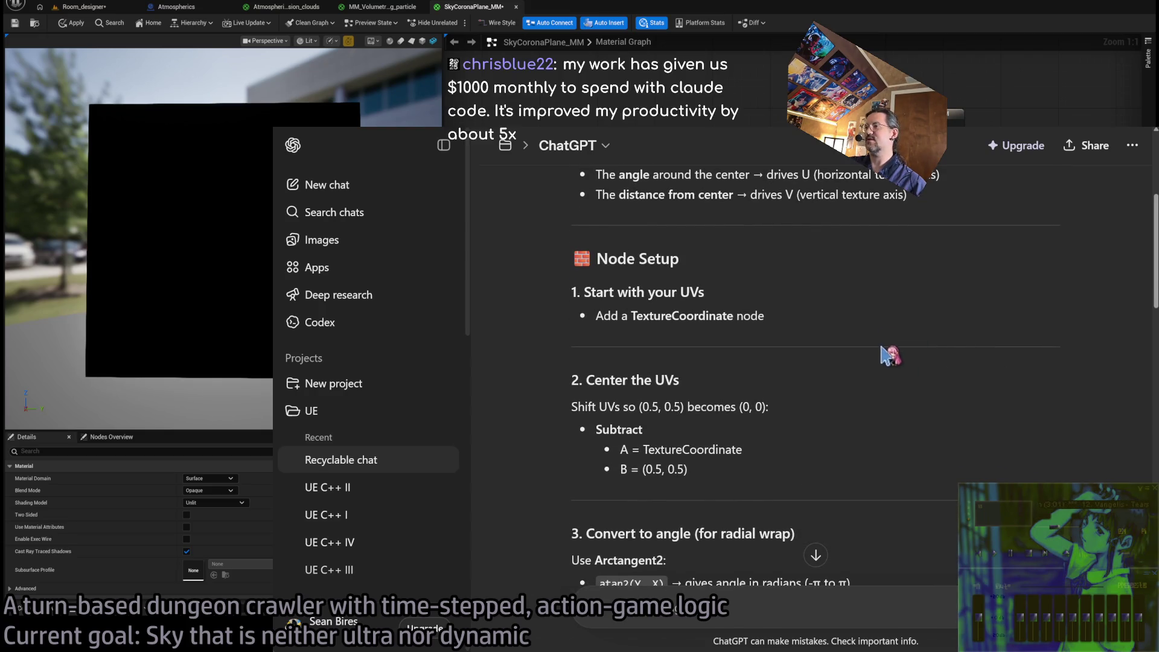
scroll(934, 298, down, 4)
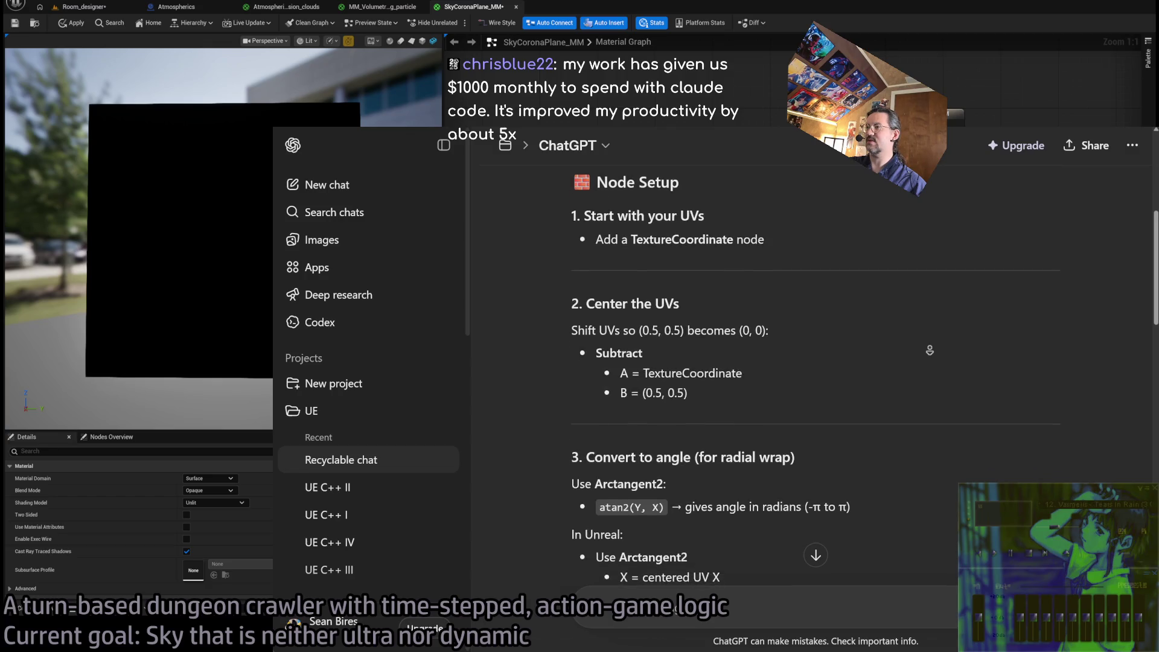
scroll(930, 350, down, 4)
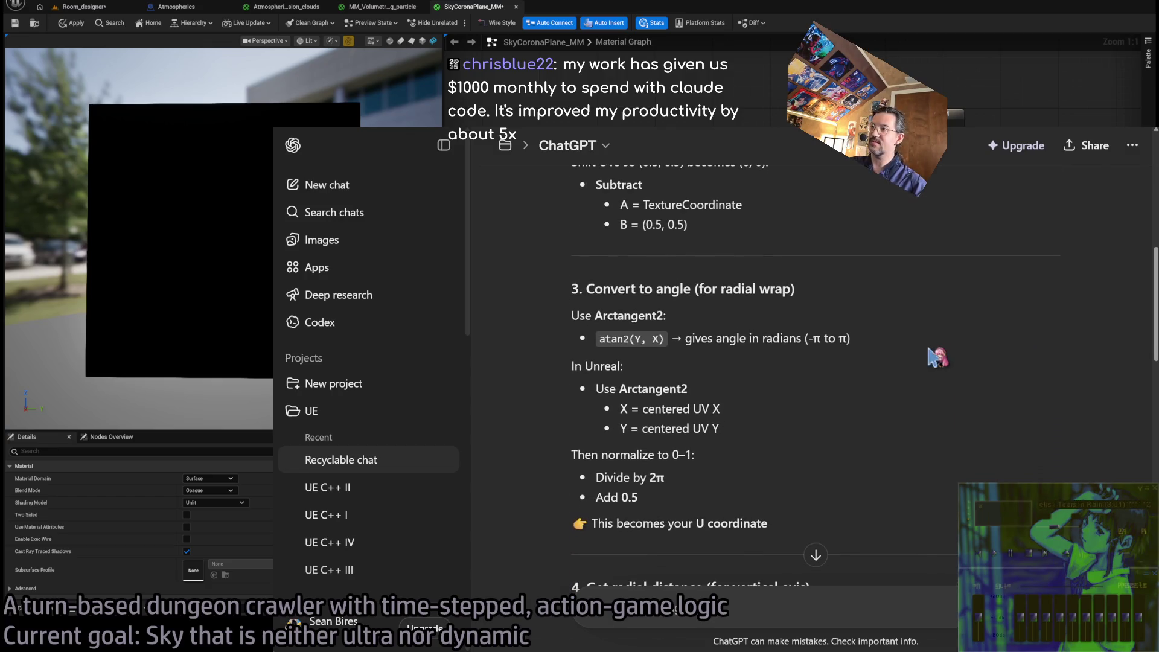
Highlight the Use Arctangent2 through U coordinate steps in the answer
triple_click(685, 319)
mouse_move(684, 312)
mouse_down()
mouse_move(766, 517)
mouse_move(776, 426)
mouse_move(739, 326)
mouse_move(779, 453)
mouse_move(824, 504)
mouse_up()
click(711, 314)
click(824, 504)
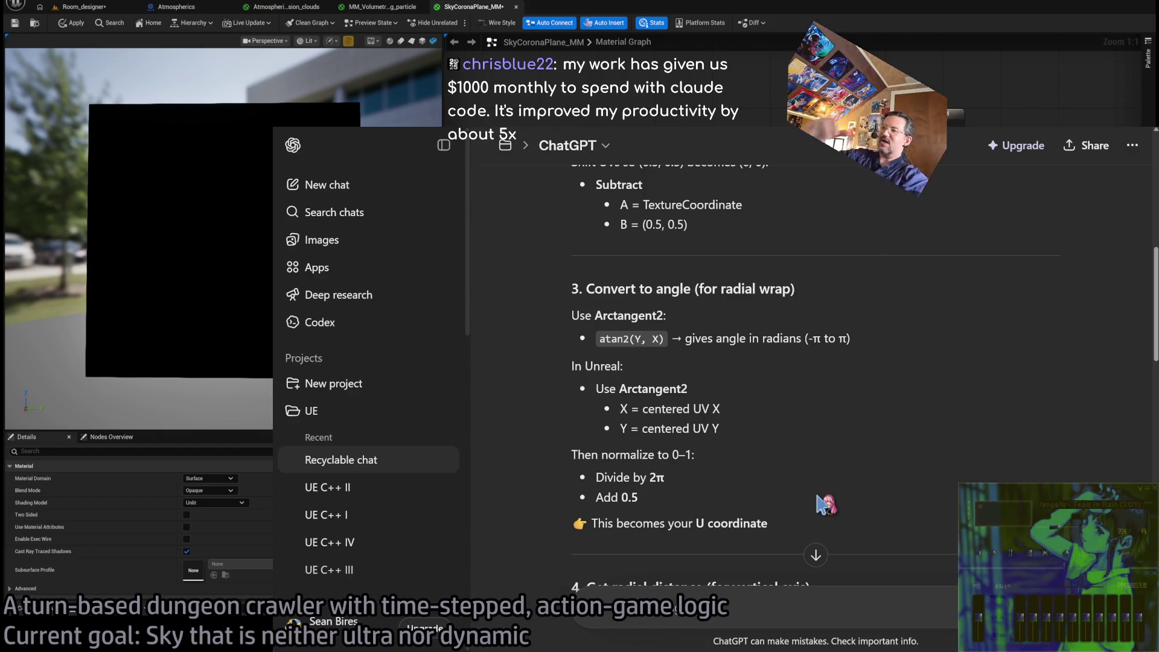
mouse_move(824, 504)
mouse_down()
mouse_move(823, 468)
mouse_move(943, 300)
mouse_up()
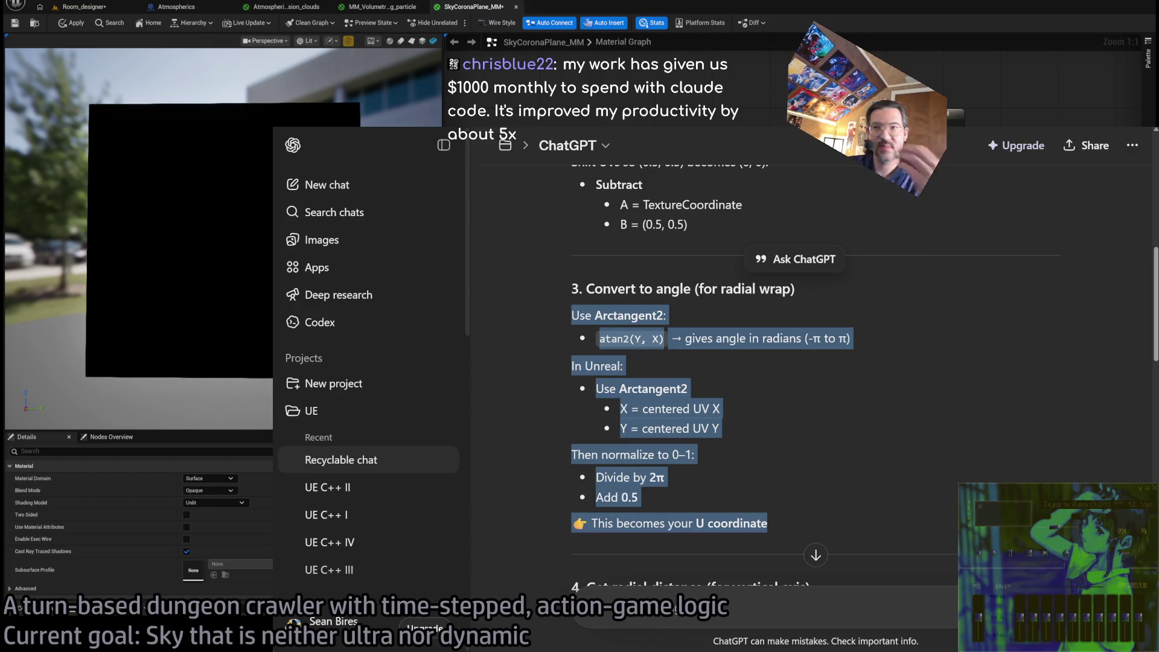
drag(767, 523, 571, 311)
click(742, 331)
Leave ChatGPT and return to the SkyCoronaPlane_MM material graph
scroll(845, 302, up, 3)
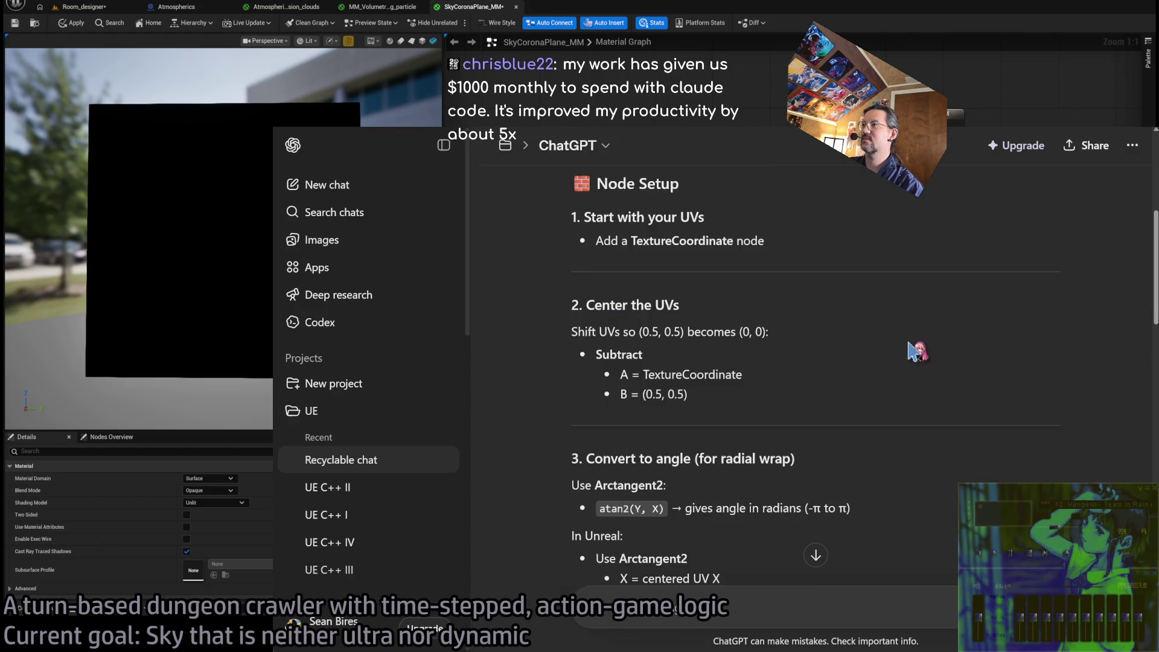
scroll(954, 277, down, 1)
scroll(919, 226, up, 1)
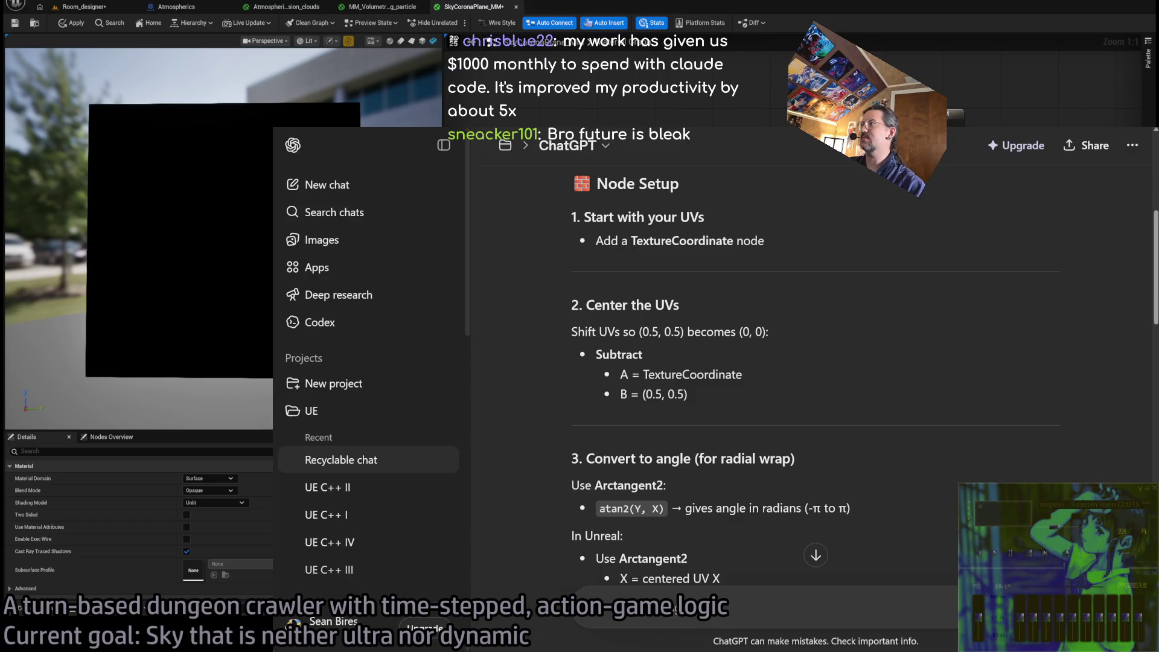
key(alt+Tab)
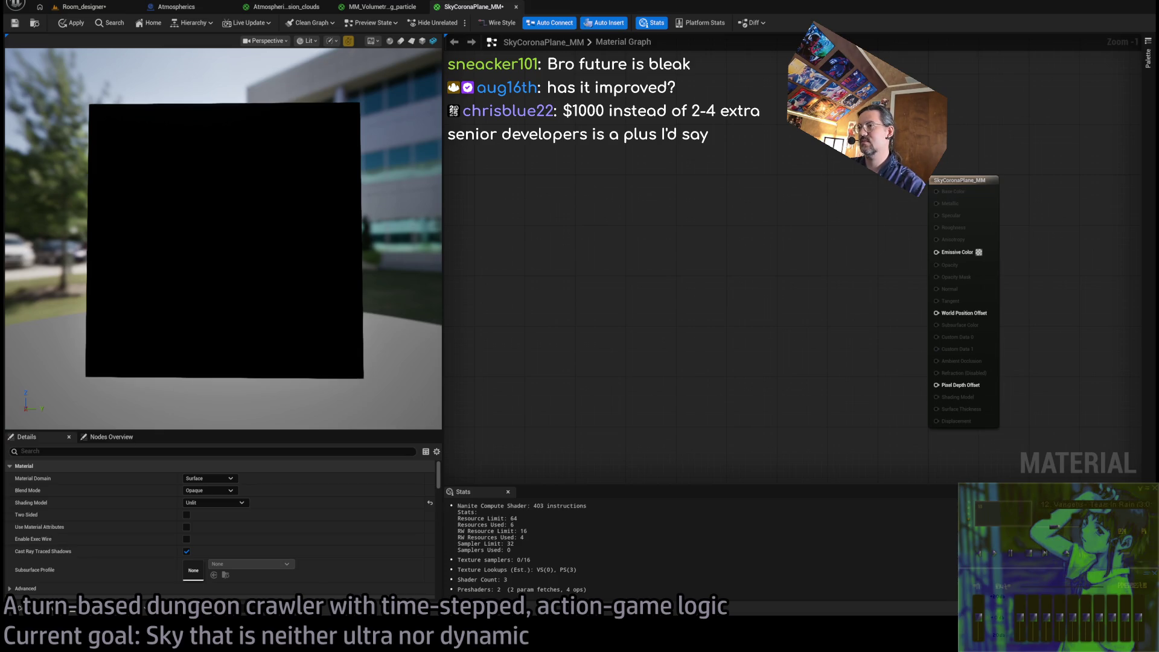
click(660, 515)
click(623, 528)
click(622, 581)
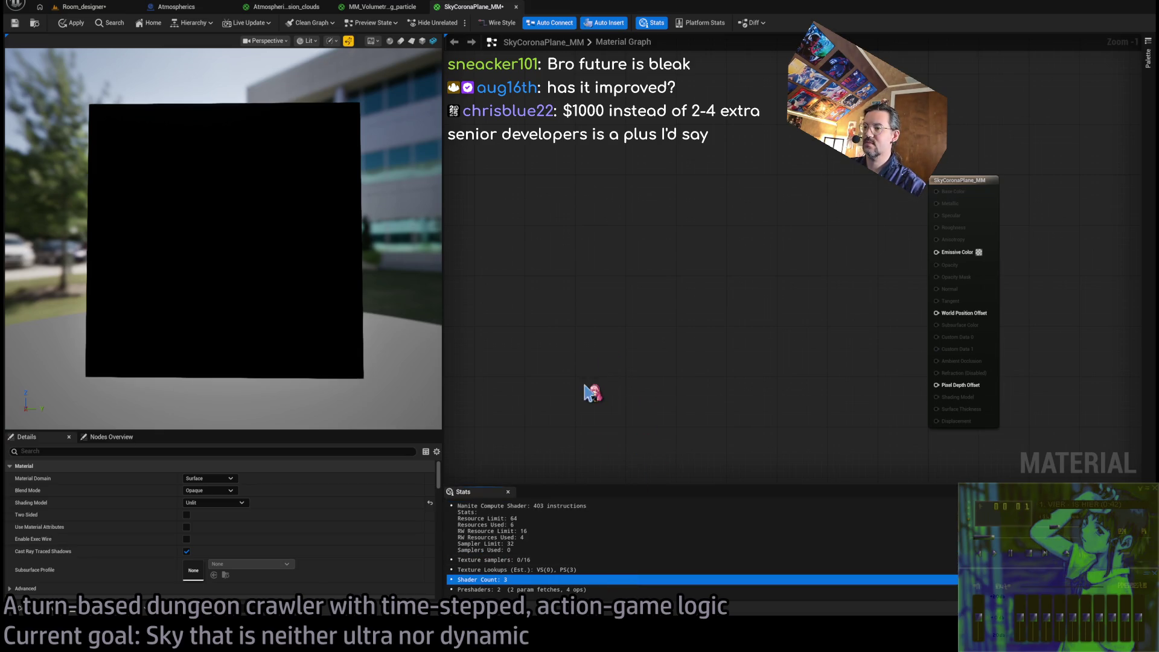
click(604, 387)
drag(541, 285, 607, 257)
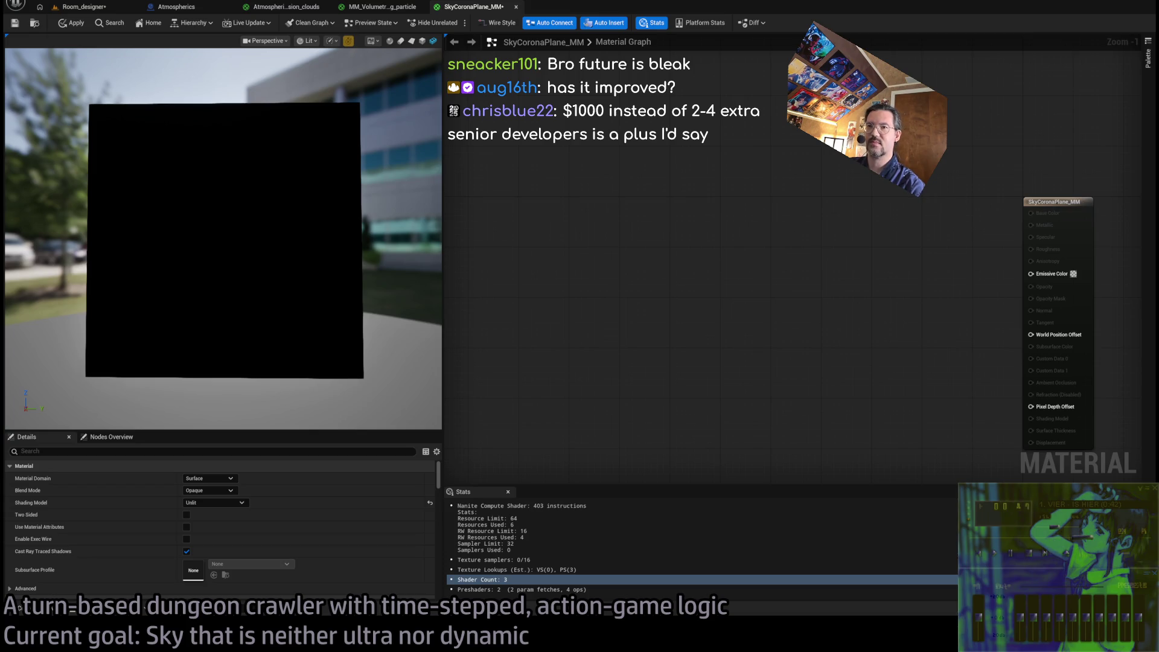
mouse_move(602, 256)
mouse_down()
mouse_move(569, 222)
mouse_move(657, 236)
mouse_up()
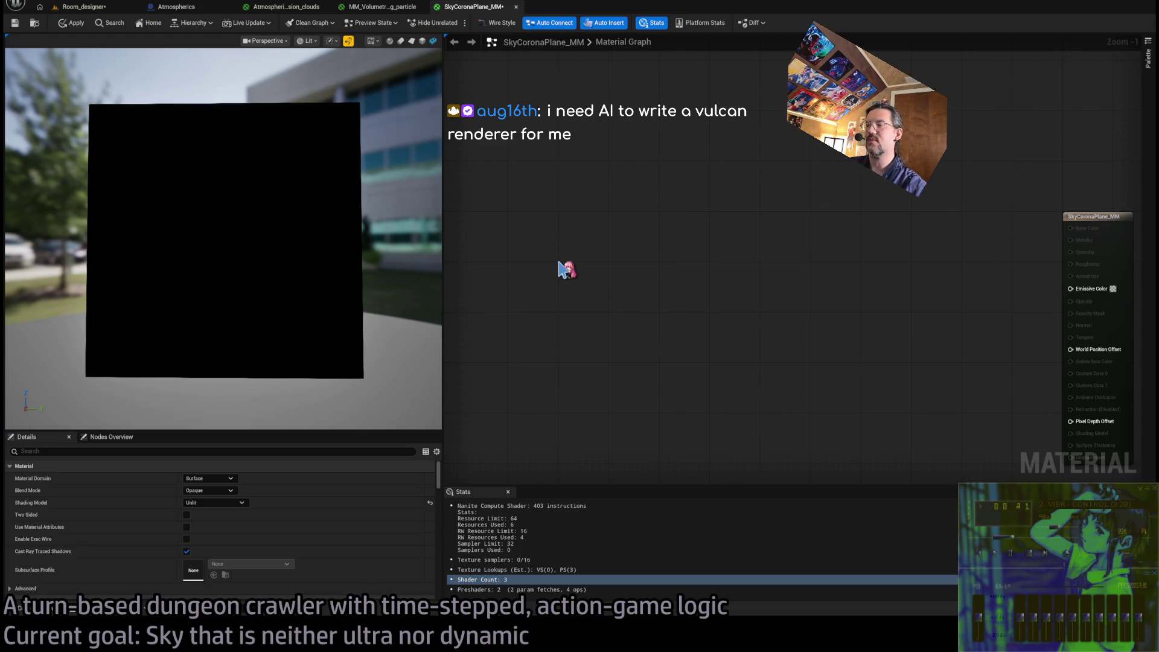
click(566, 269)
Add a Make Vector2 node and an Add node with TexCoord wired into input A
mouse_move(566, 268)
mouse_down()
mouse_move(519, 235)
mouse_move(638, 242)
mouse_up()
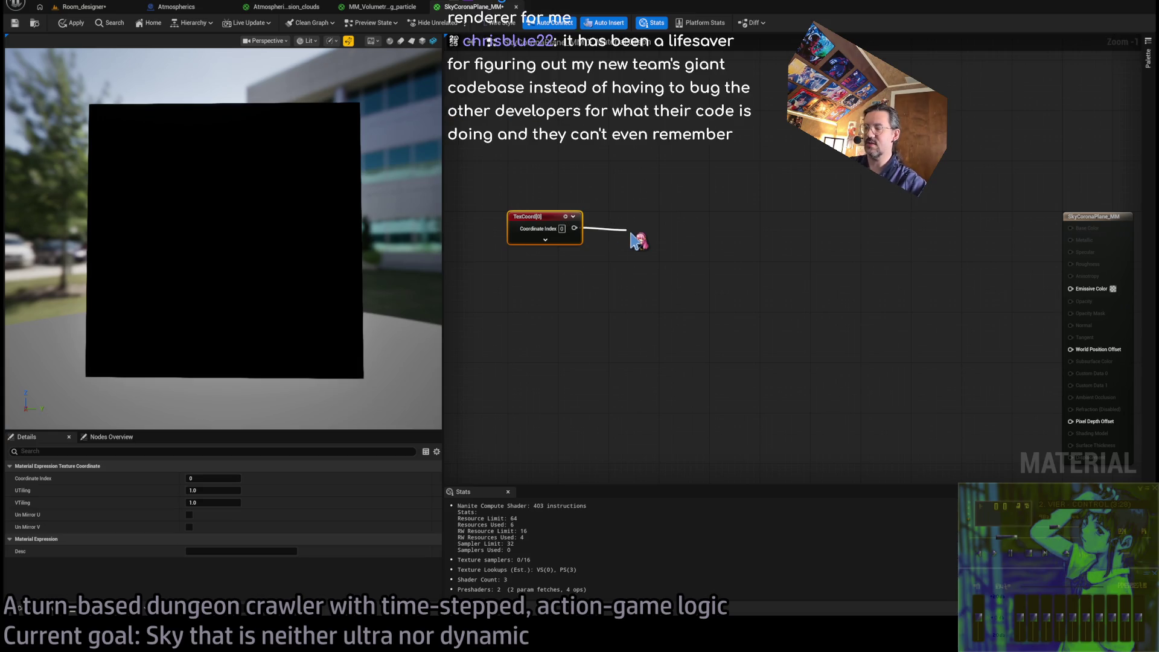
click(631, 238)
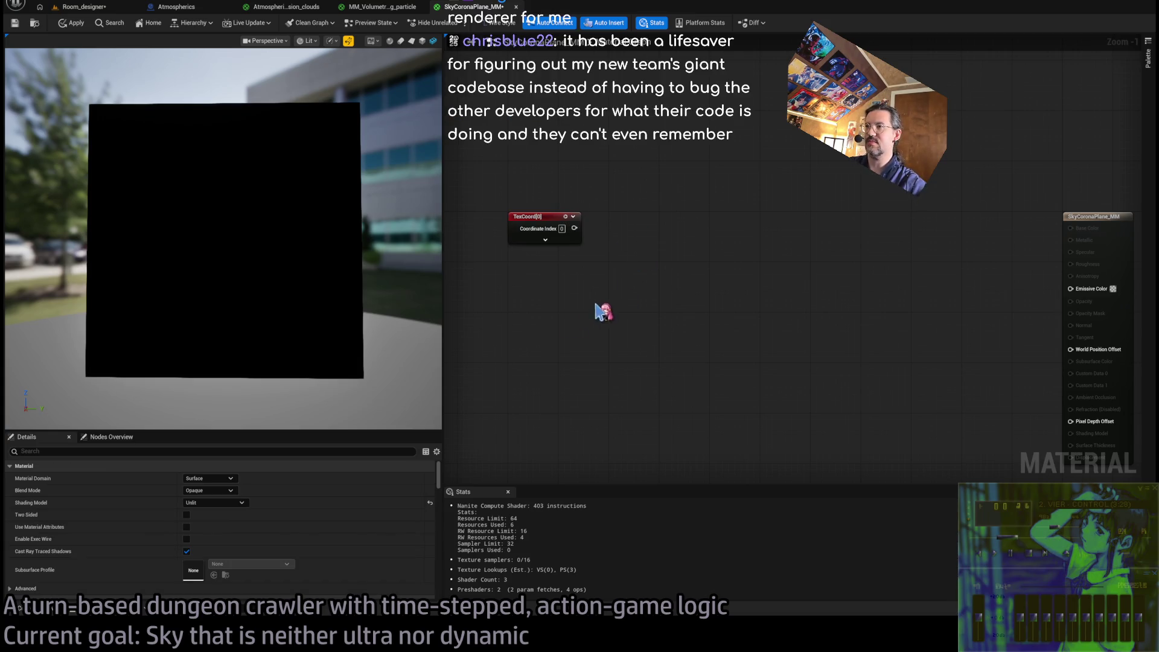
click(564, 326)
mouse_move(638, 331)
mouse_down()
mouse_move(645, 338)
mouse_move(642, 259)
mouse_up()
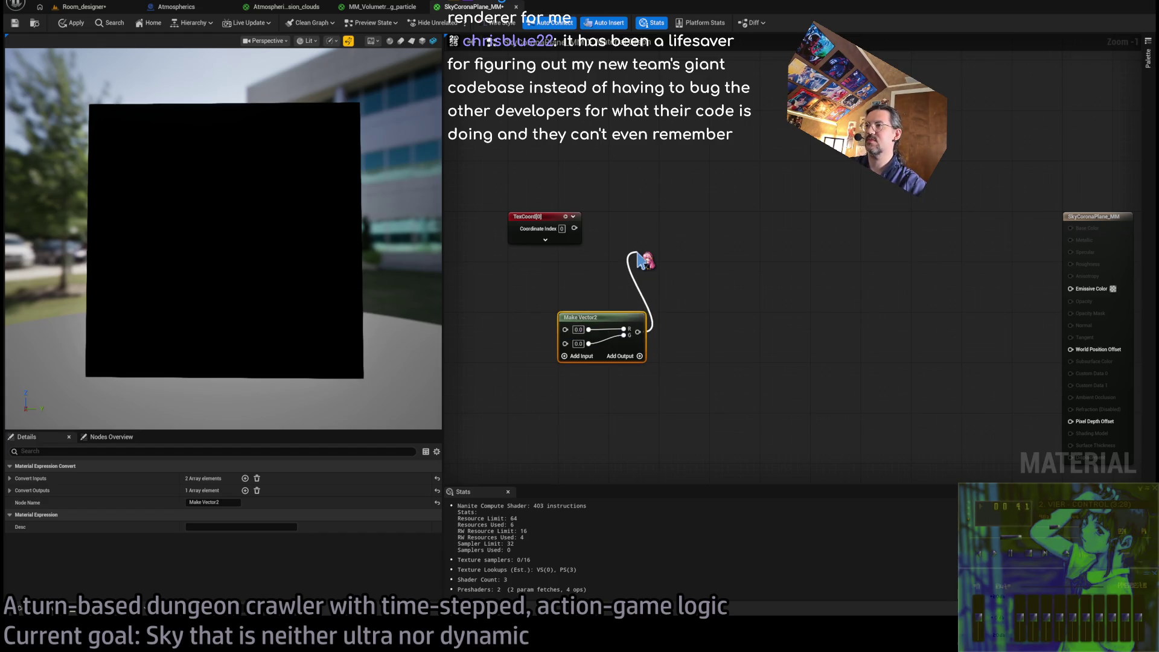
click(638, 221)
mouse_move(574, 228)
mouse_down()
mouse_move(641, 234)
mouse_move(632, 228)
mouse_up()
click(640, 193)
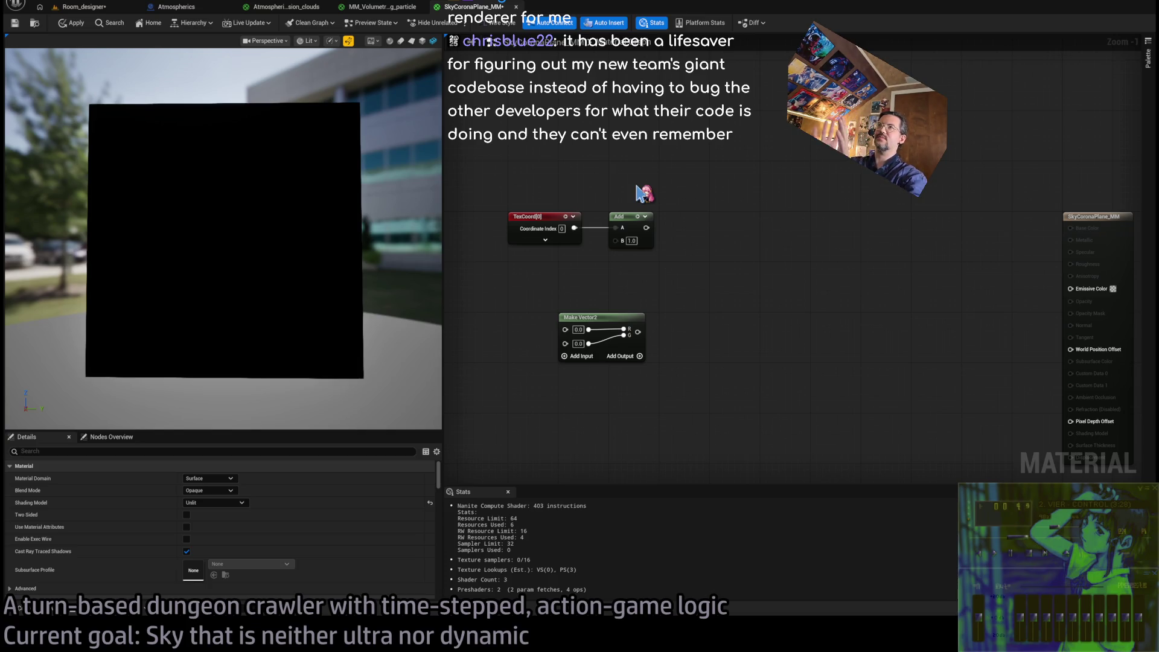
Set Make Vector2 to (-0.5, -0.5) and wire it into the Add node's B input
click(577, 330)
text(-0.5)
key(Tab)
text(-0.5)
drag(640, 332, 616, 240)
drag(603, 321, 649, 264)
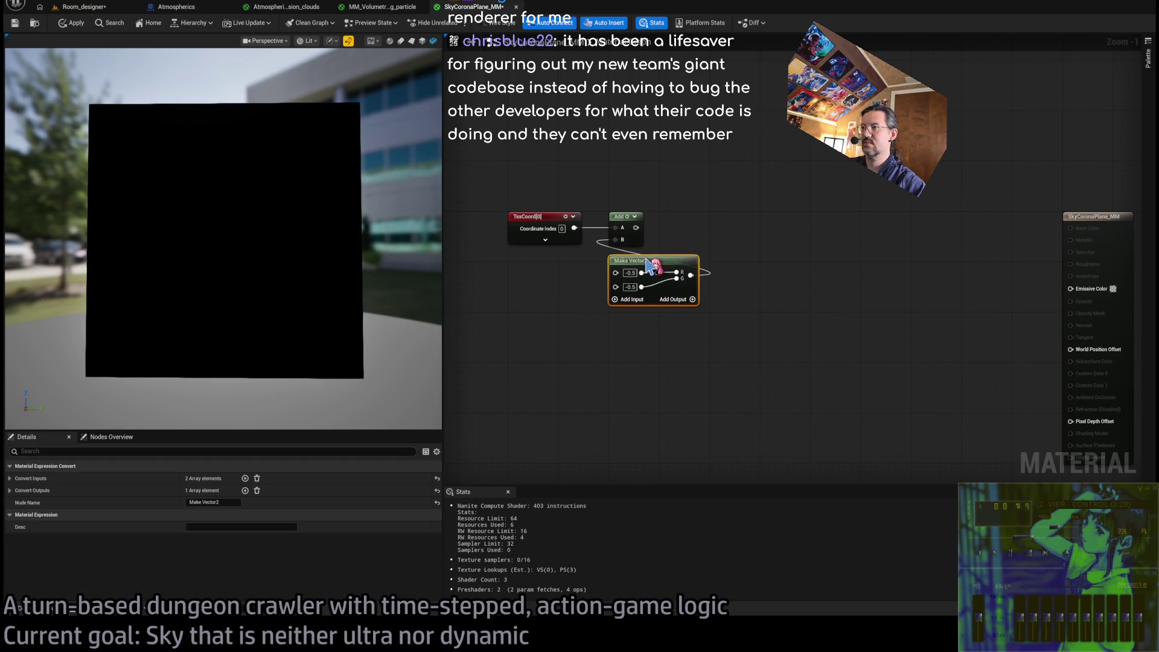
click(653, 377)
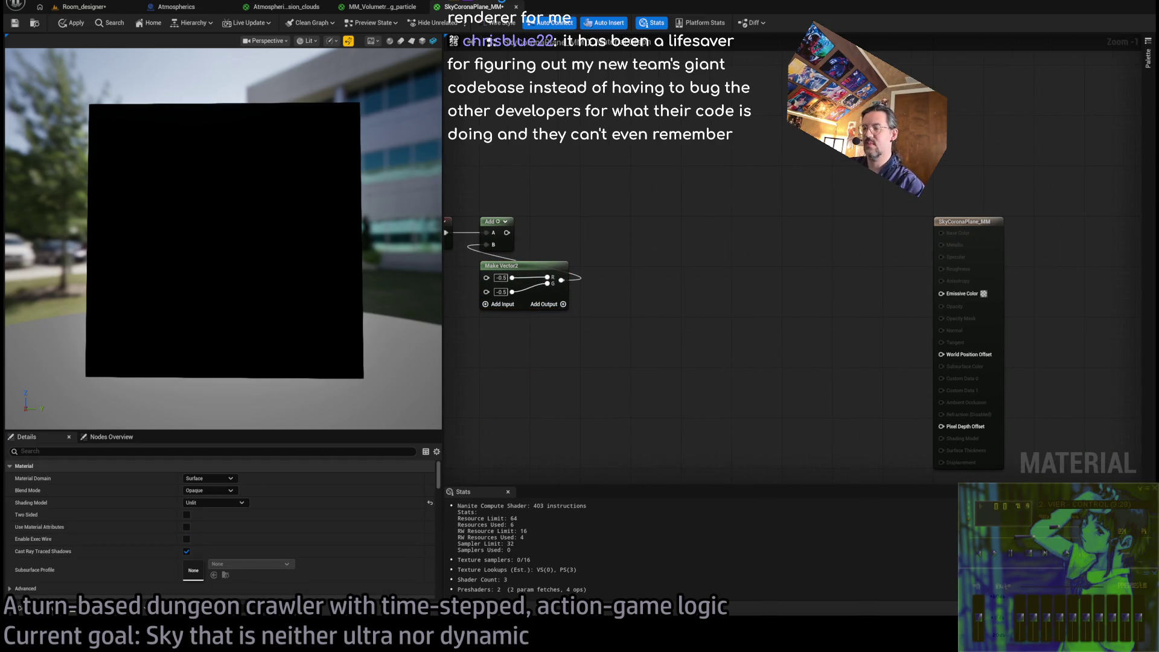
Check the ChatGPT node setup notes, then pan the graph to frame all UV nodes
key(alt+Tab)
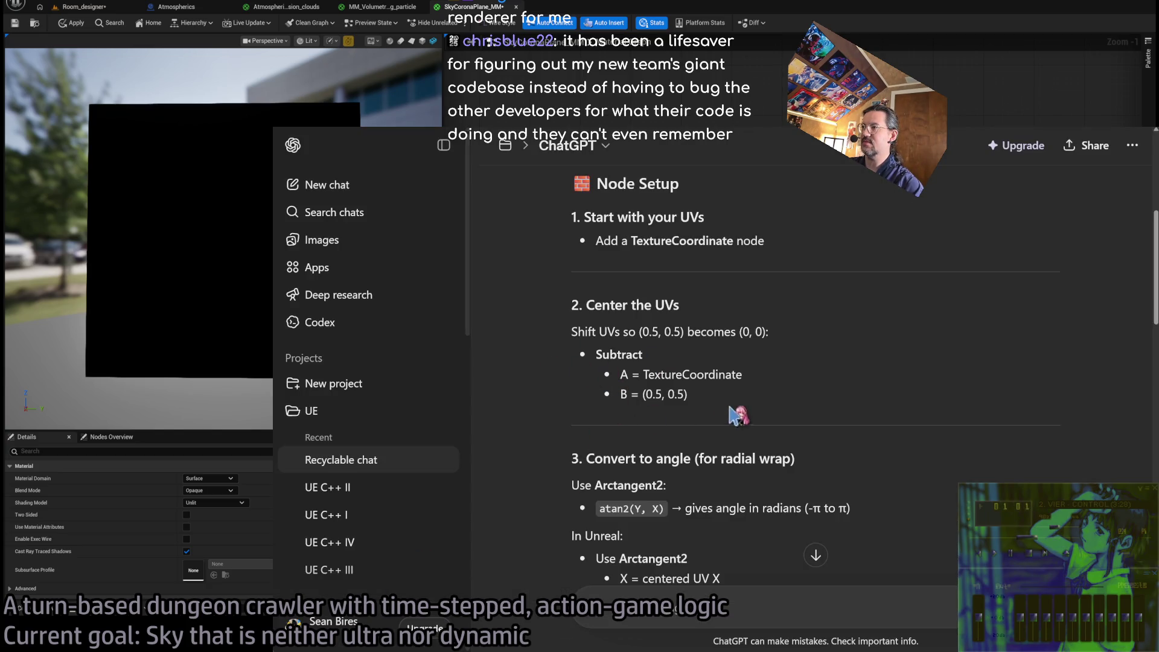
key(alt+Tab)
drag(734, 289, 806, 289)
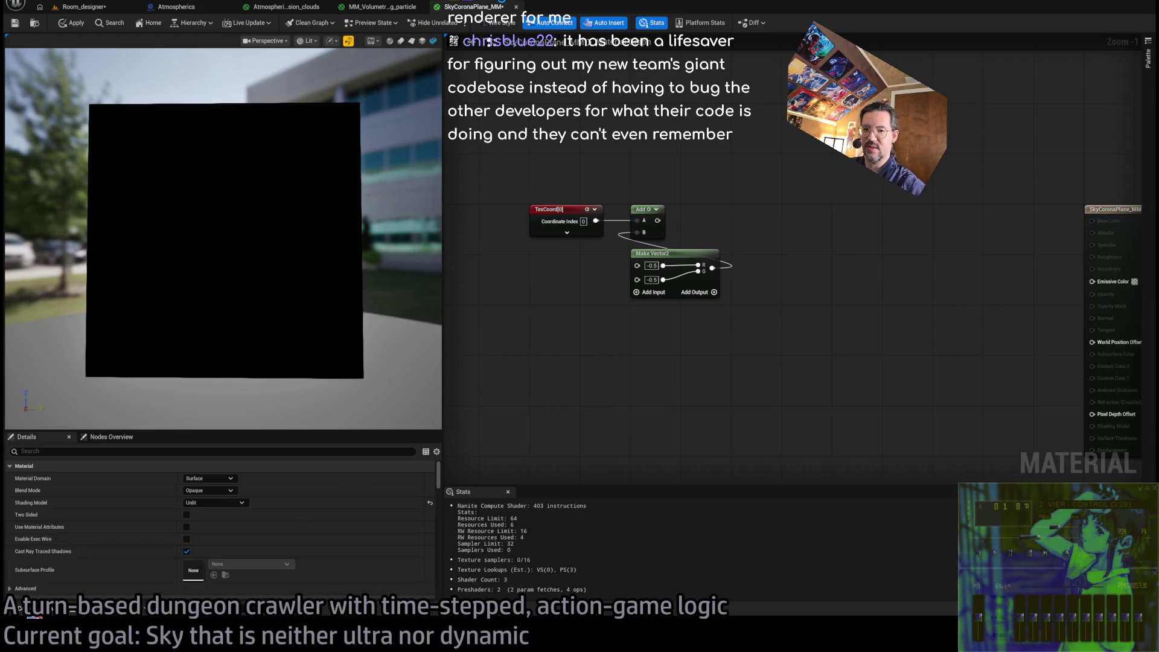
click(21, 608)
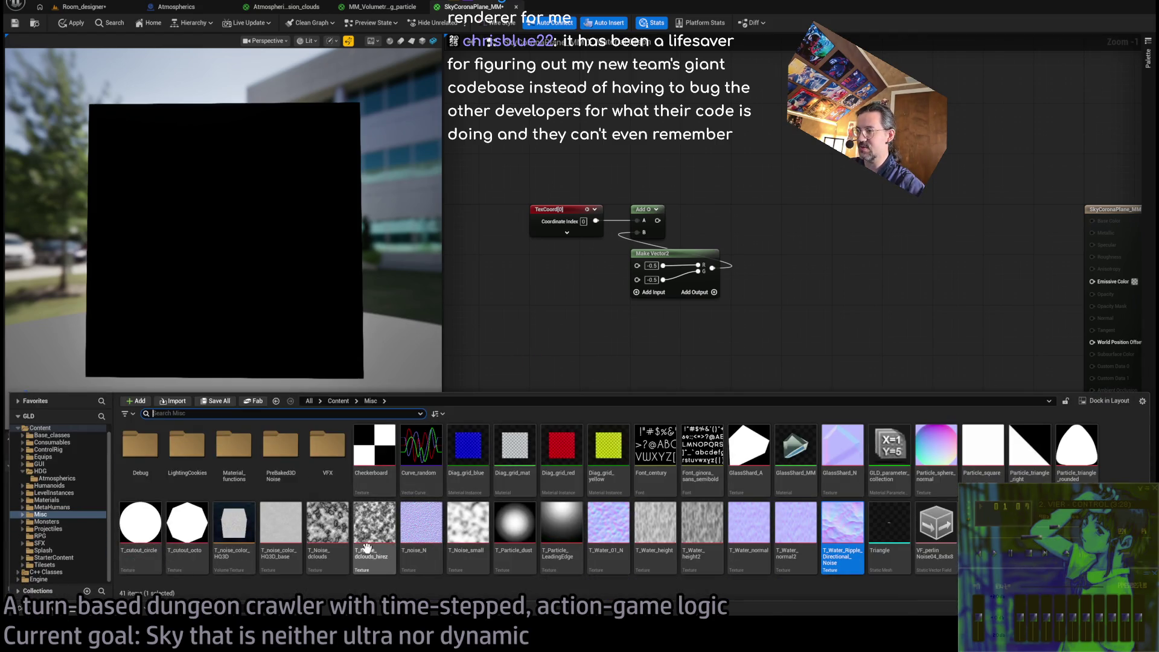
Add a T_Noise_dclouds Texture Sample, wiring RGB to Emissive Color and the Add output to UVs
drag(367, 547, 534, 327)
mouse_move(604, 340)
mouse_down()
mouse_move(694, 380)
mouse_move(1092, 281)
mouse_up()
mouse_move(657, 221)
mouse_down()
mouse_move(501, 339)
mouse_move(752, 347)
mouse_move(790, 230)
mouse_move(815, 216)
mouse_up()
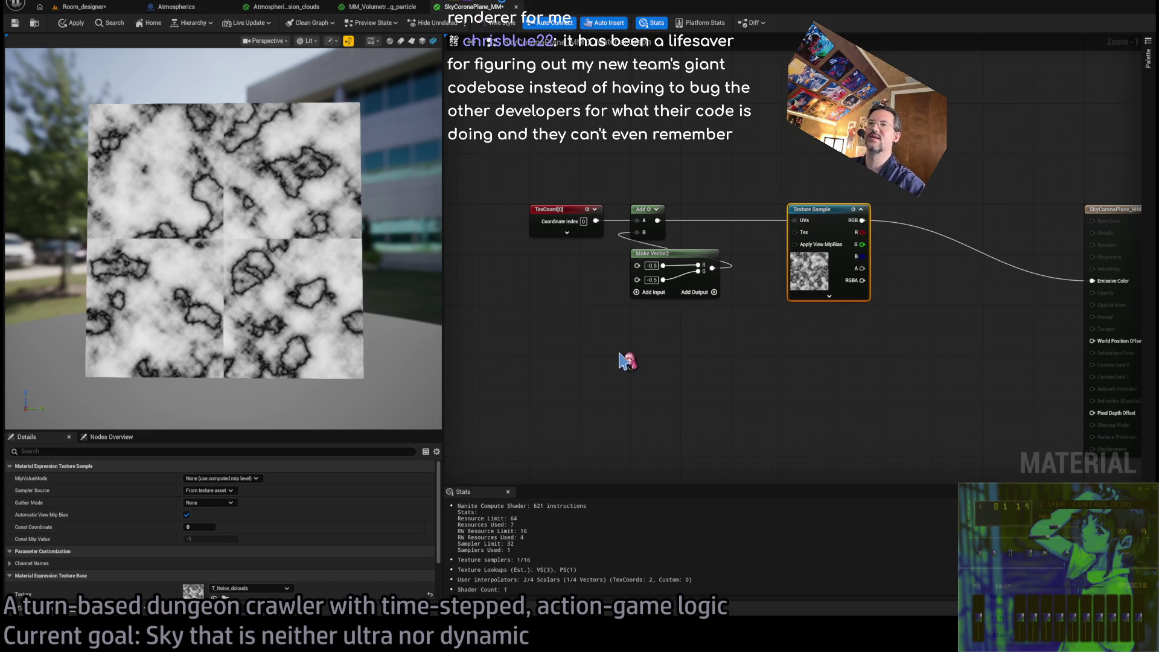
Swap the sample's texture, trying T_Noise_small, then settling on T_Noise_dclouds_hirez
click(53, 615)
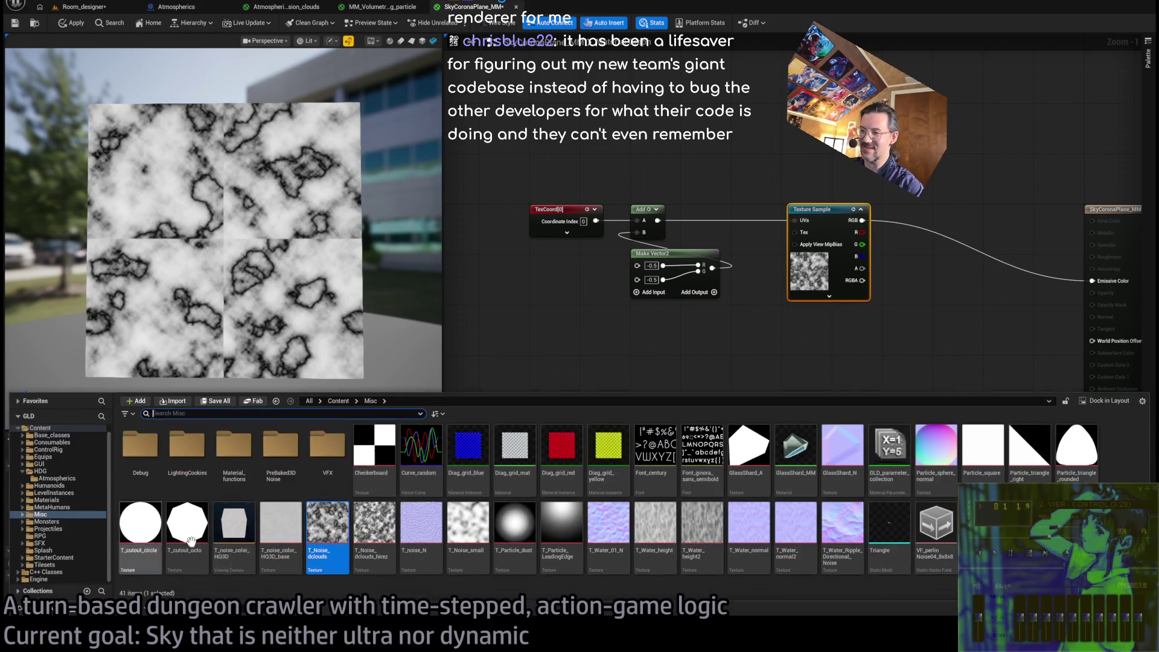
click(463, 531)
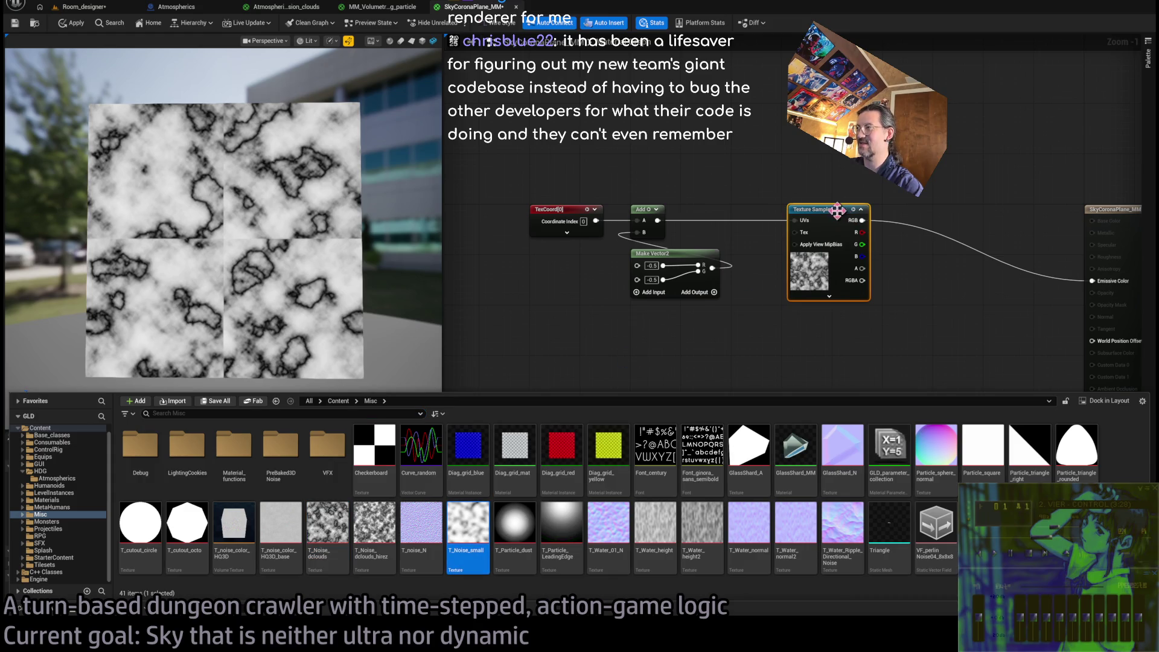
click(838, 210)
click(214, 585)
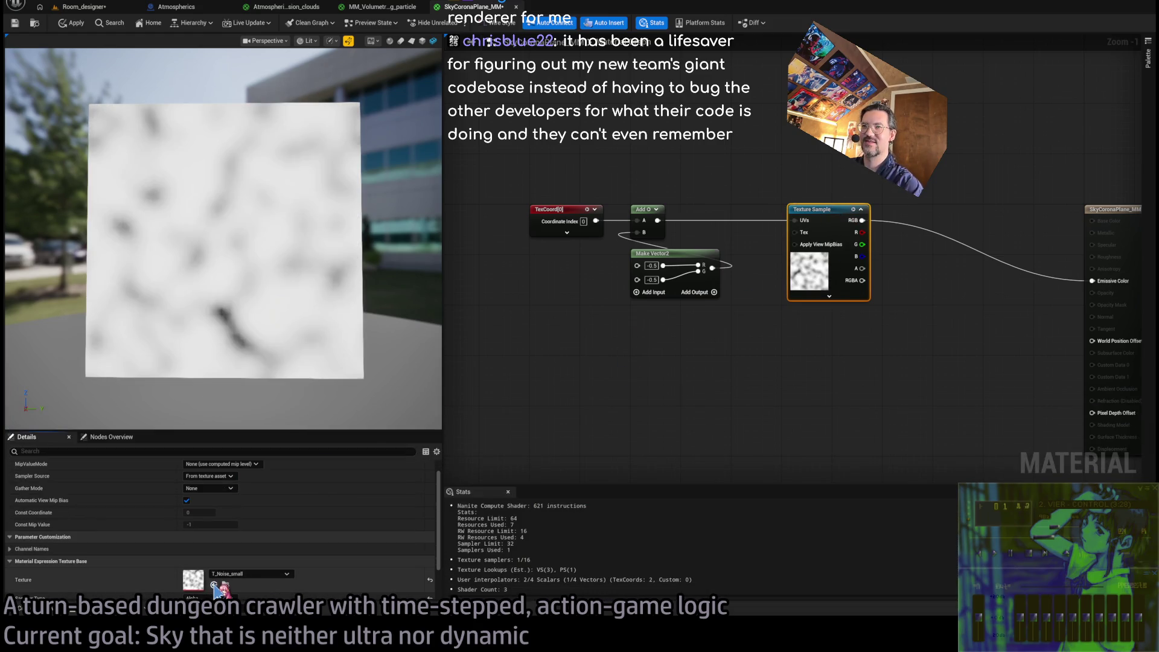
key(ctrl+space)
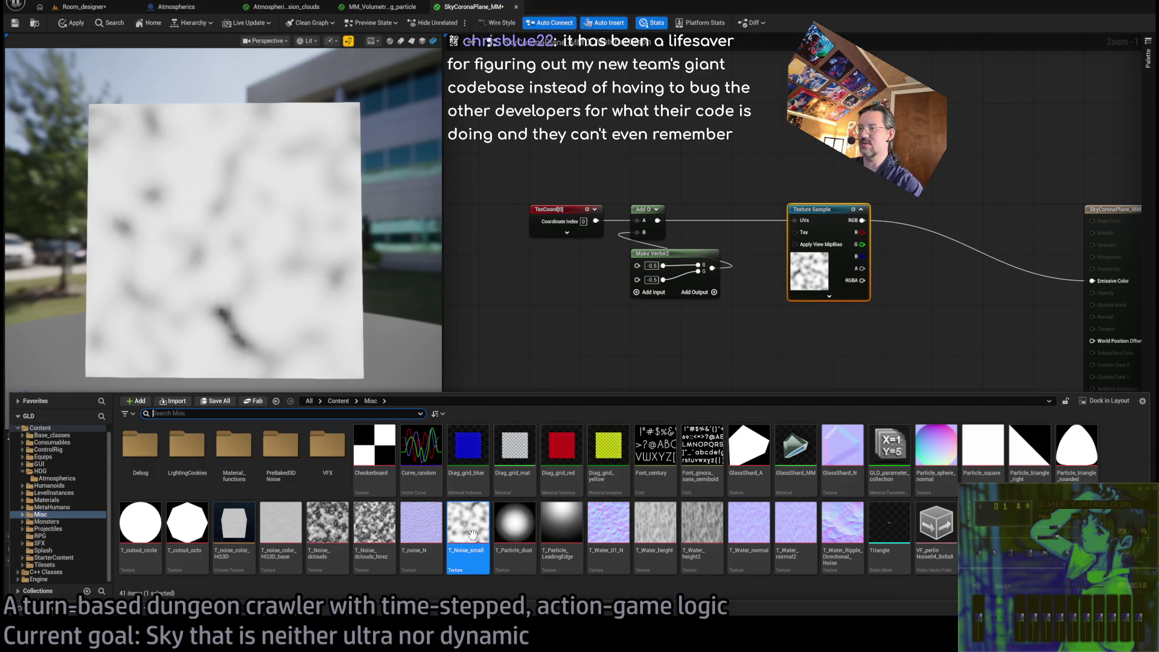
mouse_move(406, 536)
mouse_down()
mouse_move(362, 459)
mouse_move(253, 390)
mouse_move(213, 587)
mouse_up()
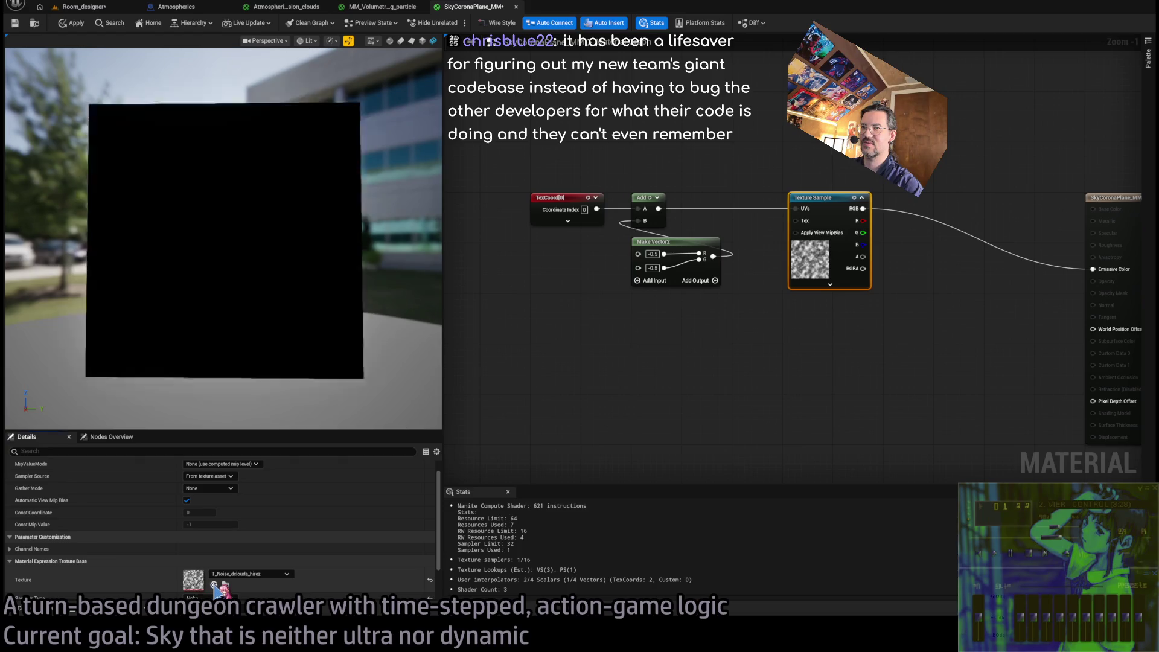
drag(224, 241, 283, 244)
mouse_move(317, 356)
mouse_down()
mouse_move(296, 356)
mouse_move(317, 356)
mouse_up()
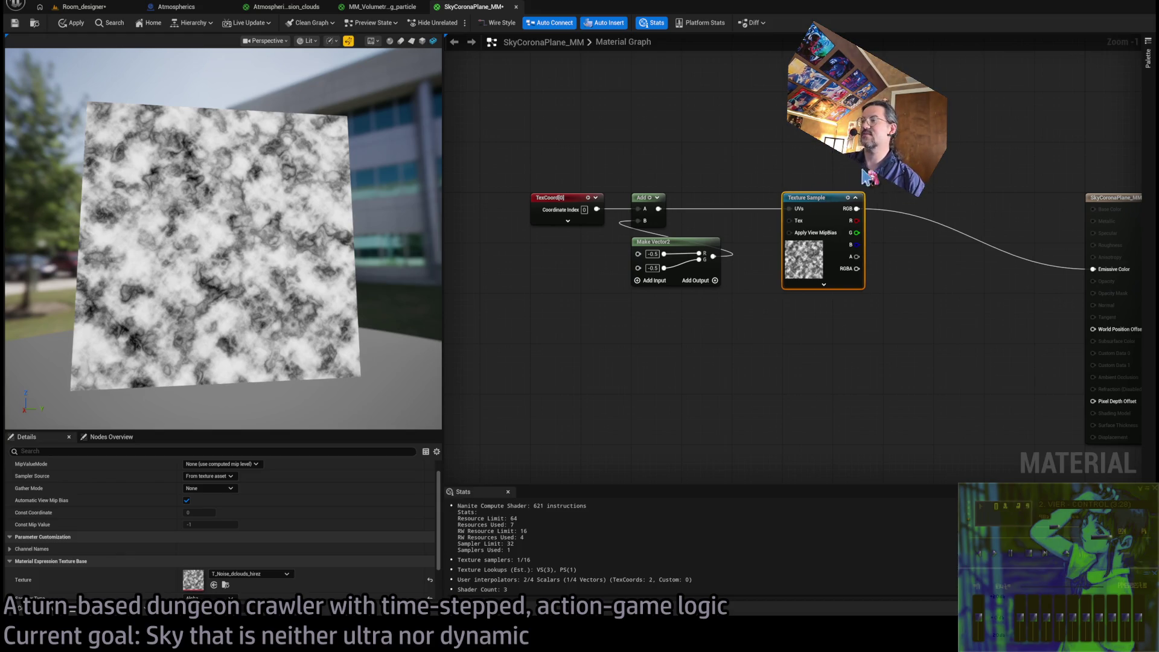
Box-select TexCoord, Add and Make Vector2 and drag the group left of the Texture Sample
scroll(755, 176, up, 2)
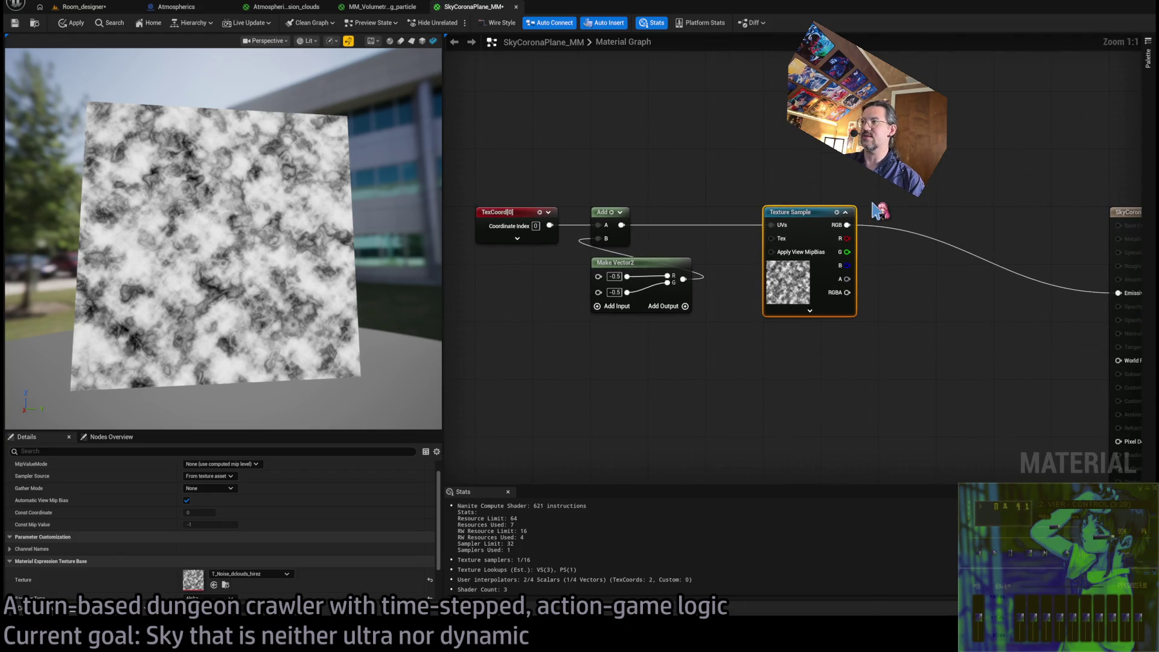
drag(341, 290, 368, 288)
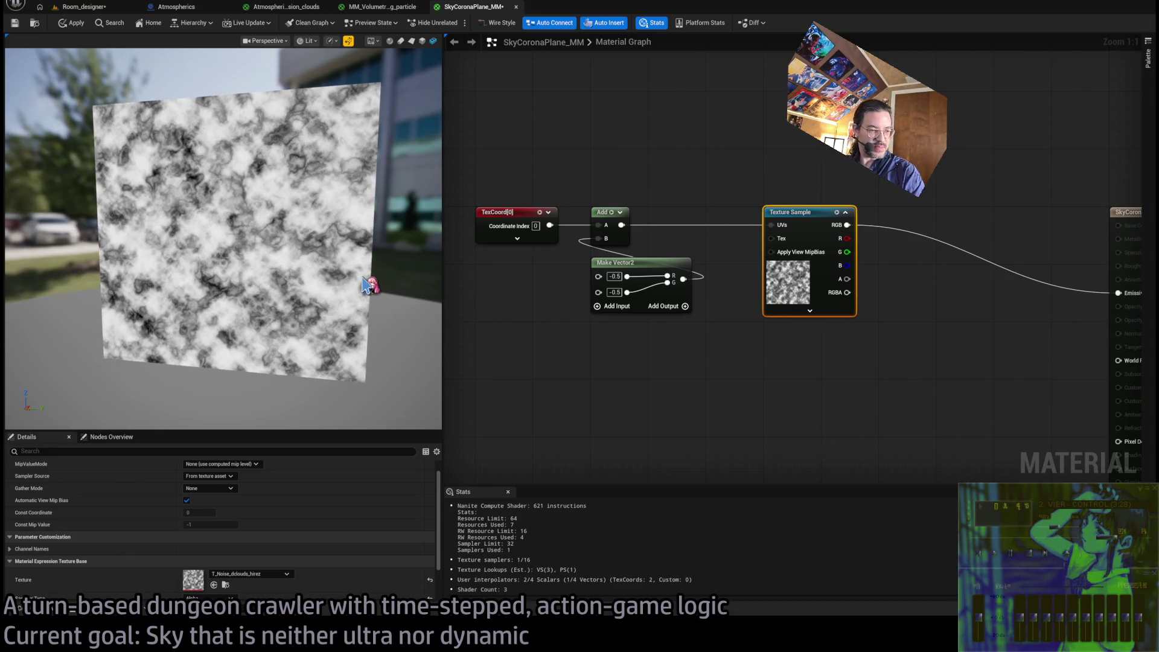
mouse_move(728, 314)
mouse_down()
mouse_move(642, 320)
mouse_move(652, 194)
mouse_move(818, 216)
mouse_up()
drag(508, 201, 713, 314)
drag(724, 326, 881, 329)
mouse_move(839, 191)
mouse_down()
mouse_move(518, 190)
mouse_move(785, 230)
mouse_up()
drag(712, 210, 565, 209)
click(742, 305)
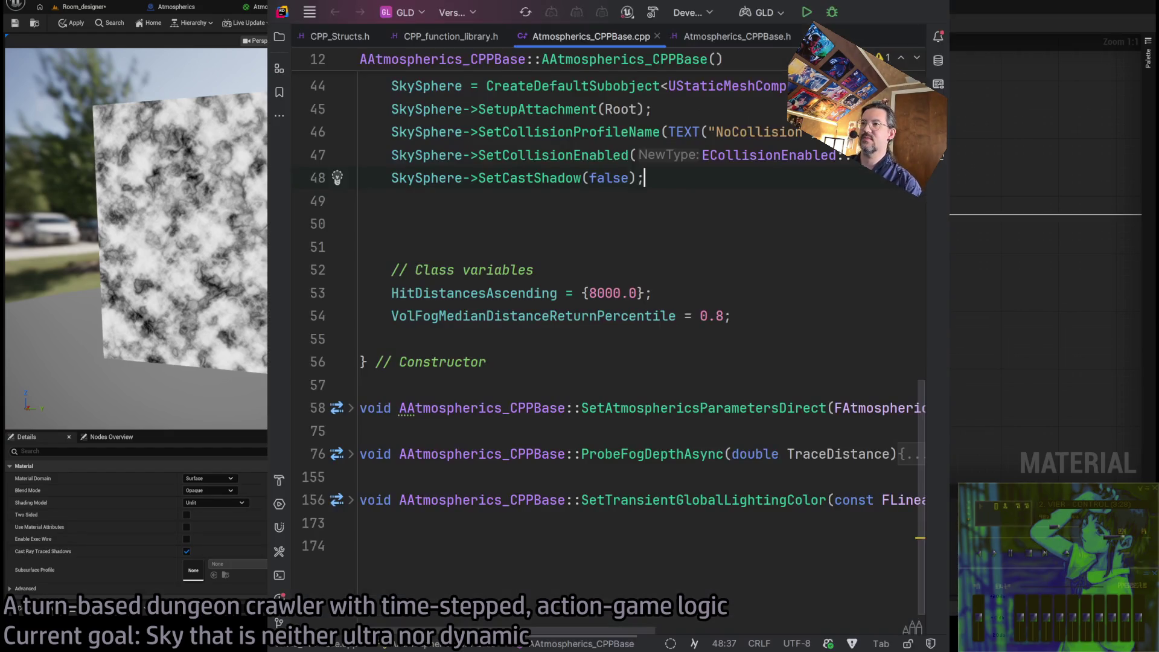
key(alt+Tab)
scroll(694, 365, down, 4)
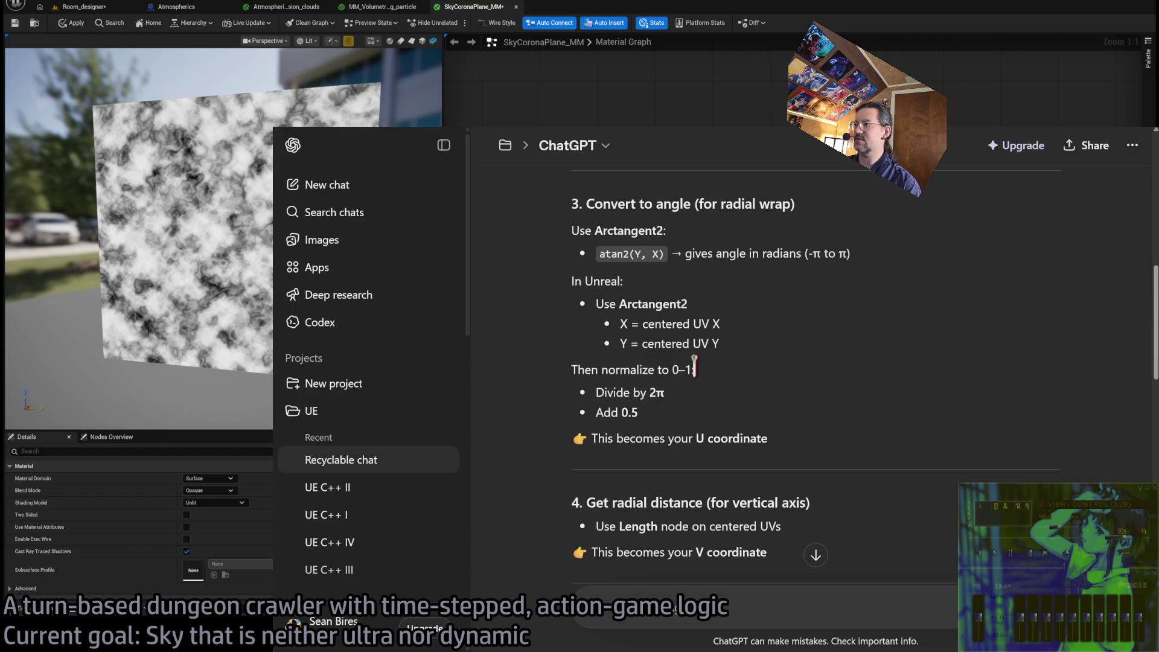
scroll(652, 287, up, 3)
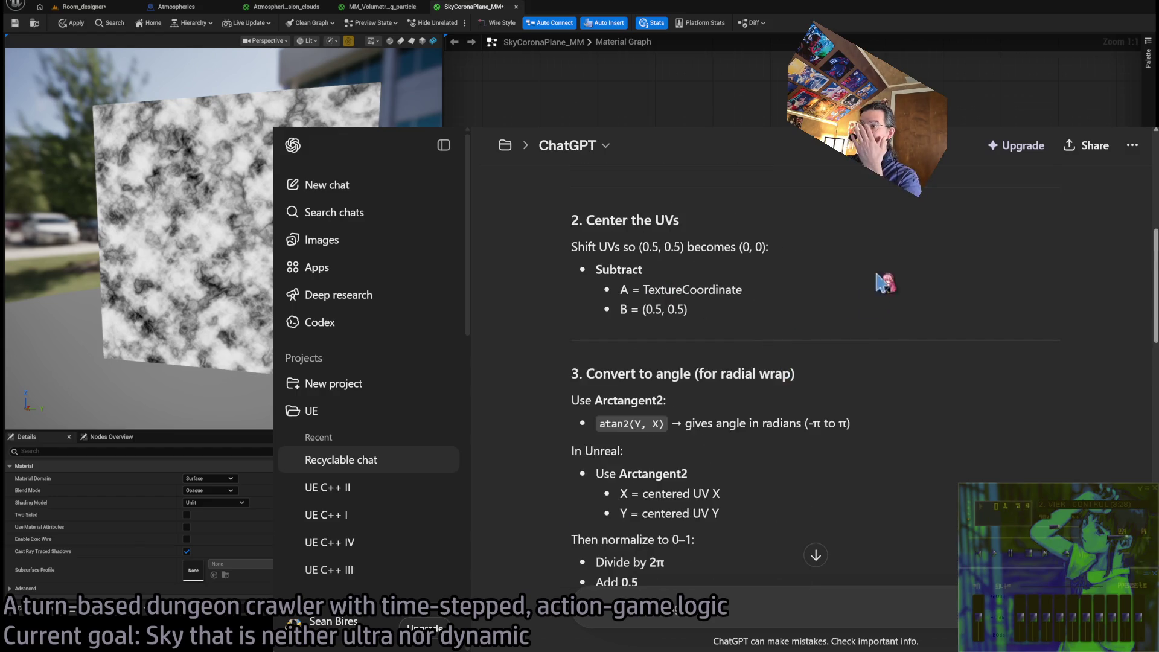
key(alt+Tab)
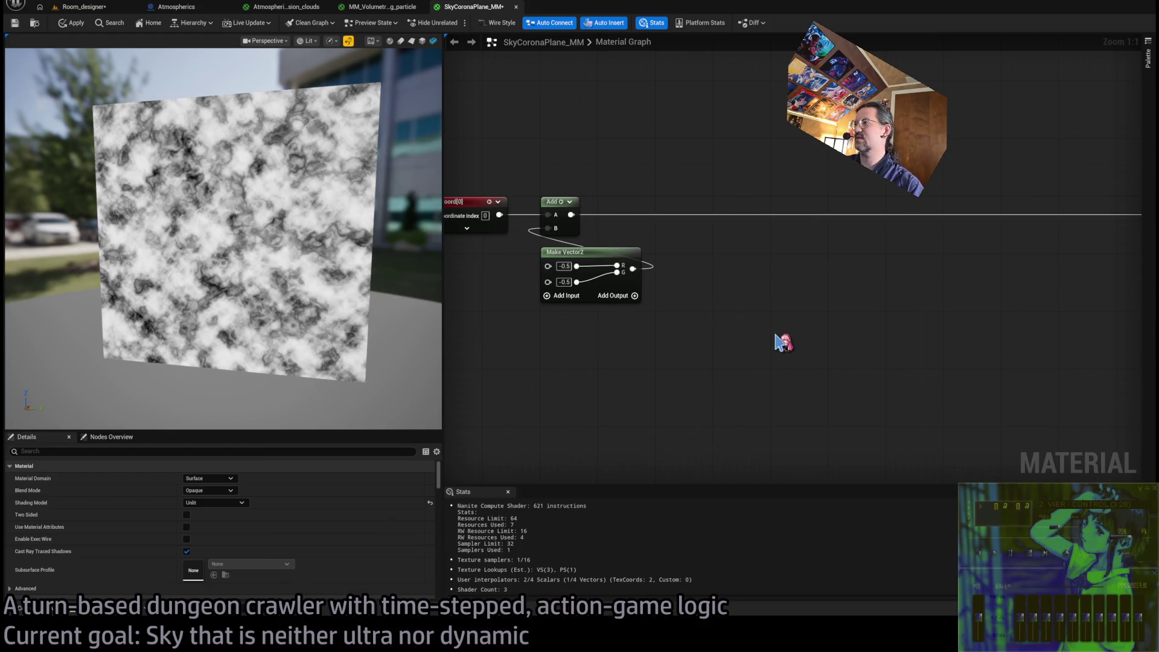
key(ctrl+v)
Paste an Arctangent2Fast node and place it beside Make Vector2
drag(789, 406, 745, 383)
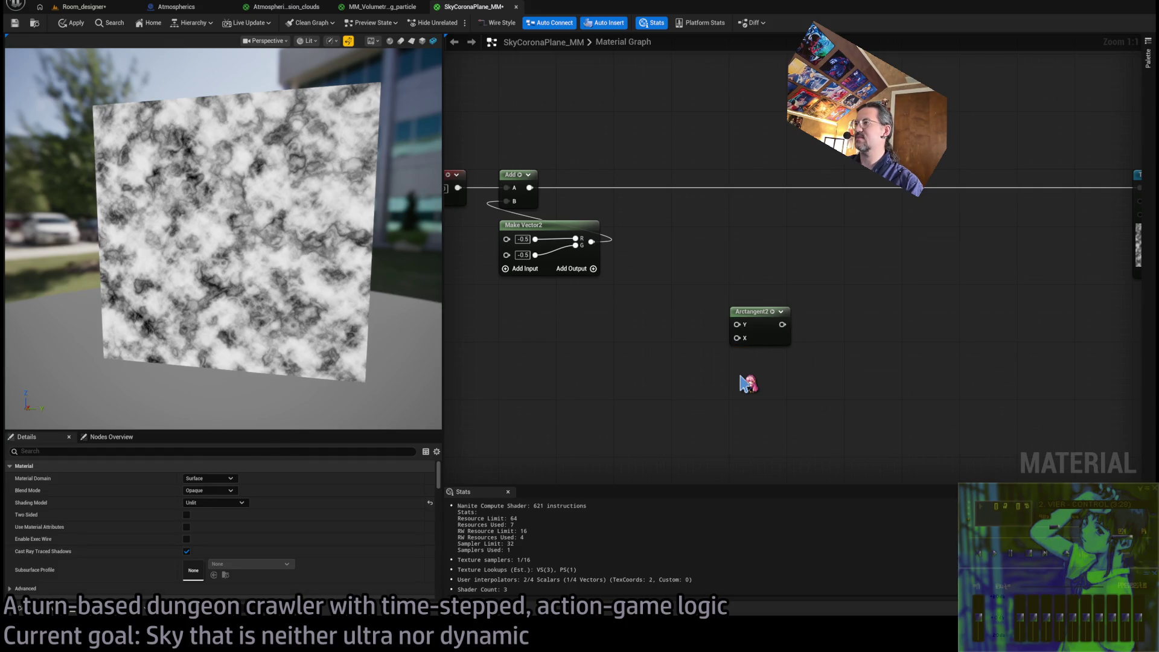
key(ctrl+v)
drag(774, 394, 760, 362)
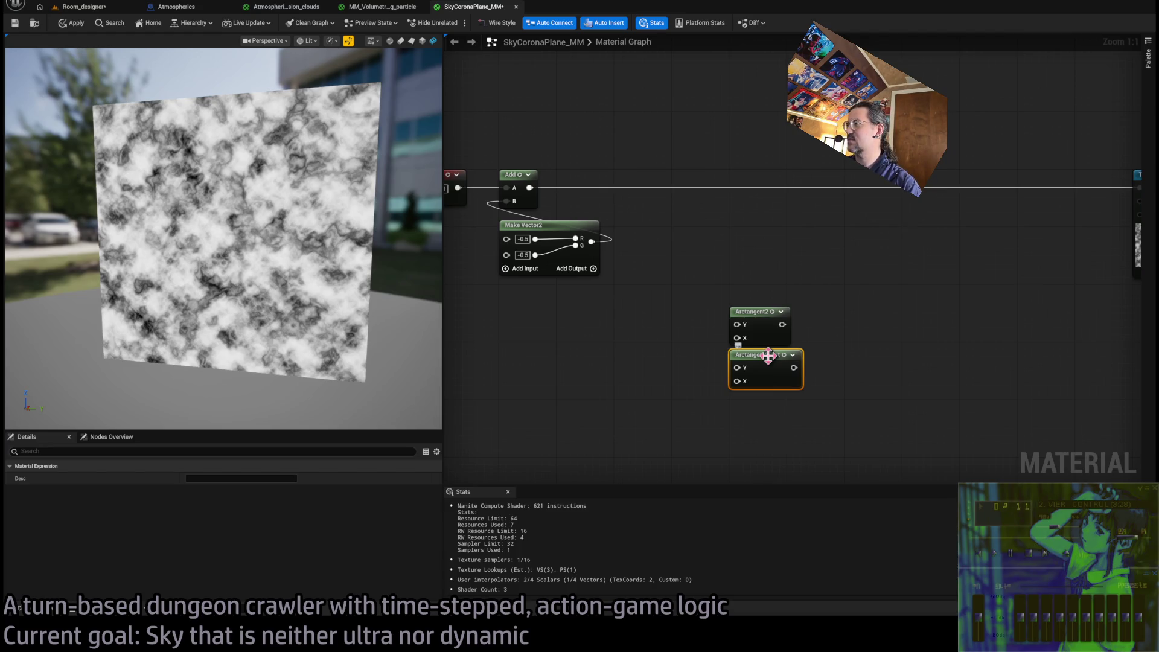
mouse_move(768, 362)
mouse_down()
mouse_move(712, 232)
mouse_move(756, 249)
mouse_up()
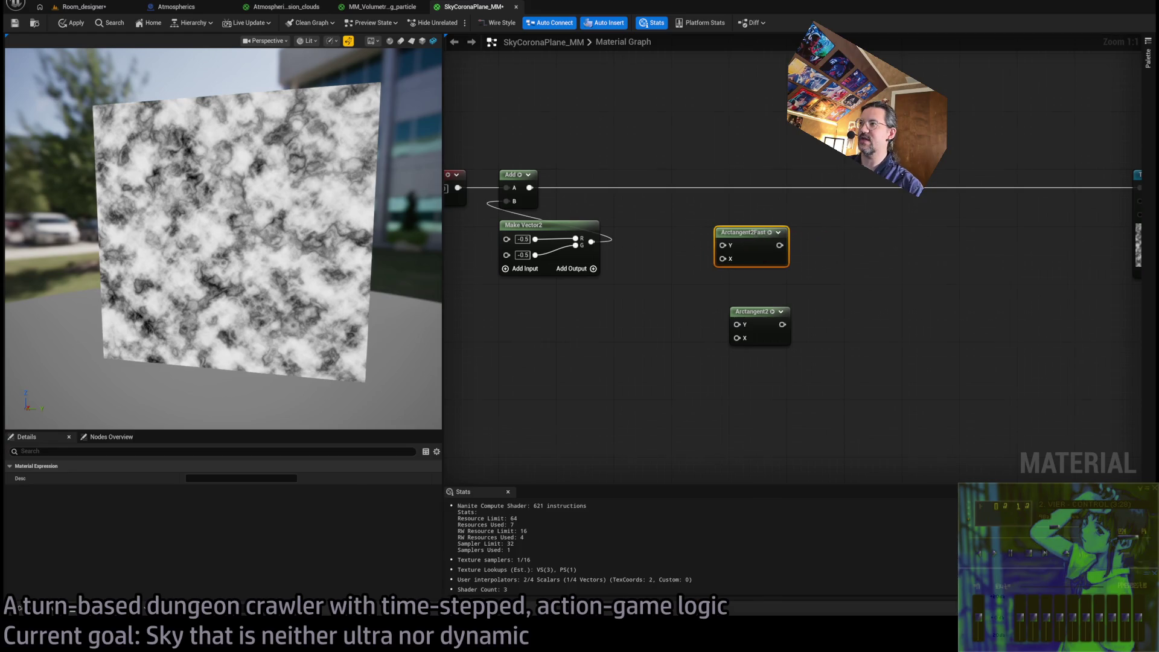
click(678, 336)
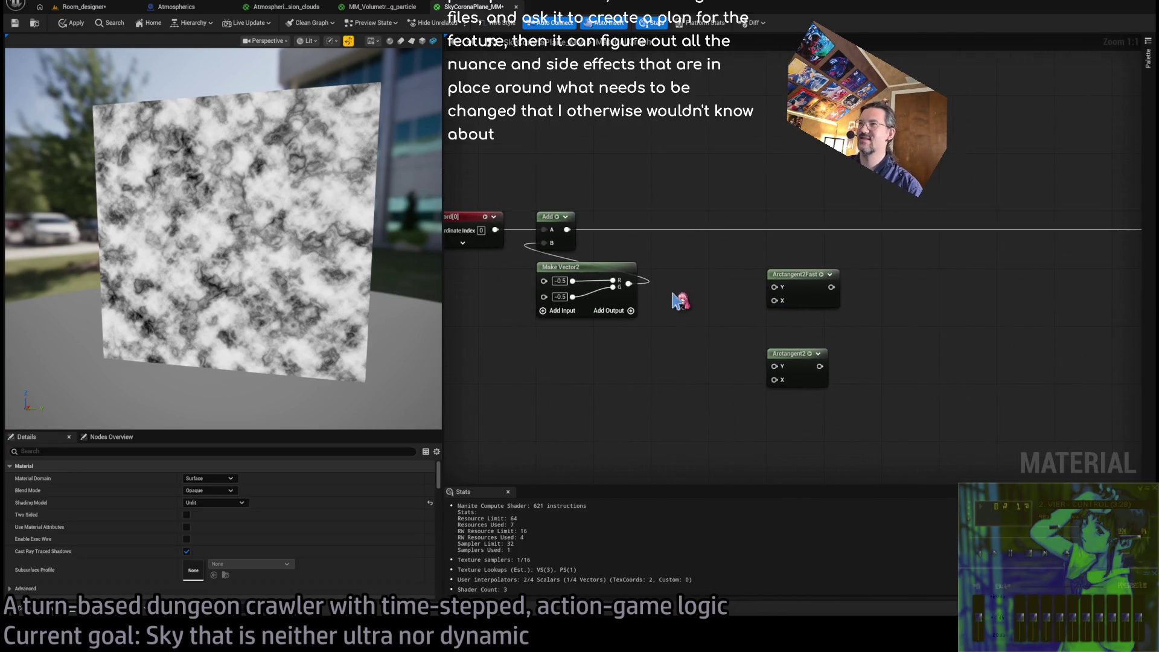
Create a Break Float2 from the Add output and wire its R and G into Arctangent2Fast
mouse_move(567, 230)
mouse_down()
mouse_move(676, 278)
mouse_move(758, 284)
mouse_move(724, 260)
mouse_up()
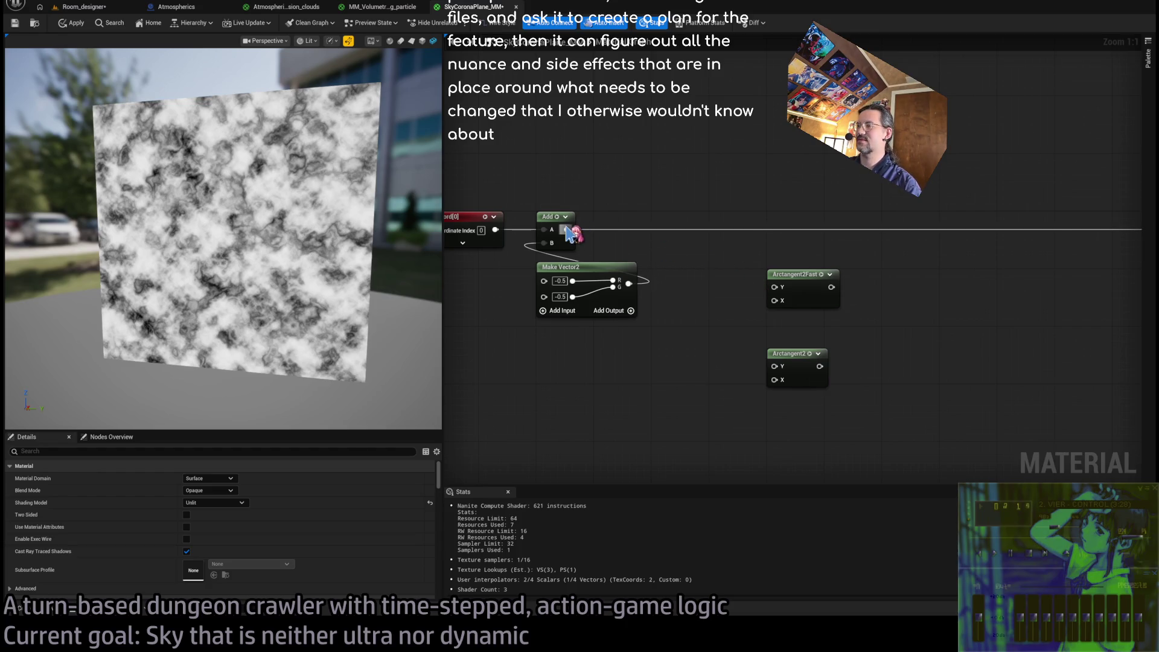
mouse_move(736, 281)
mouse_down()
mouse_move(609, 285)
mouse_move(753, 284)
mouse_up()
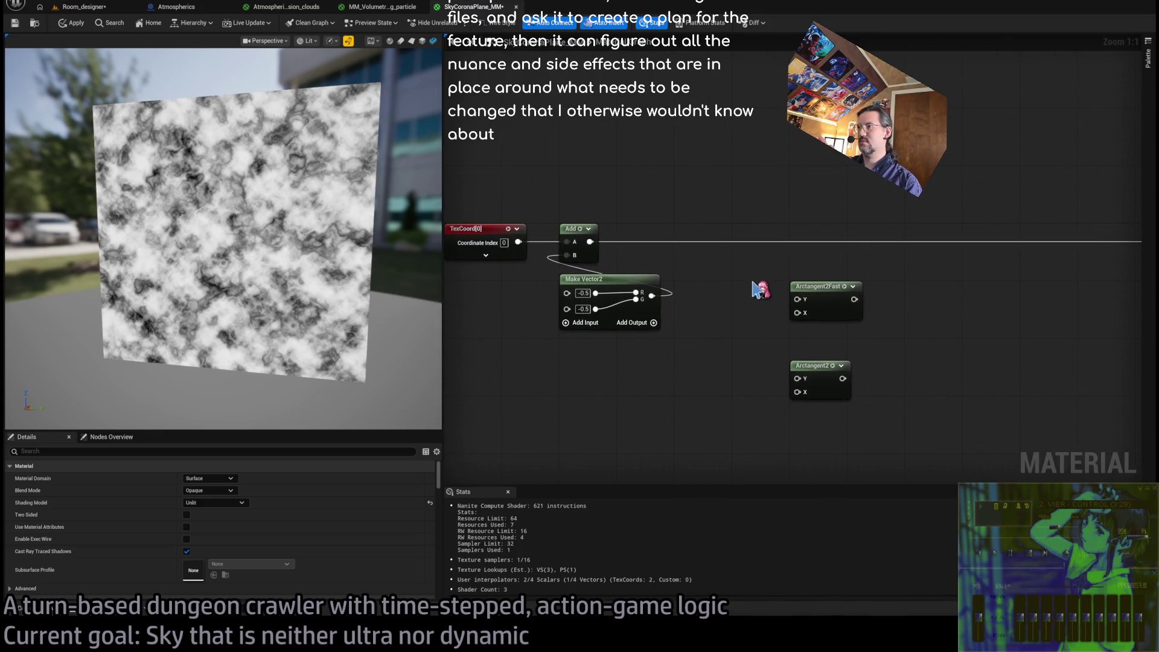
mouse_move(588, 242)
mouse_down()
mouse_move(710, 271)
mouse_move(662, 202)
mouse_move(668, 192)
mouse_up()
mouse_move(590, 241)
mouse_down()
mouse_move(724, 303)
mouse_move(748, 272)
mouse_move(859, 286)
mouse_up()
mouse_move(603, 249)
mouse_down()
mouse_move(694, 298)
mouse_move(715, 283)
mouse_up()
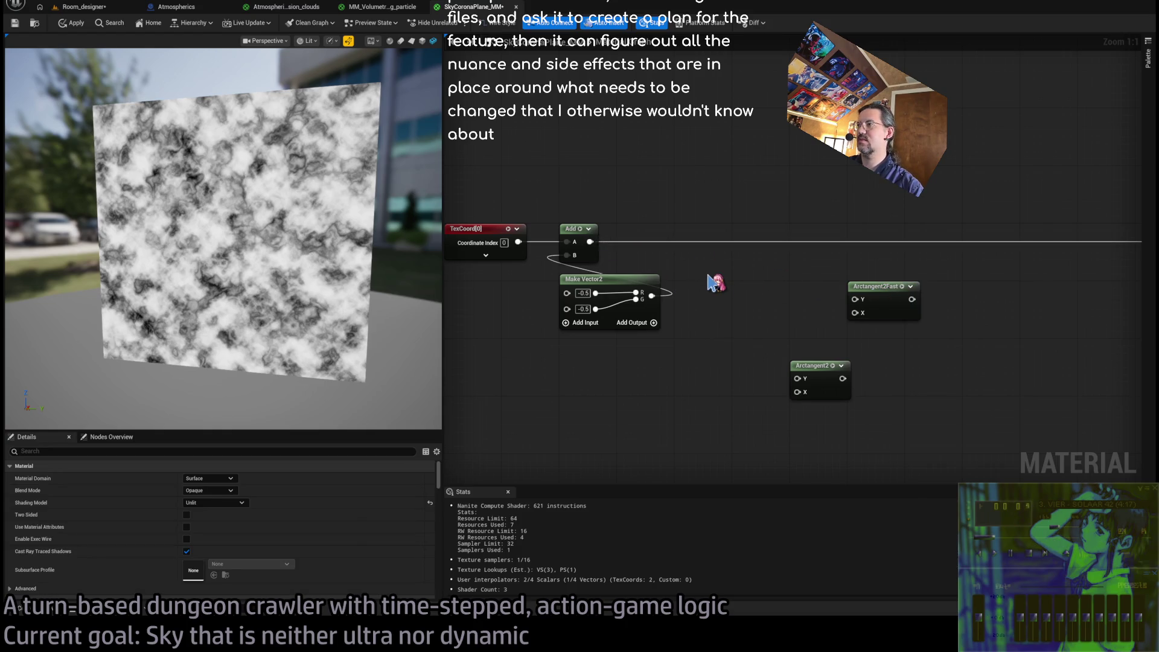
key(ctrl+v)
mouse_move(590, 242)
mouse_down()
mouse_move(712, 297)
mouse_move(854, 299)
mouse_up()
drag(742, 302, 855, 312)
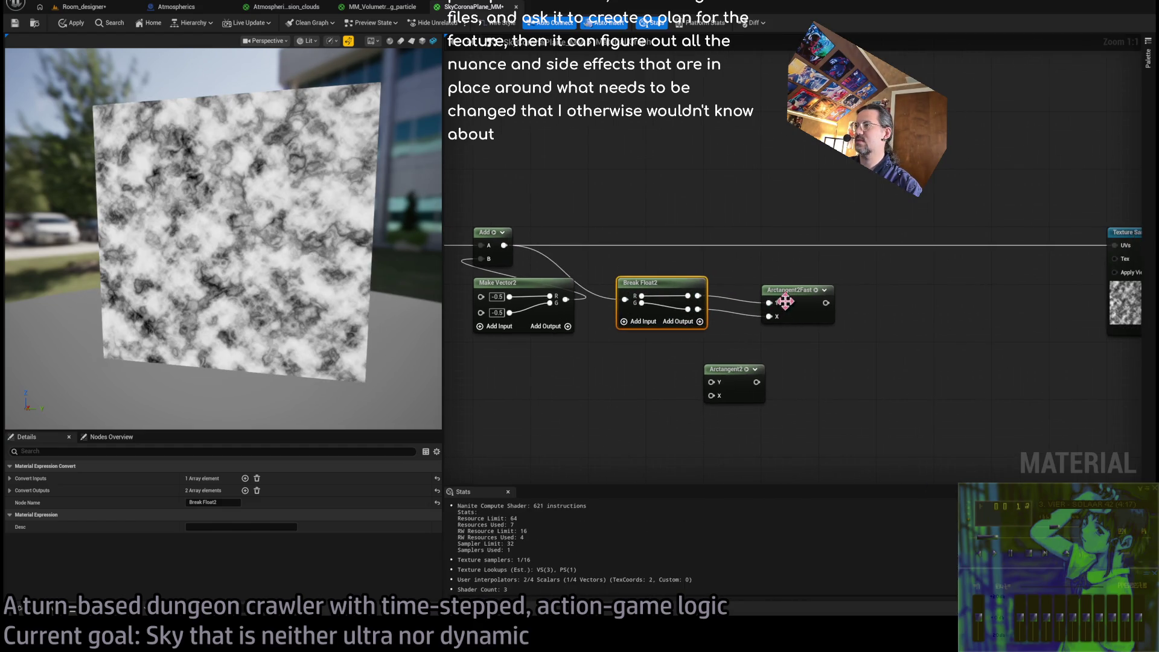
Wire Arctangent2Fast's output into the Texture Sample UVs to get radial streaks
drag(784, 302, 739, 295)
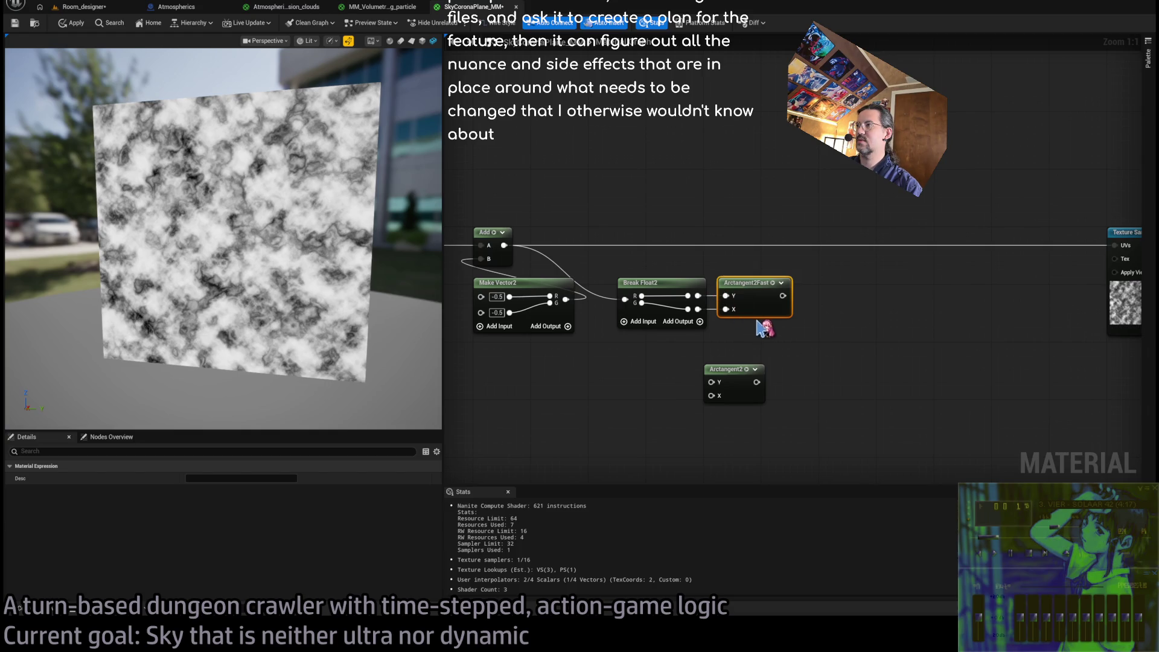
drag(723, 308, 1054, 256)
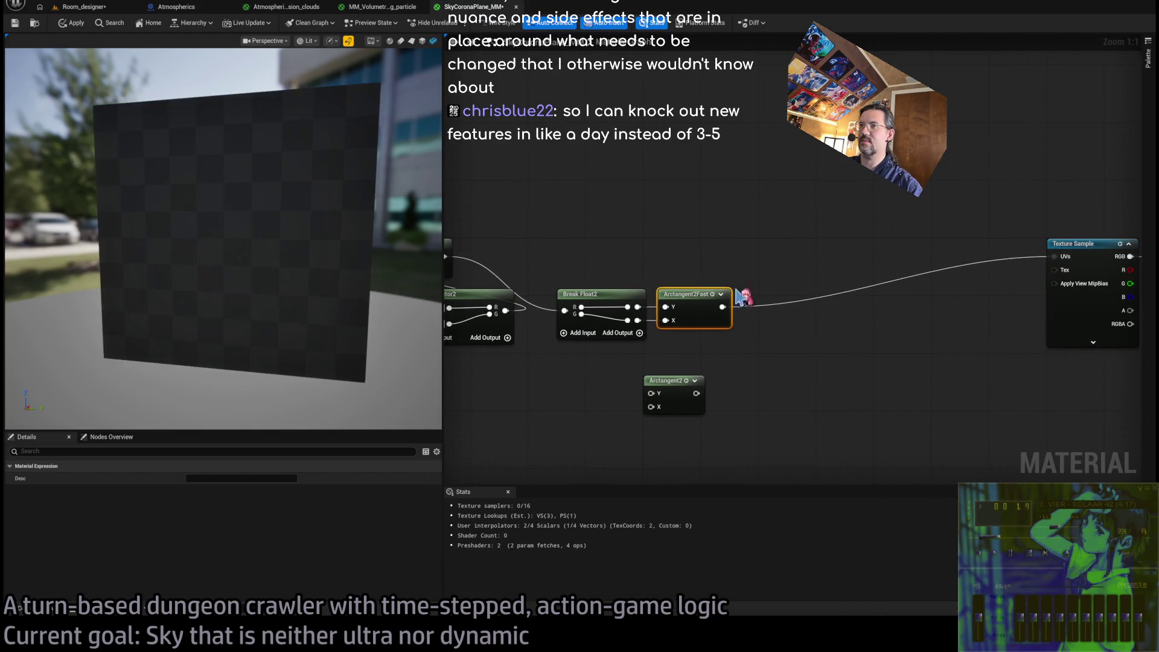
drag(329, 303, 290, 301)
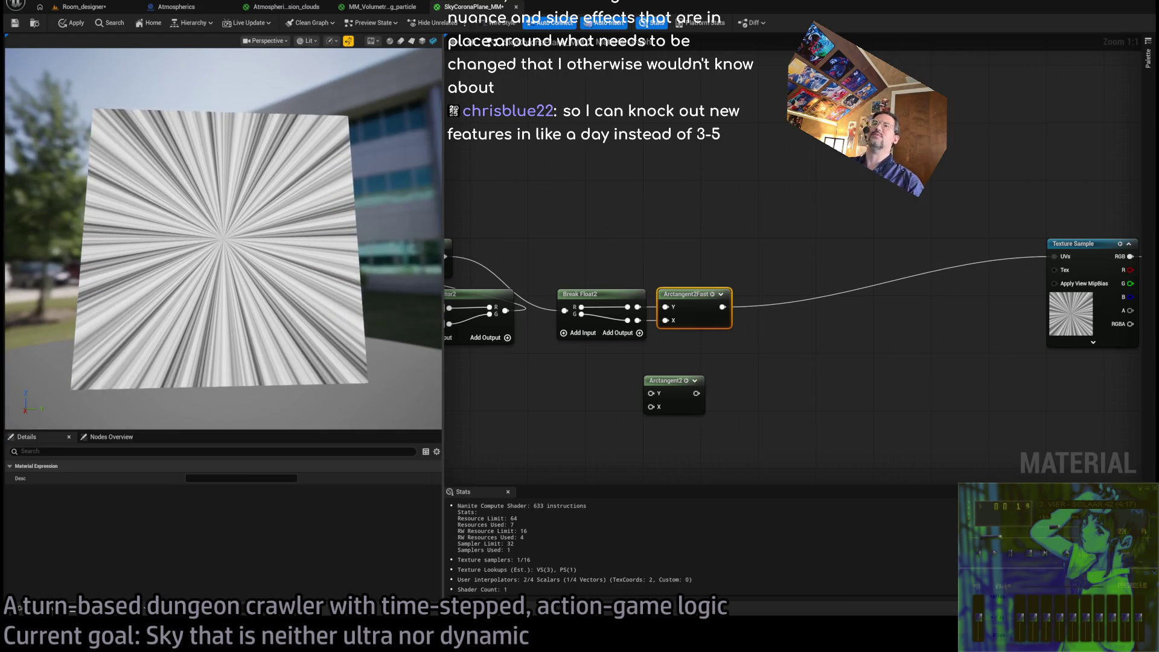
Check the ChatGPT polar-UV instructions, then return to the material graph
key(alt+Tab)
key(alt+Tab)
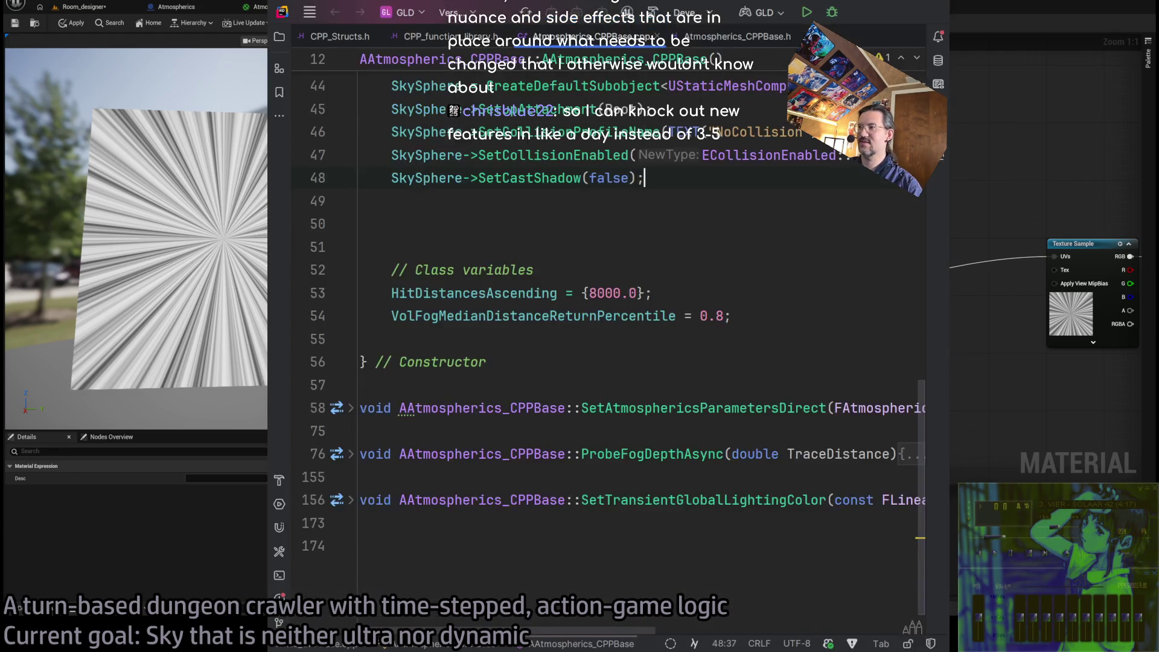
key(alt+Tab)
scroll(702, 479, down, 5)
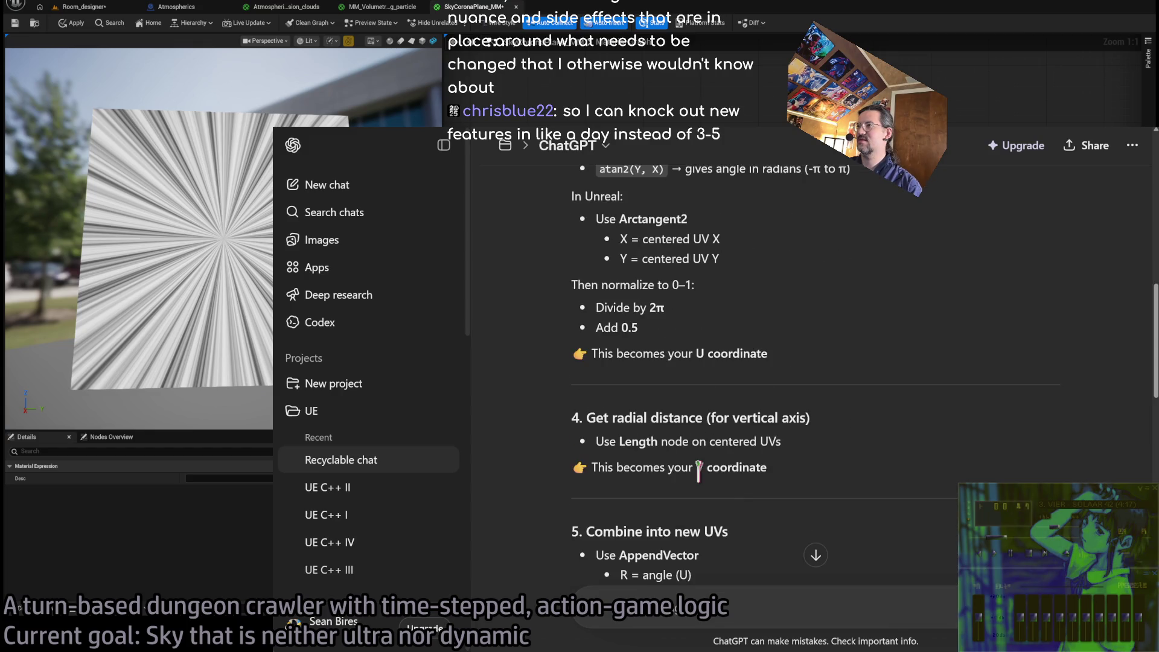
scroll(649, 398, up, 3)
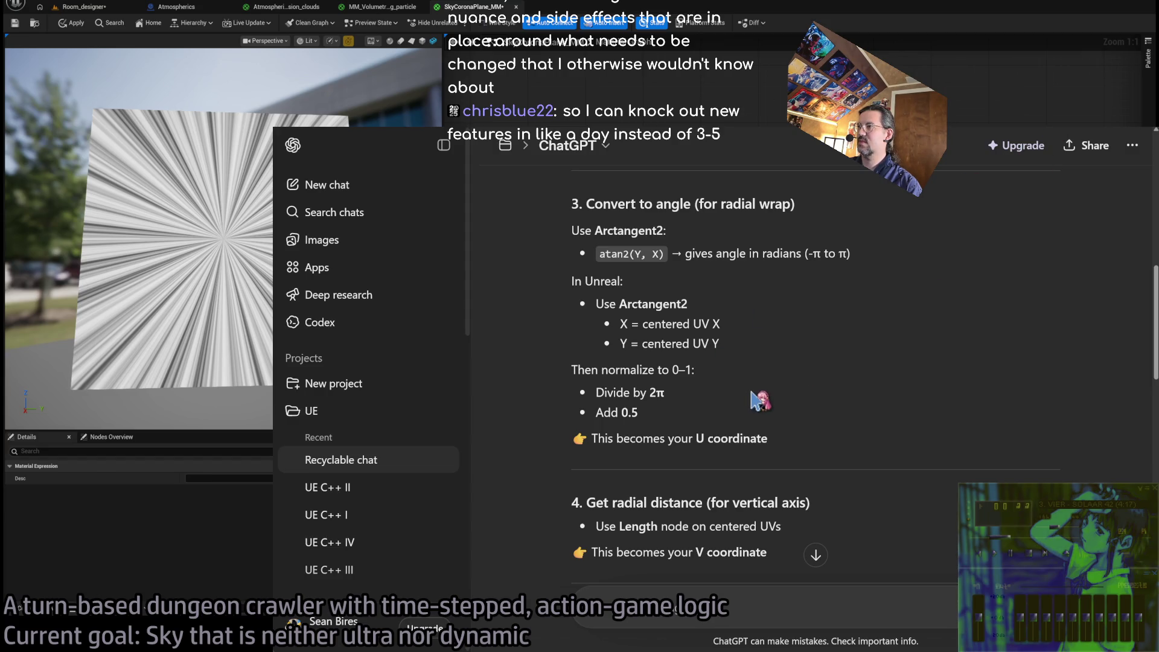
key(alt+Tab)
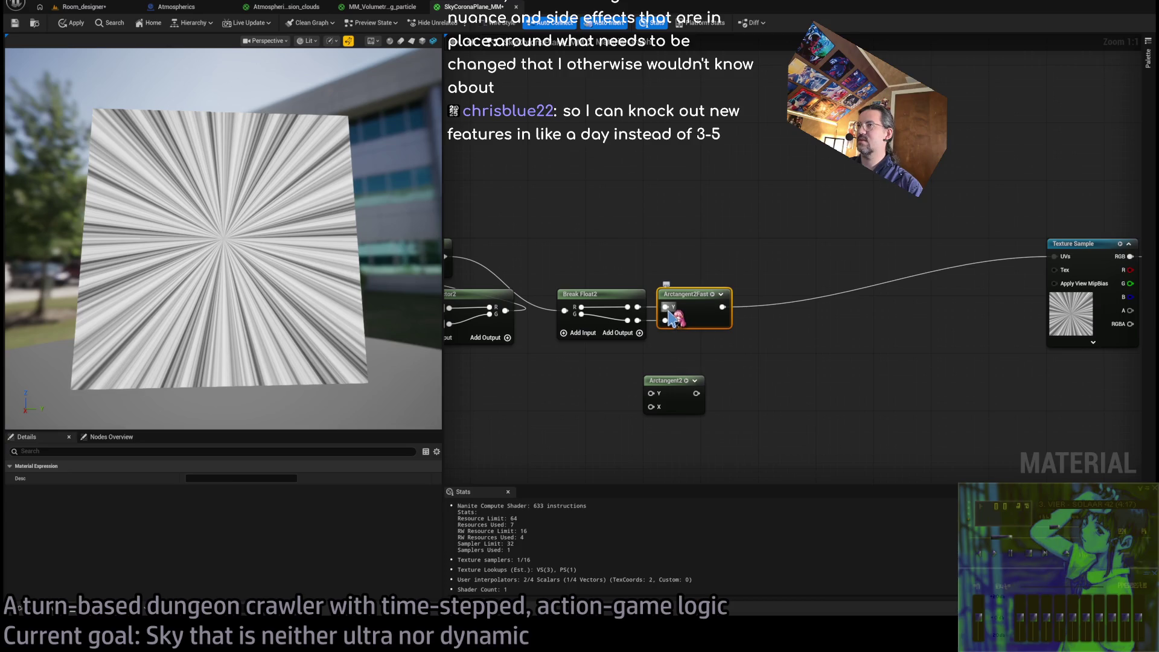
Reframe the graph around the Add, Make Vector2 and Break Float2 nodes and bring ChatGPT forward
mouse_move(668, 314)
mouse_down()
mouse_move(690, 314)
mouse_move(628, 307)
mouse_move(628, 320)
mouse_up()
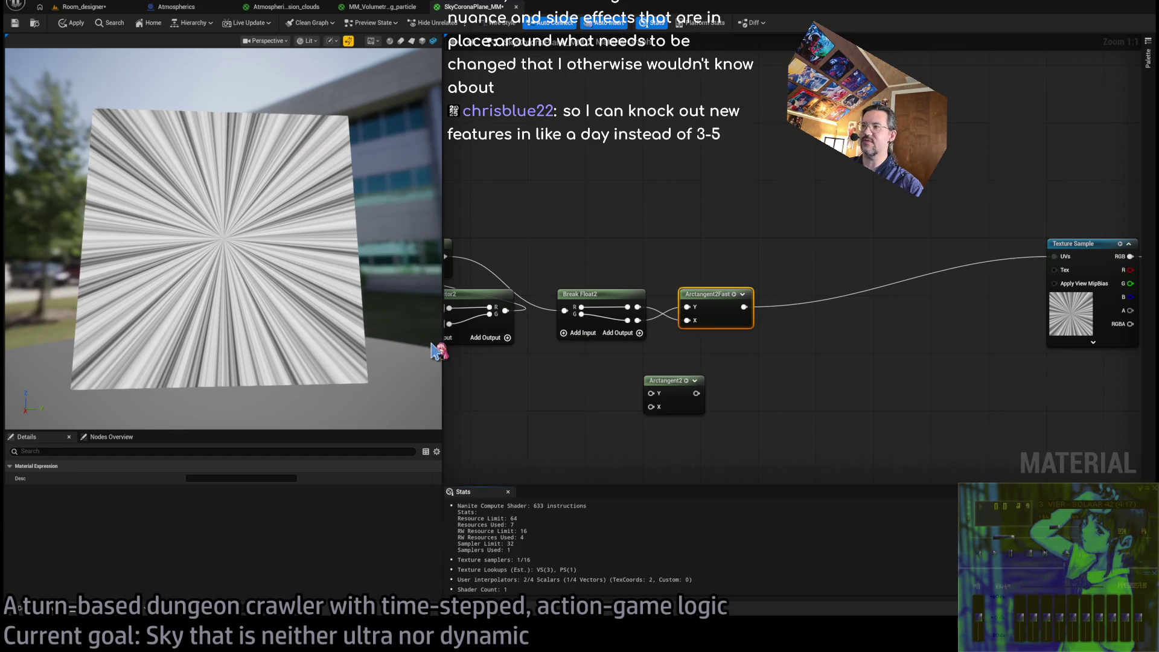
drag(562, 408, 461, 409)
drag(936, 354, 871, 326)
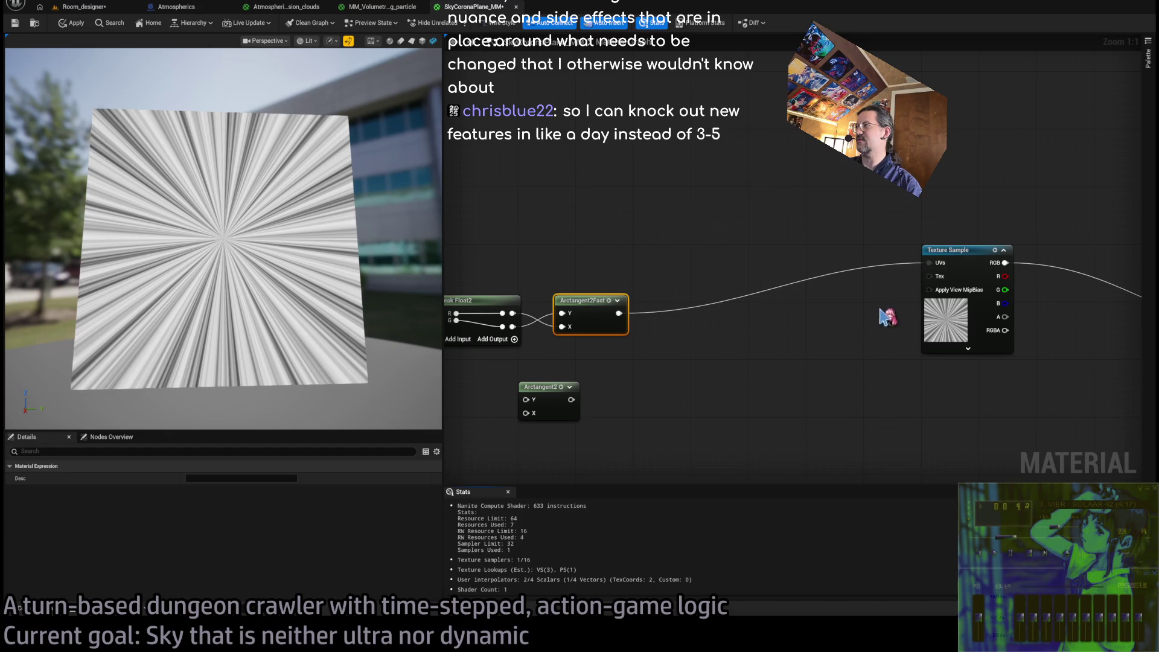
drag(700, 396, 859, 375)
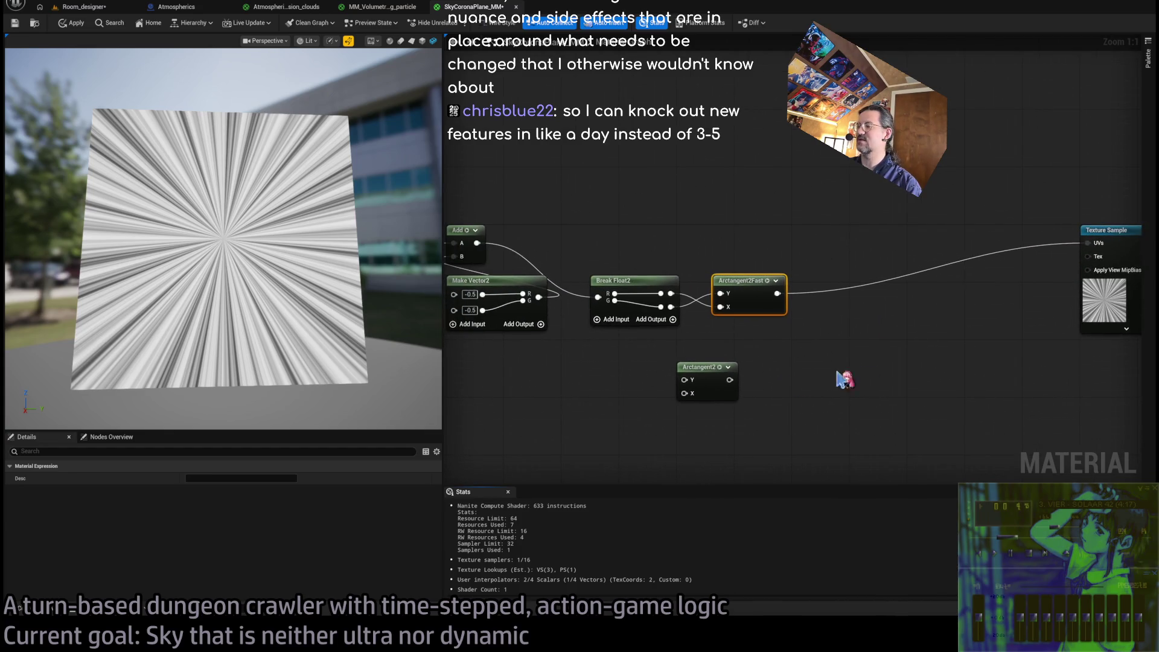
key(alt+Tab)
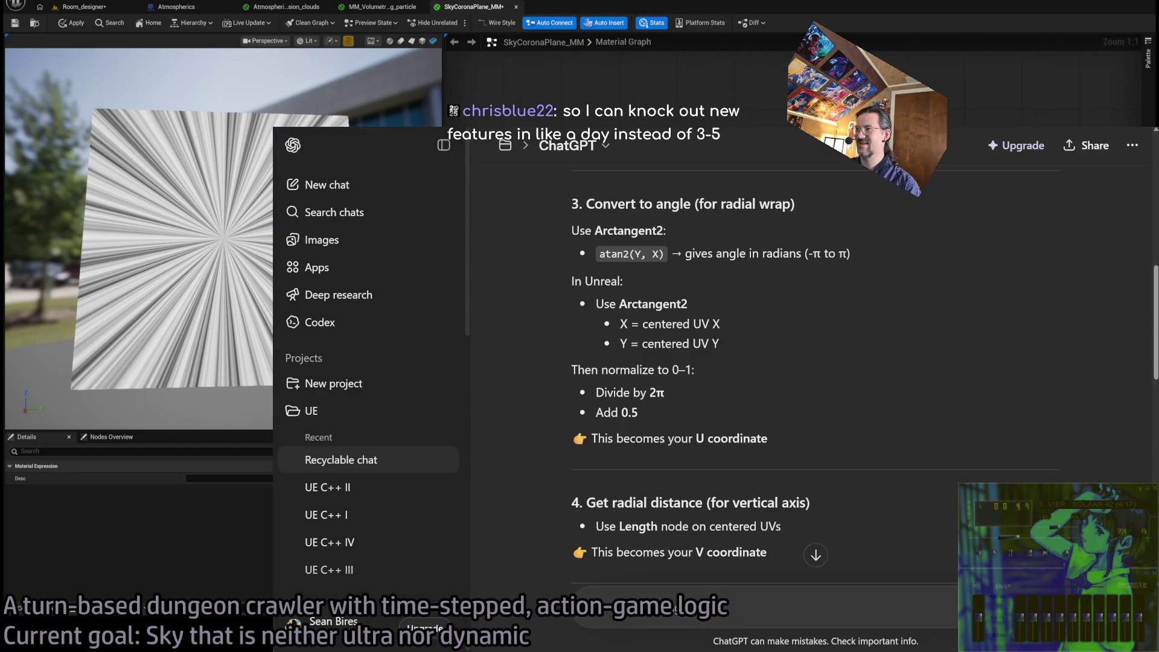
Read ChatGPT's Arctangent2 convert-to-angle step, then switch back to Unreal
key(alt+Tab)
key(alt+Tab)
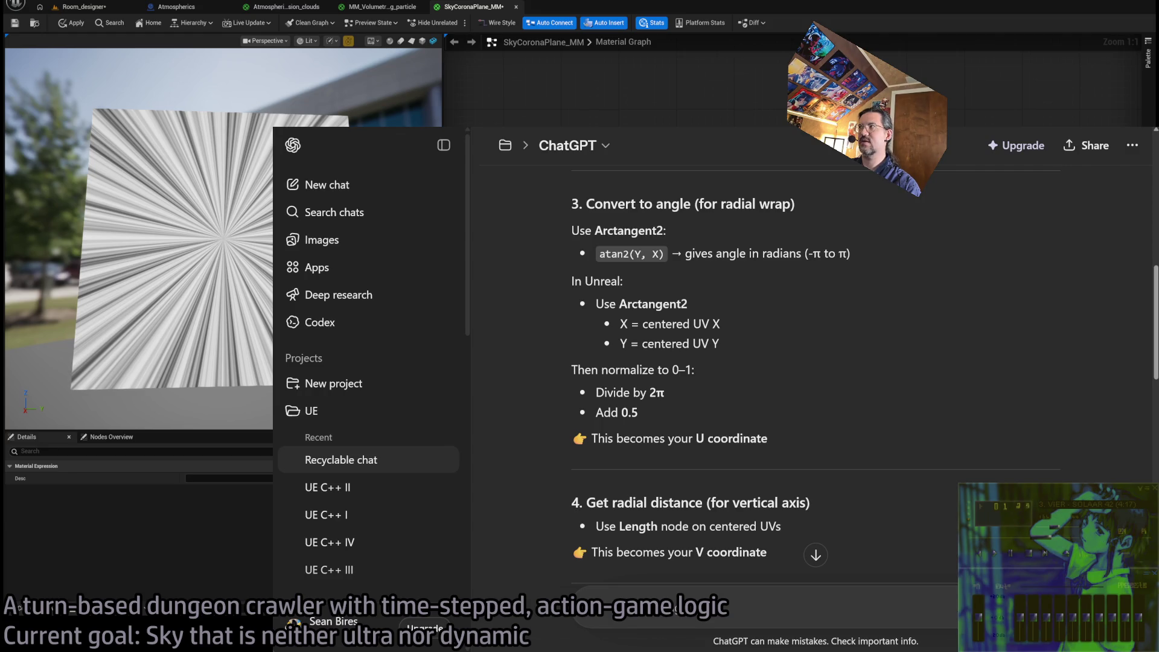
key(alt+Tab)
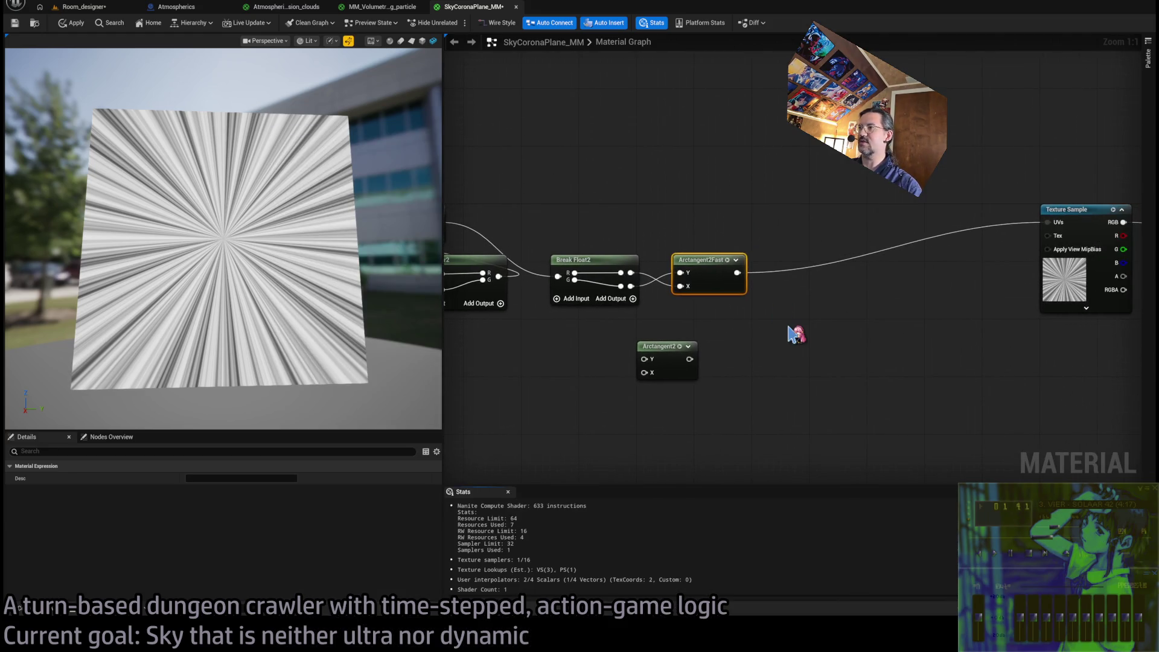
Add Divide and Pi (×2) nodes, dividing the Arctangent2Fast angle by 2π
click(796, 334)
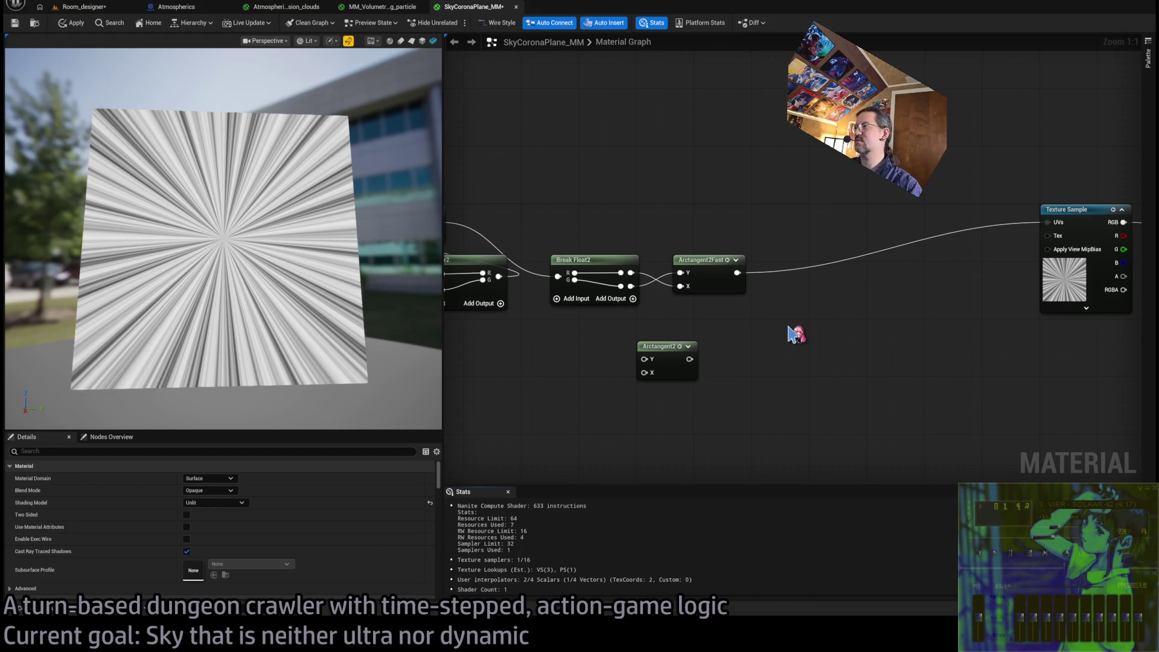
click(789, 327)
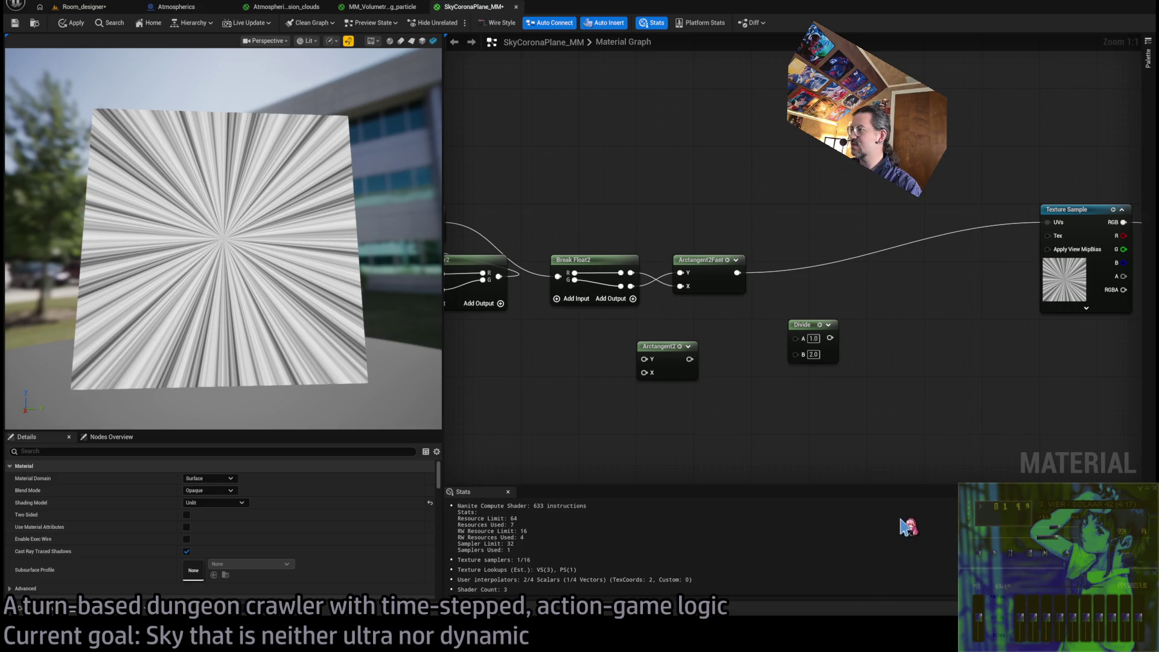
key(ctrl+v)
mouse_move(792, 425)
mouse_down()
mouse_move(779, 453)
mouse_move(768, 428)
mouse_move(788, 305)
mouse_up()
drag(729, 226, 788, 291)
key(alt+Tab)
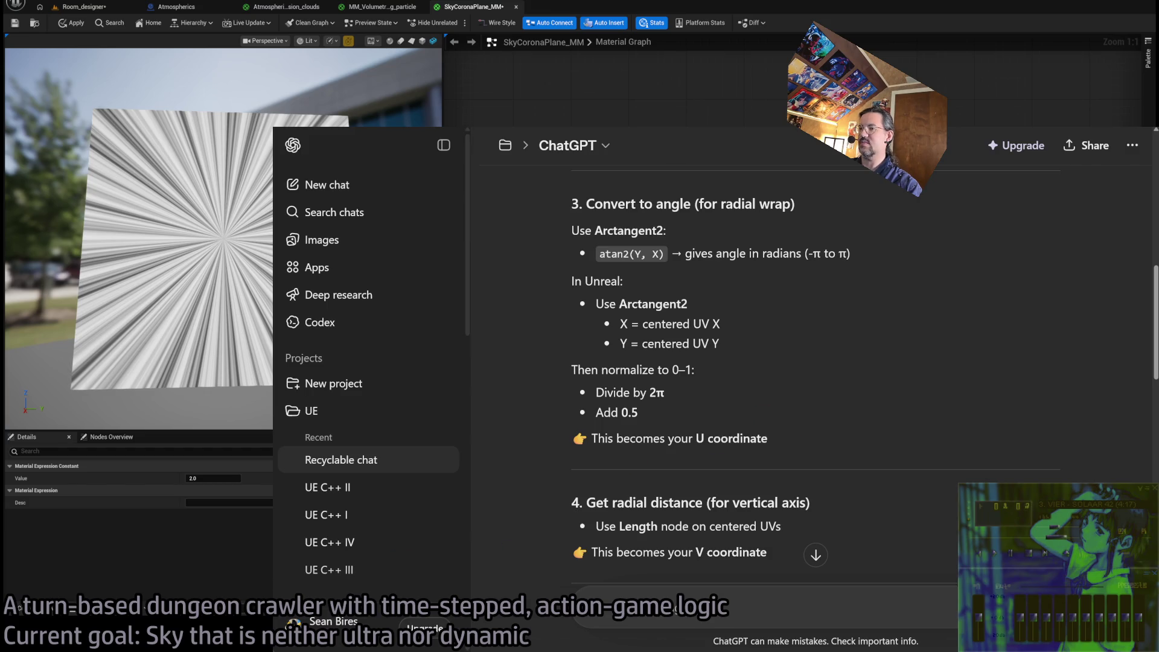
key(alt+Tab)
Add 0.5 to the Divide result, feed it into the Texture Sample UVs, and compact the nodes
mouse_move(816, 290)
mouse_down()
mouse_move(861, 277)
mouse_move(857, 269)
mouse_up()
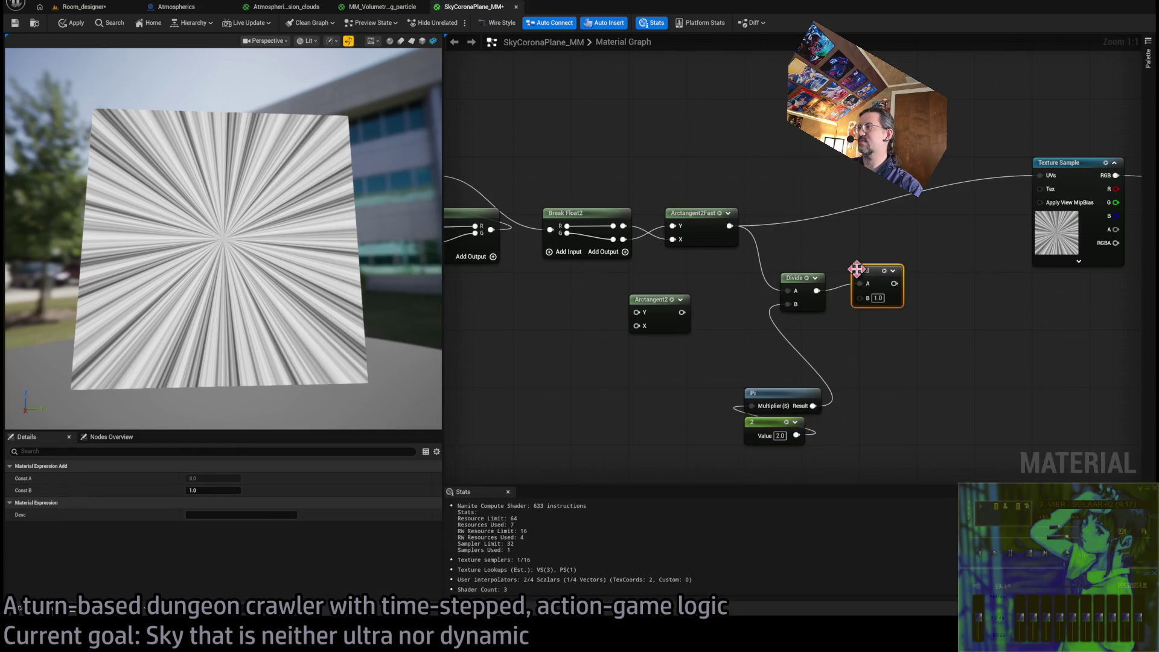
click(877, 299)
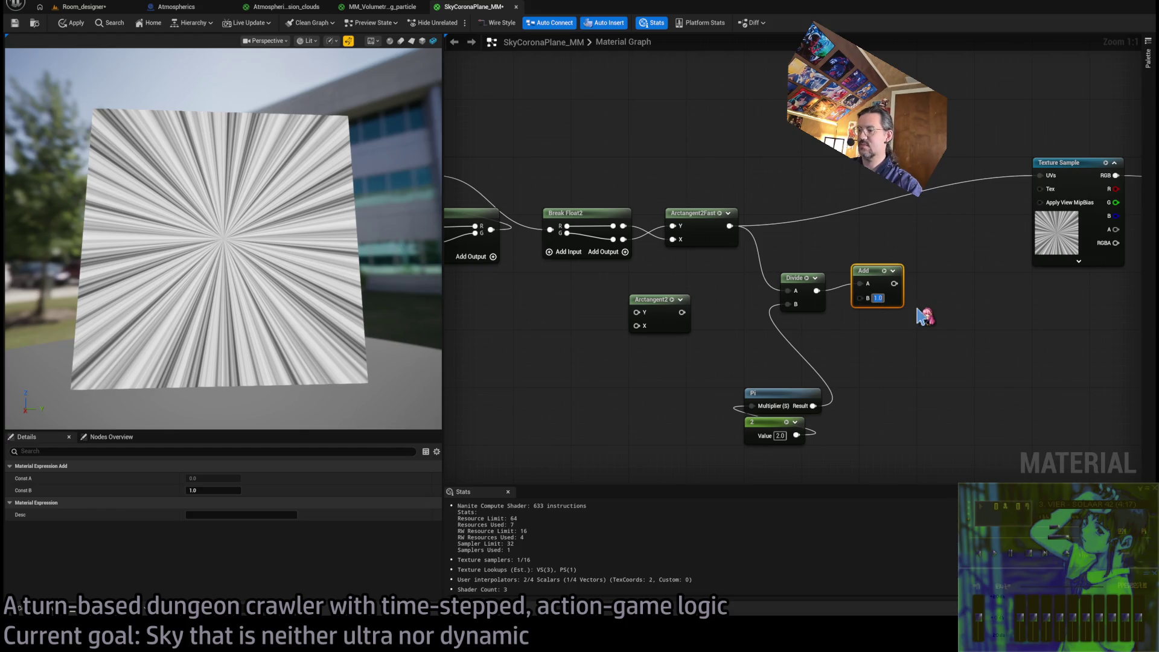
text(0.5)
drag(895, 284, 1040, 176)
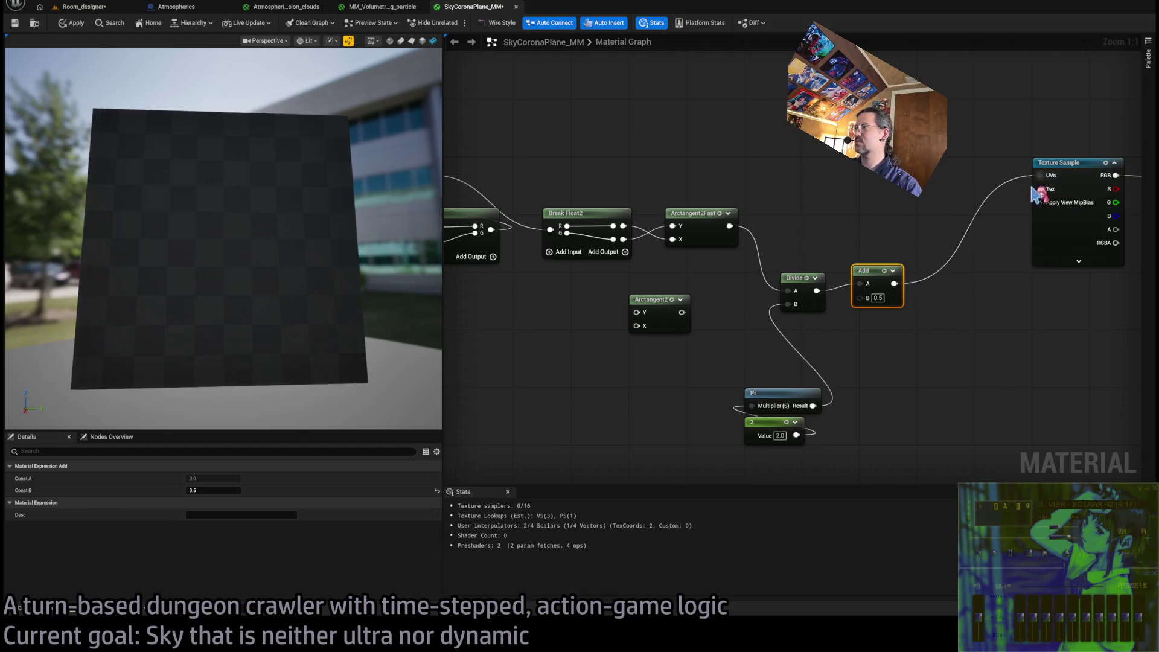
drag(874, 281, 803, 245)
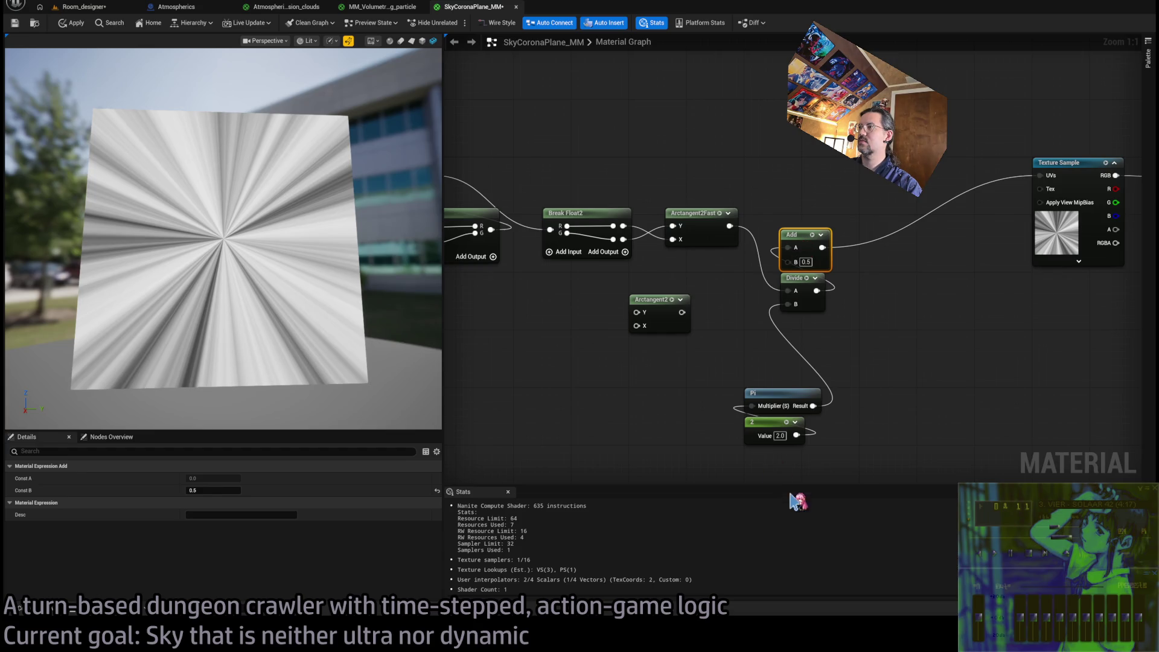
mouse_move(824, 455)
mouse_down()
mouse_move(740, 387)
mouse_move(812, 335)
mouse_up()
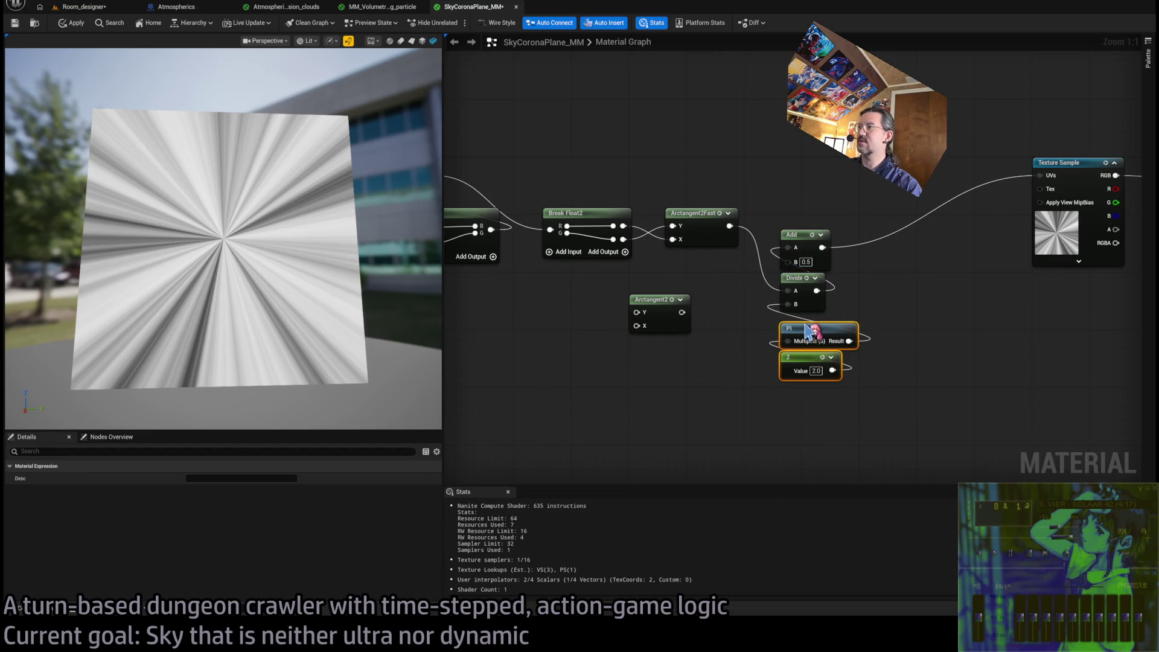
mouse_move(804, 433)
mouse_down()
mouse_move(772, 224)
mouse_move(784, 223)
mouse_up()
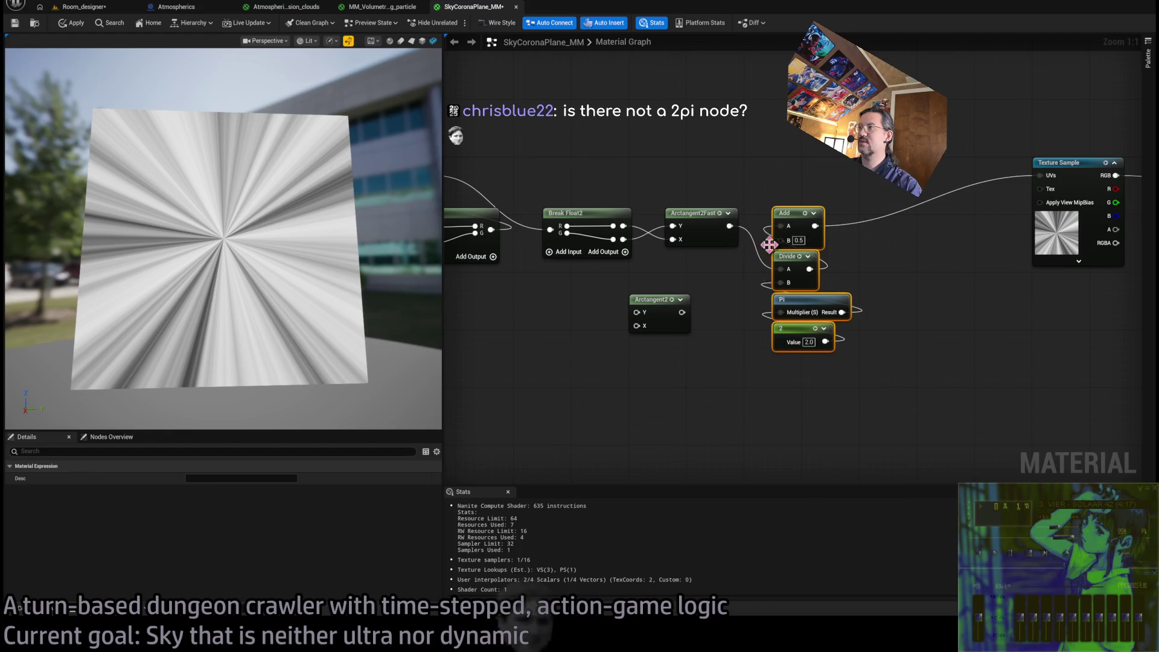
key(alt+Tab)
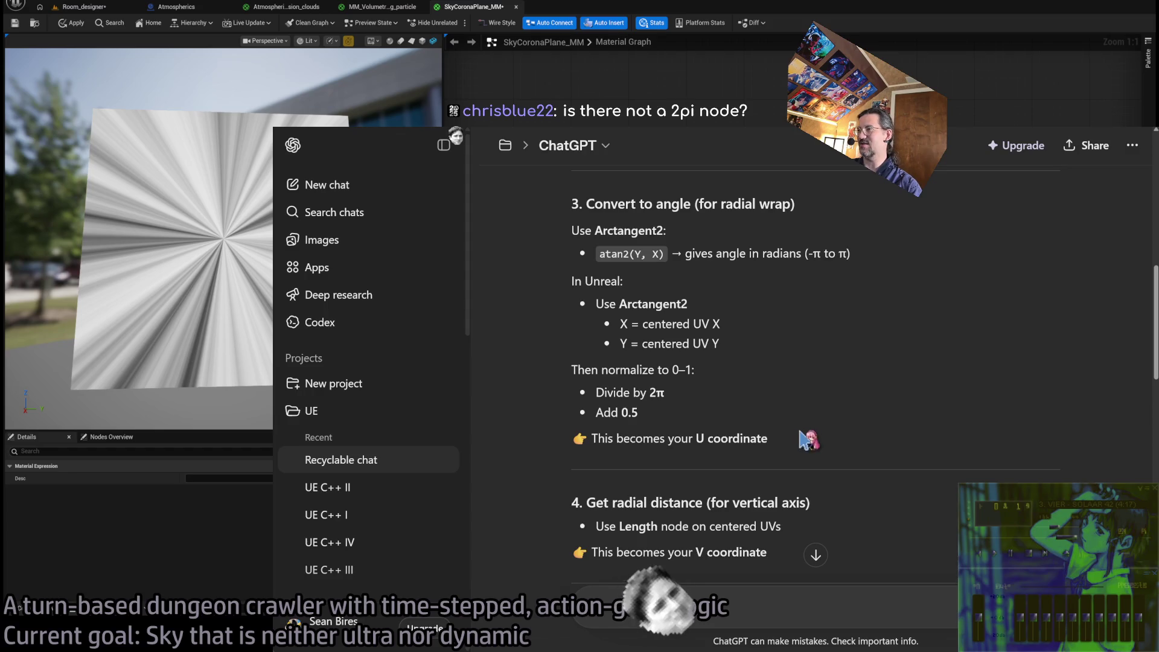
Review the remaining ChatGPT steps, then break the link into the Texture Sample UVs pin
scroll(803, 439, down, 2)
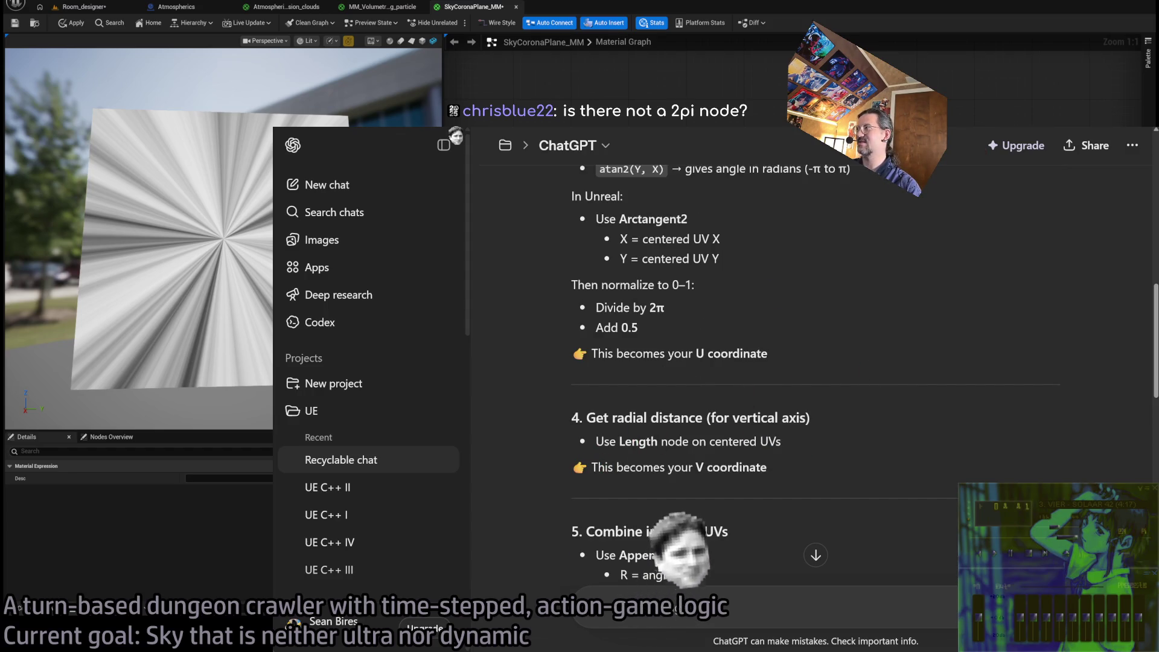
key(alt+Tab)
click(739, 321)
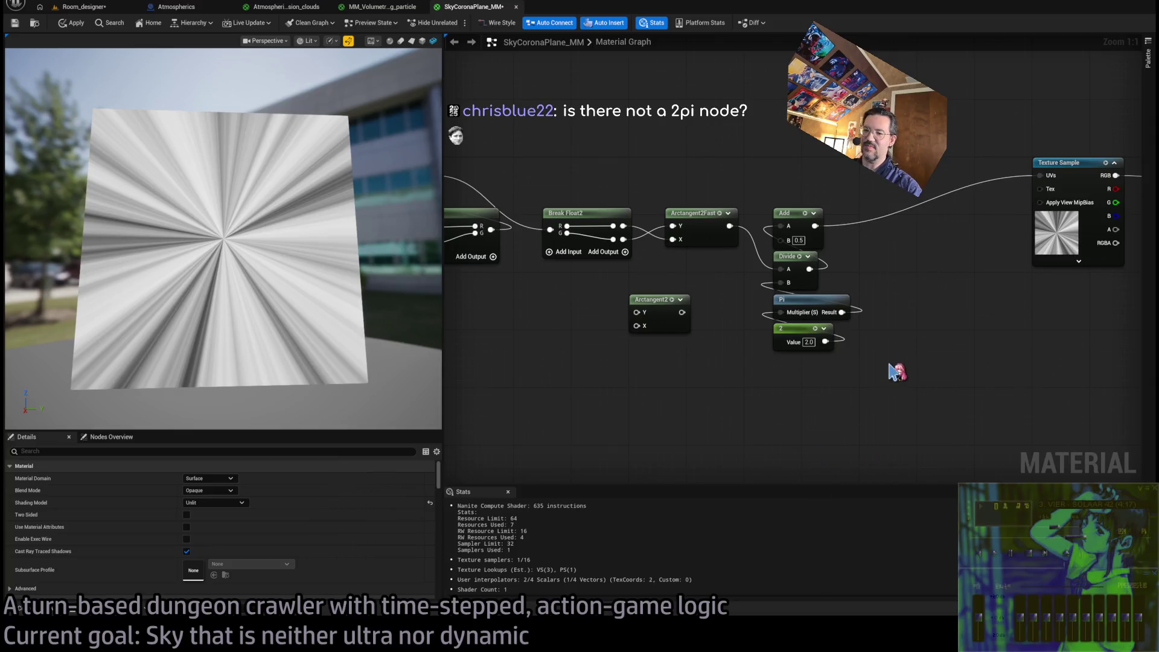
key(alt+Tab)
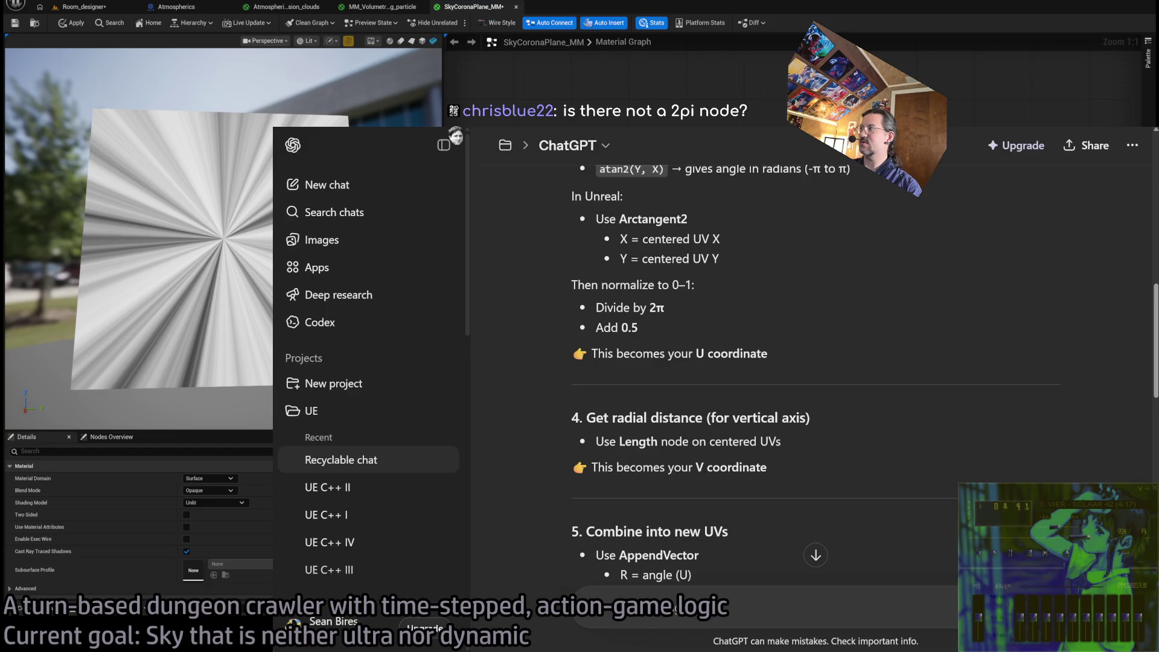
key(alt+Tab)
mouse_move(867, 261)
mouse_down()
mouse_move(935, 283)
mouse_move(847, 275)
mouse_up()
alt+click(951, 260)
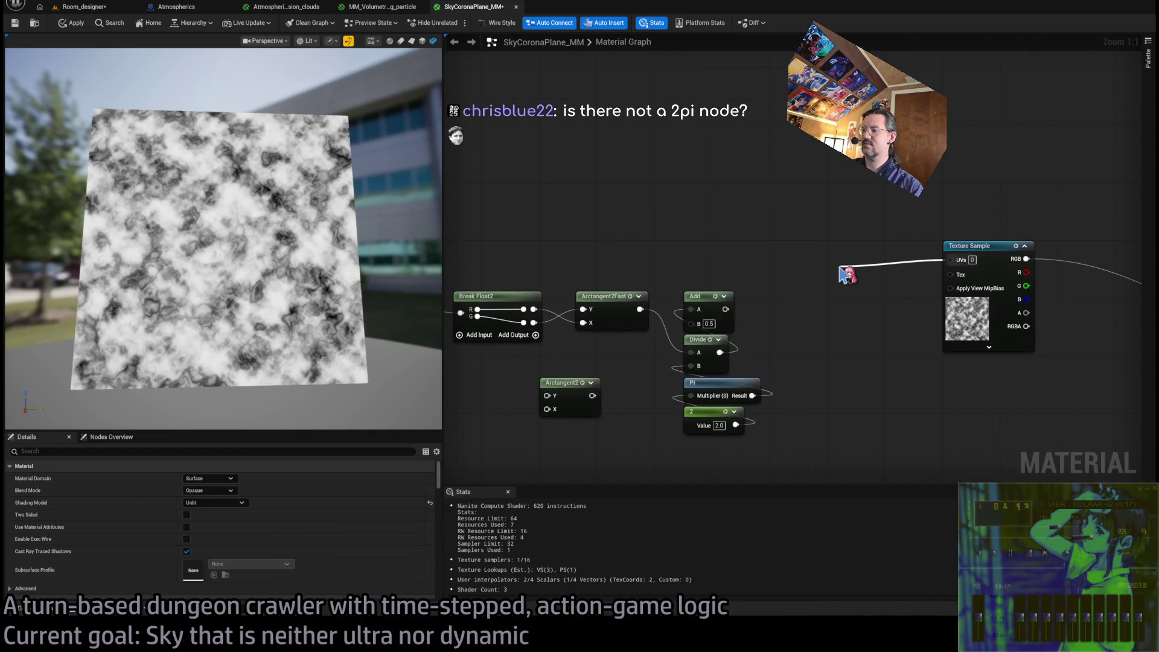
Add a Make Vector2 into Texture Sample UVs, with the normalized angle as its first input
click(871, 243)
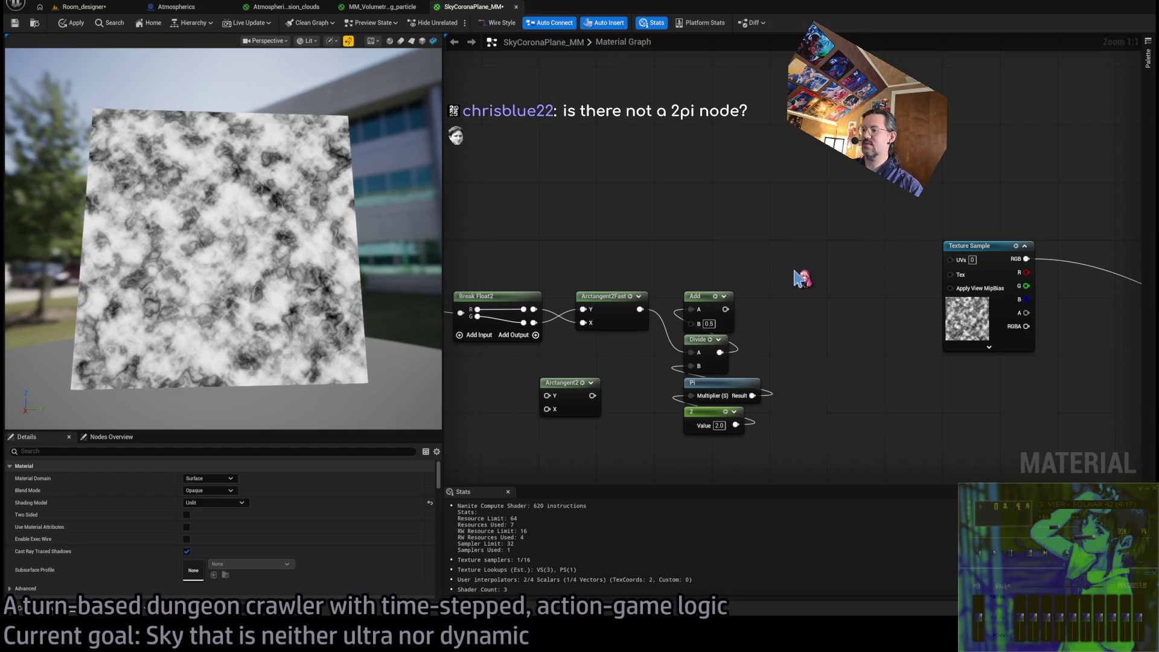
key(ctrl+v)
drag(881, 291, 951, 260)
mouse_move(725, 309)
mouse_down()
mouse_move(800, 288)
mouse_move(827, 249)
mouse_up()
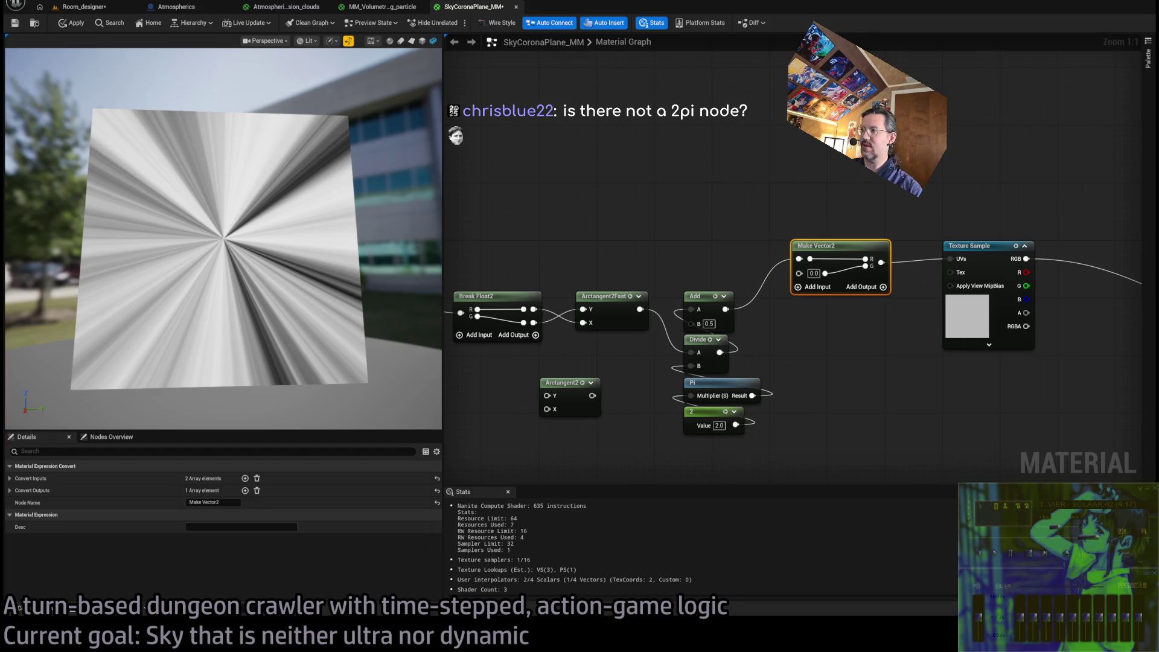
Check the ChatGPT notes, then bring the TexCoord and centering nodes back into view
key(alt+Tab)
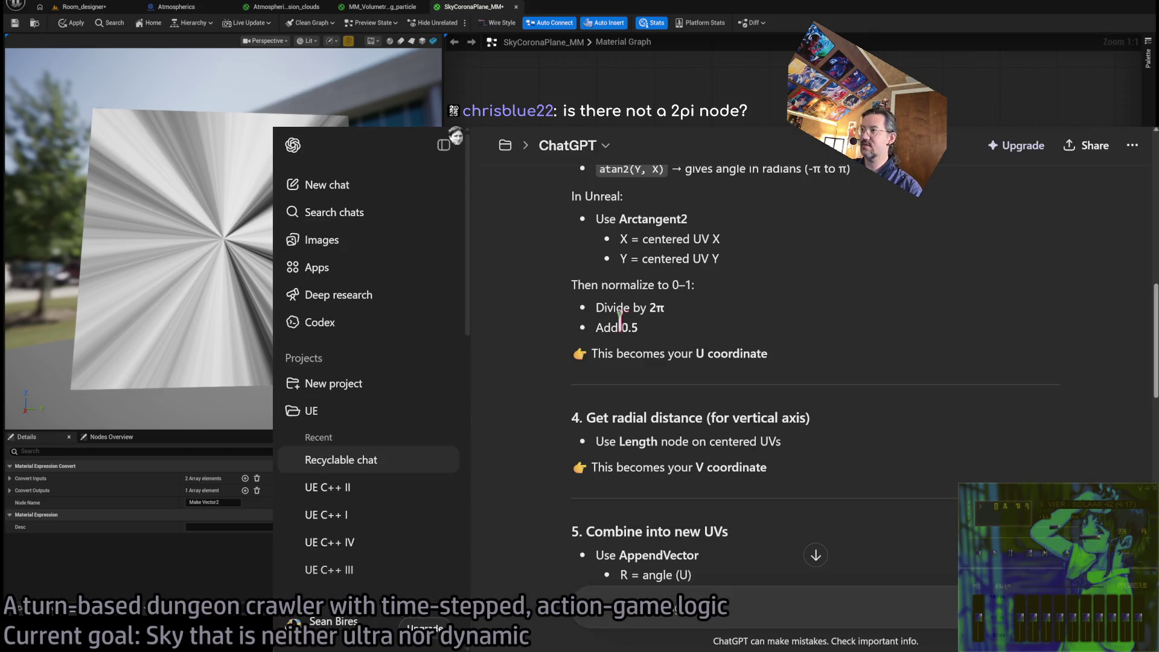
scroll(700, 344, up, 2)
scroll(694, 423, down, 2)
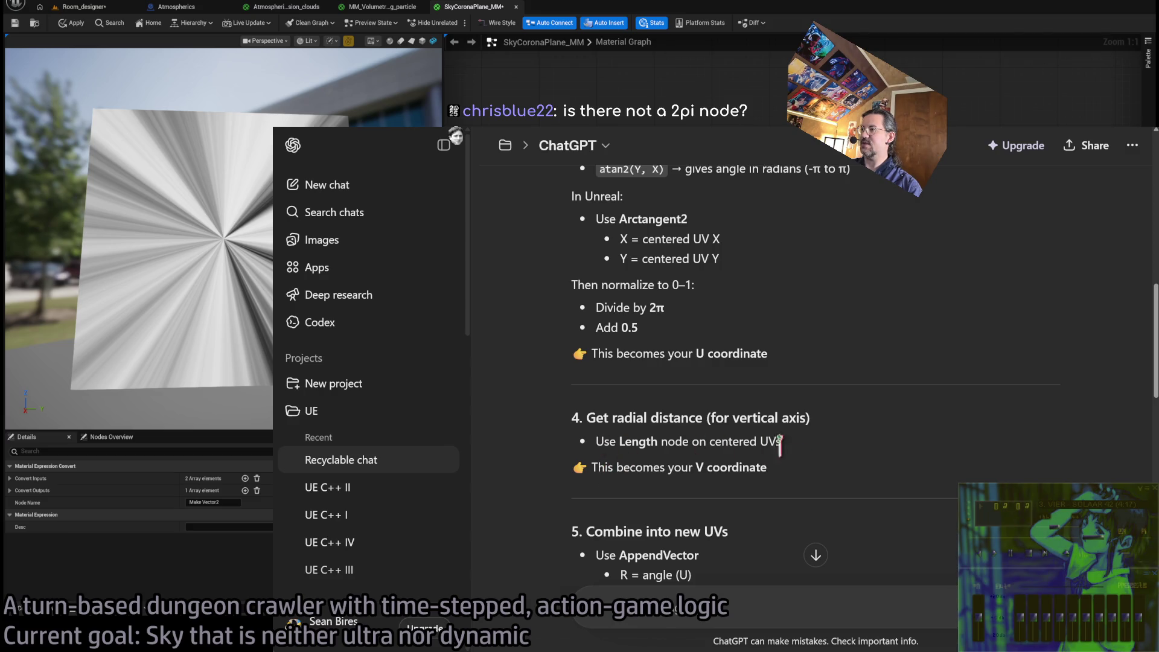
key(alt+Tab)
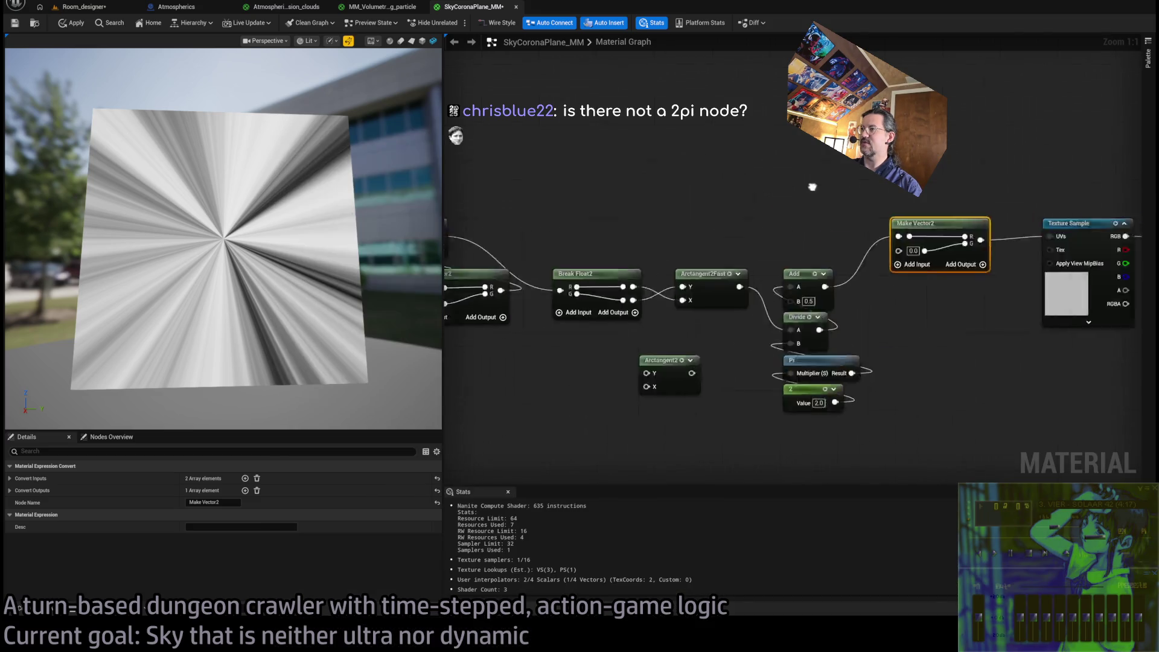
drag(859, 329, 785, 335)
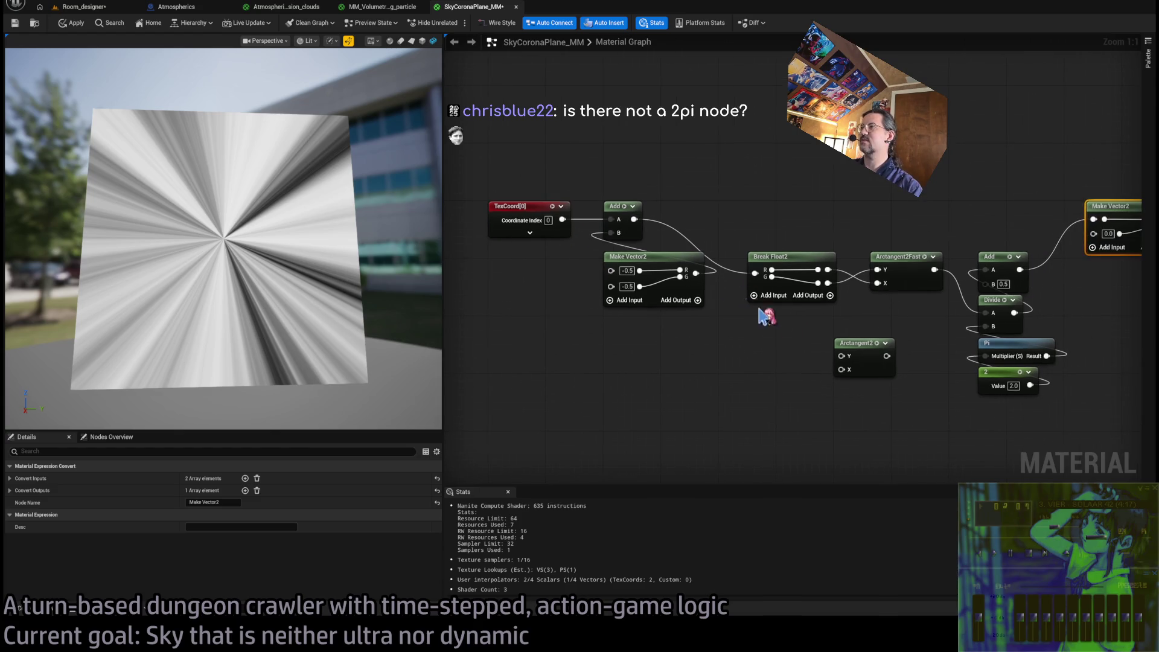
Wire the centered UVs' Length output into Make Vector2's second input
drag(634, 219, 717, 419)
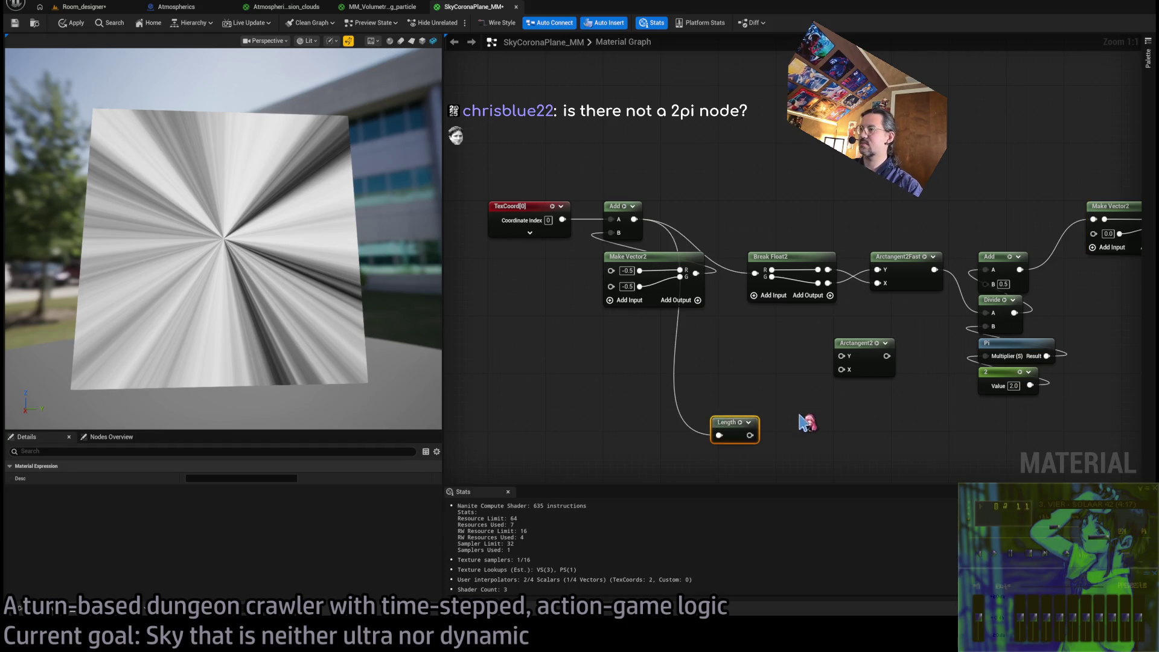
drag(797, 422, 724, 384)
click(597, 265)
drag(549, 185, 655, 400)
key(ctrl+z)
key(alt+Tab)
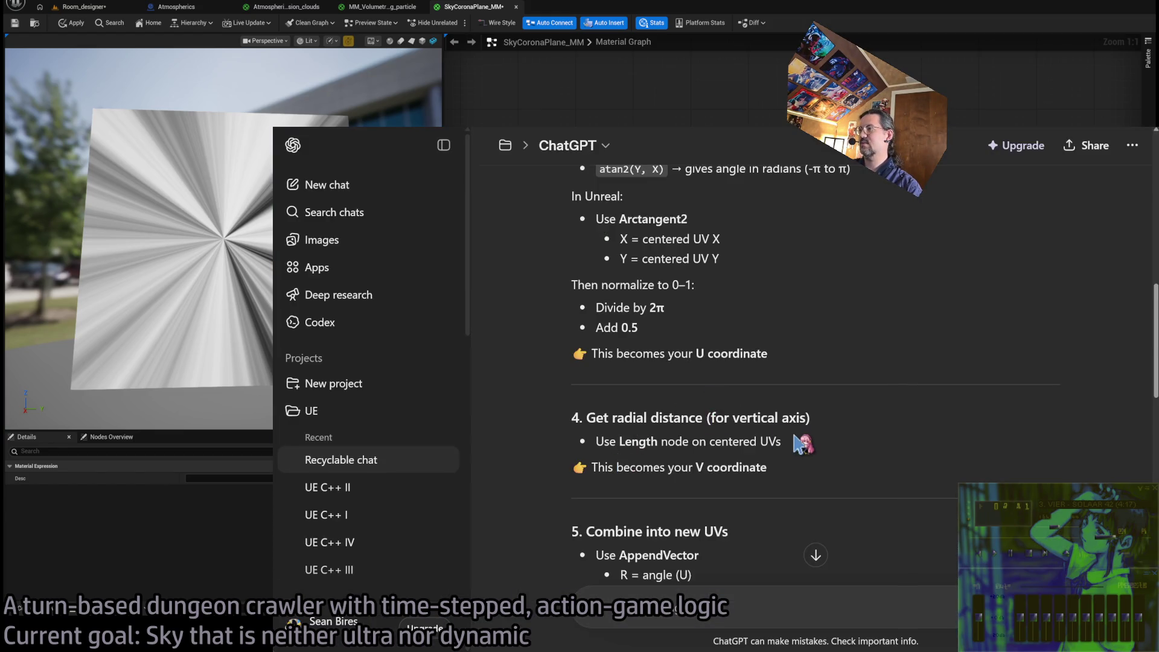
scroll(827, 480, down, 2)
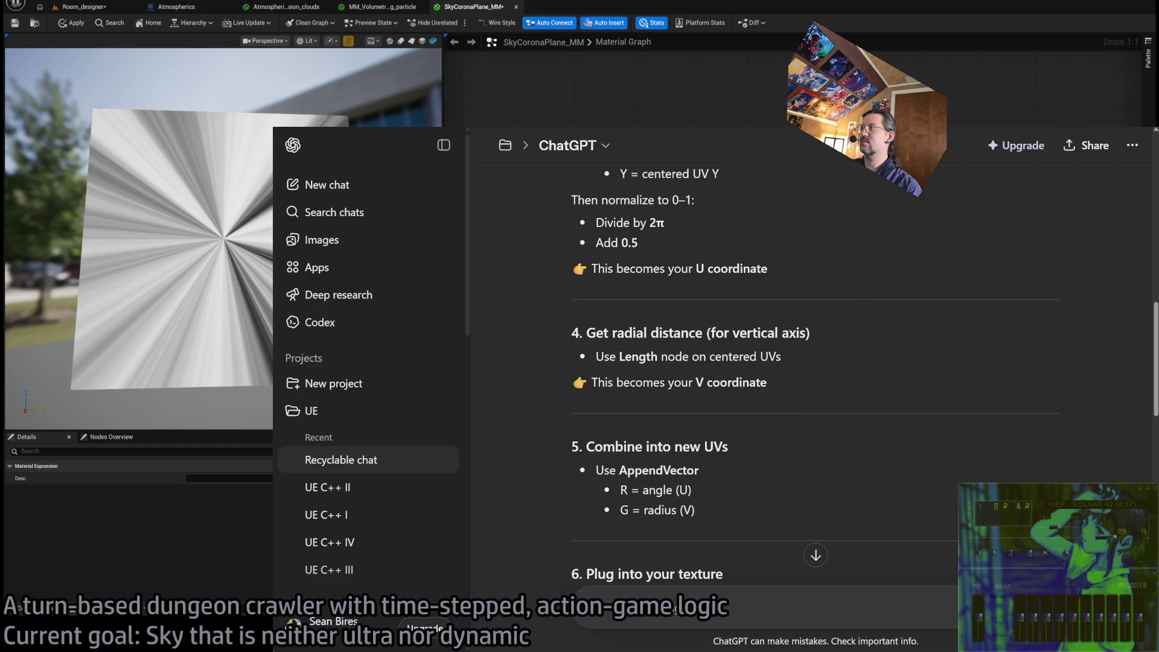
key(alt+Tab)
drag(591, 463, 805, 283)
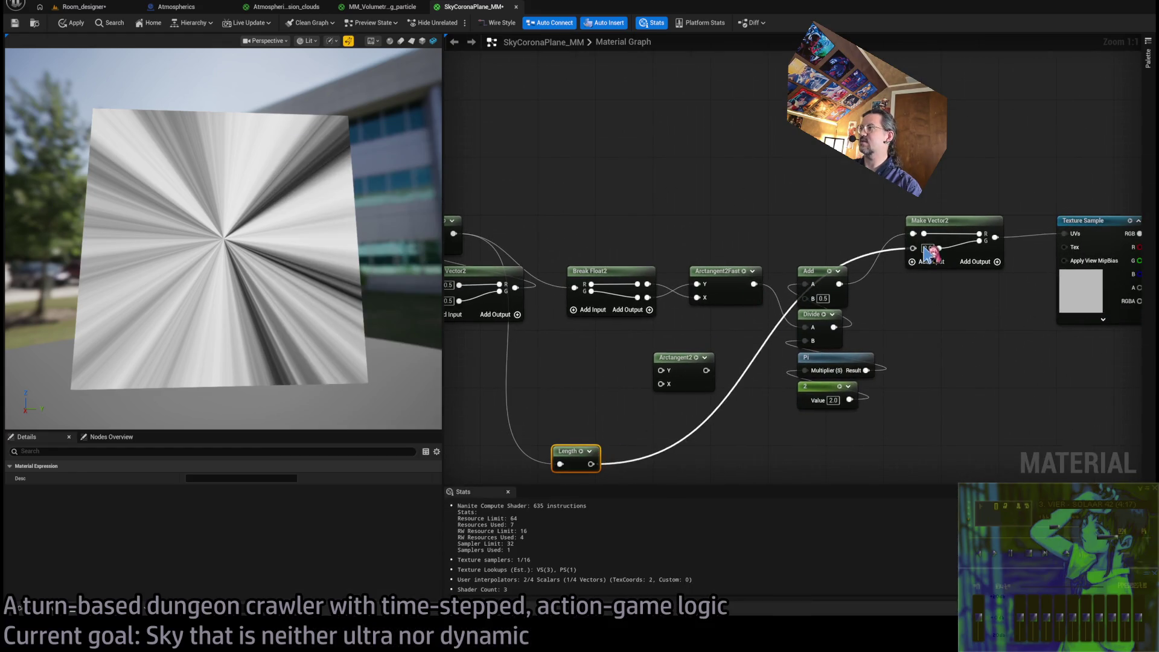
drag(242, 242, 284, 241)
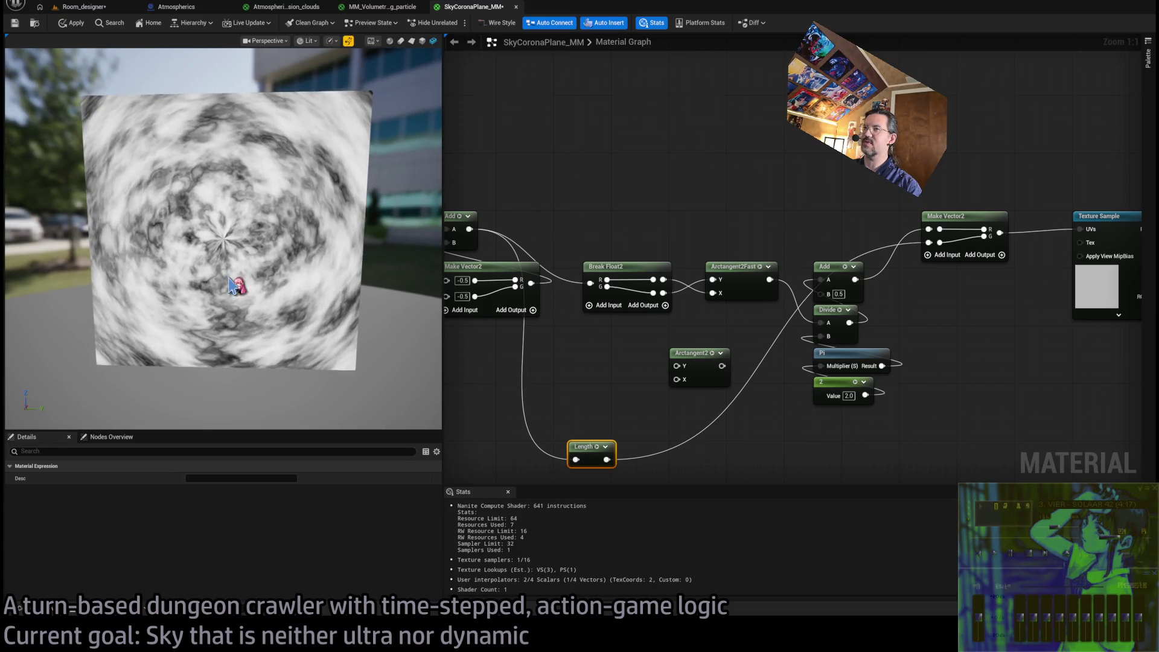
Move Length above Break Float2, swap Break Float2's outputs into Arctangent2Fast, and apply
mouse_move(598, 454)
mouse_down()
mouse_move(606, 235)
mouse_move(639, 224)
mouse_up()
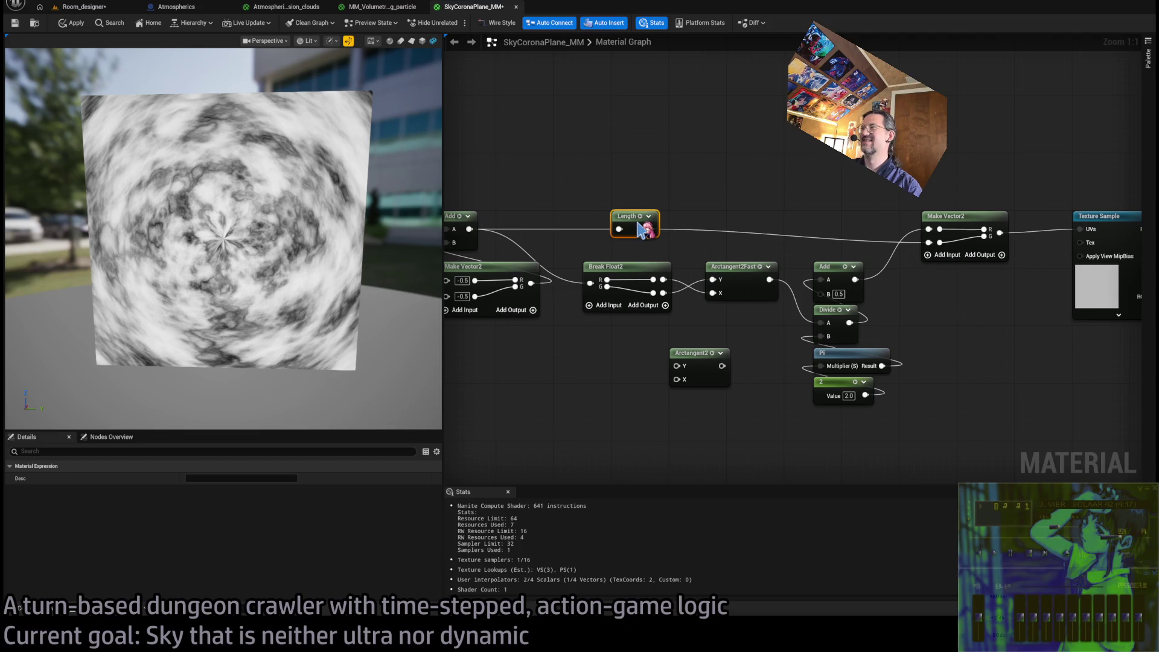
scroll(679, 371, down, 1)
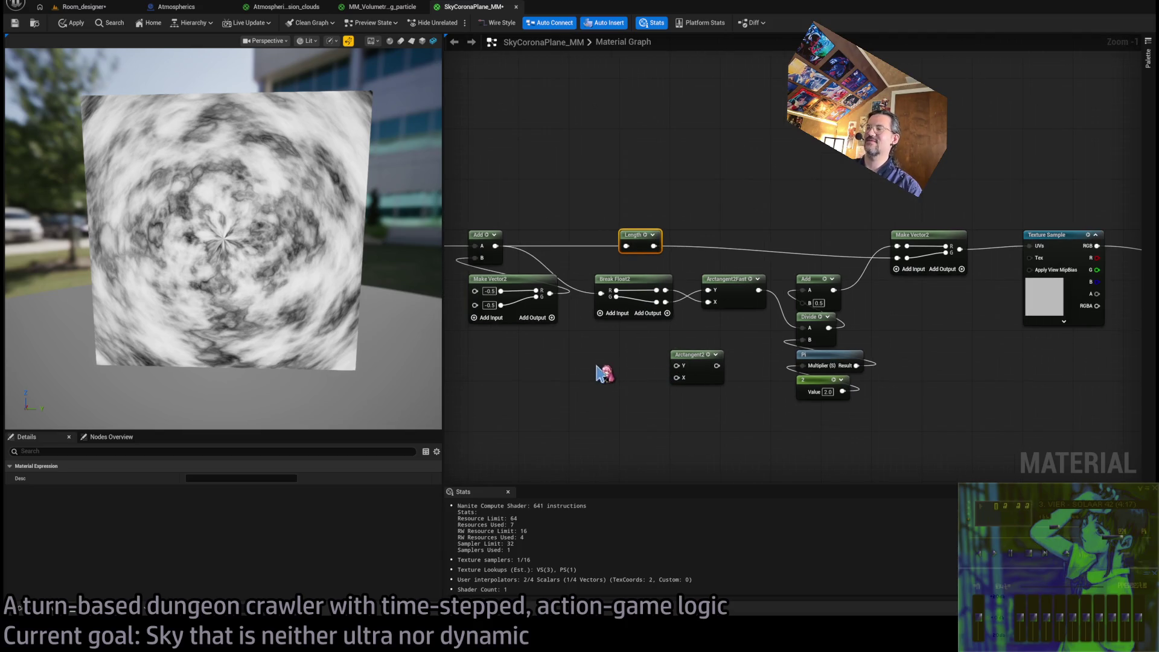
scroll(603, 370, down, 1)
drag(842, 460, 602, 304)
click(874, 352)
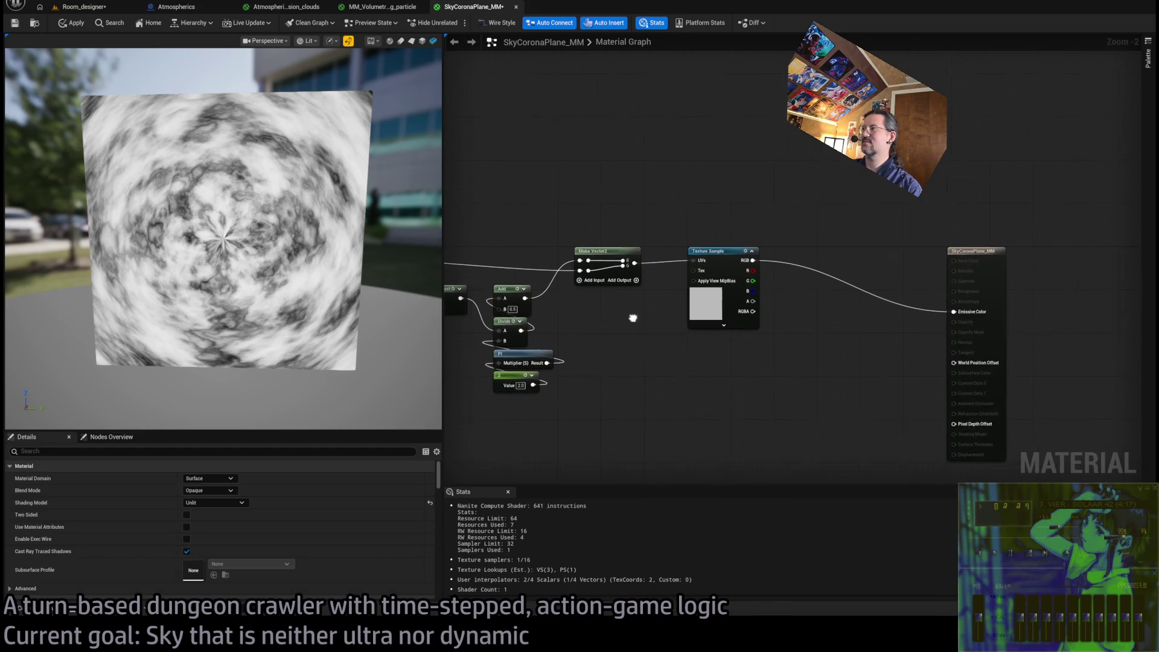
mouse_move(812, 375)
mouse_down()
mouse_move(658, 312)
mouse_move(454, 271)
mouse_up()
click(613, 350)
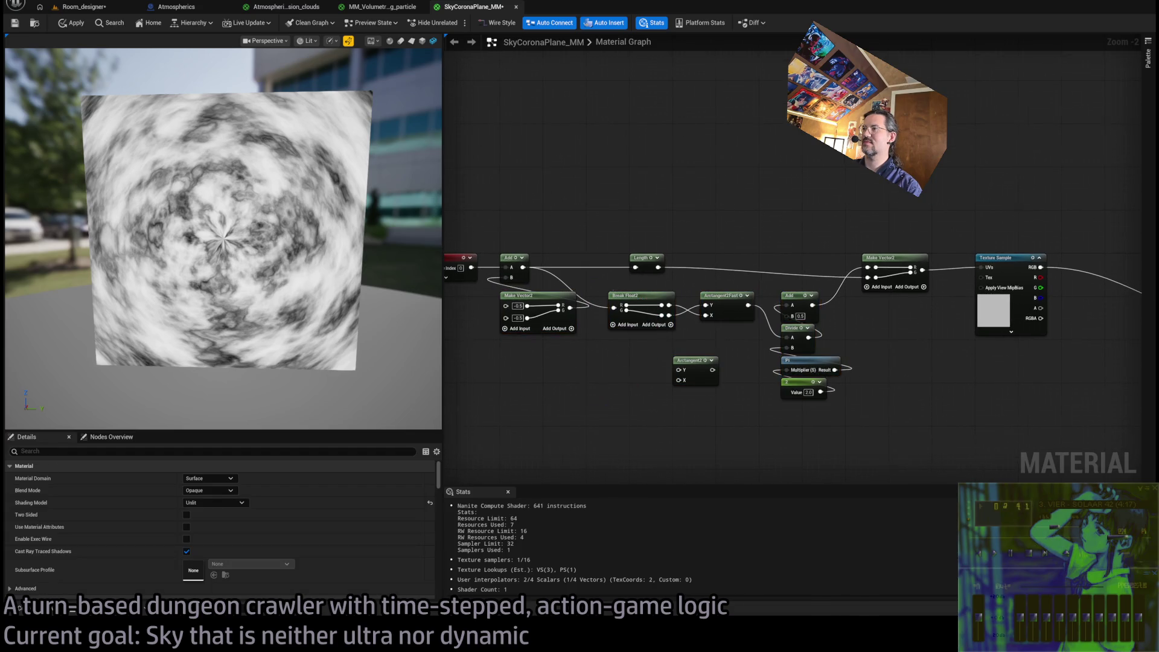
drag(589, 393, 680, 395)
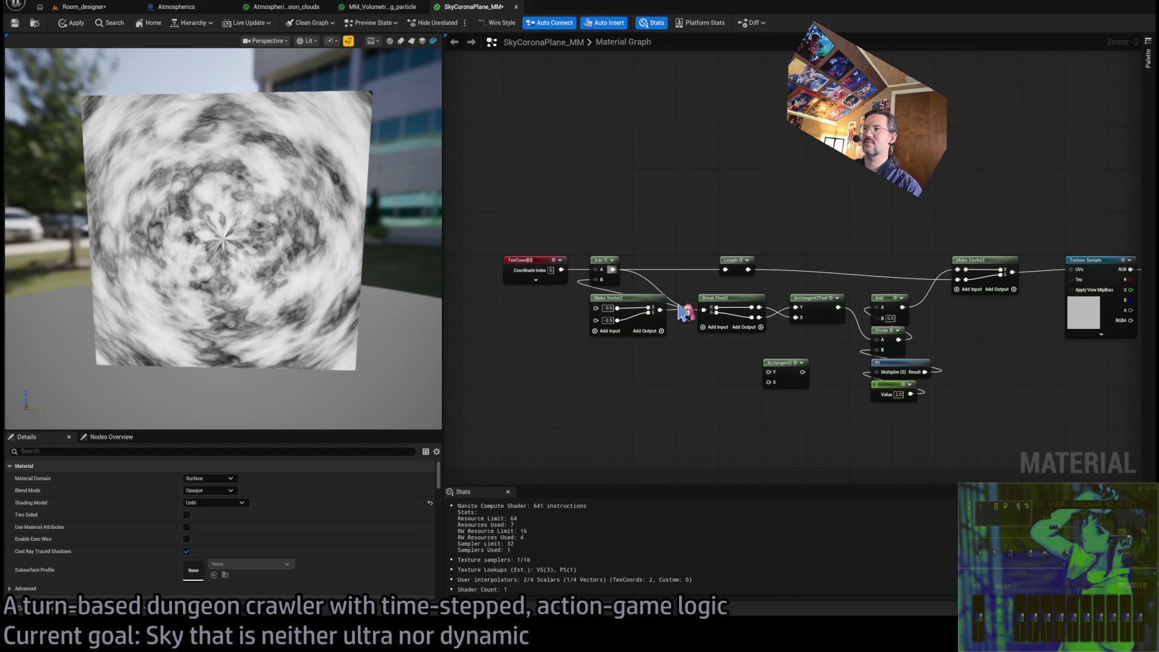
scroll(682, 305, up, 2)
mouse_move(784, 309)
mouse_down()
mouse_move(835, 308)
mouse_move(785, 321)
mouse_up()
click(70, 22)
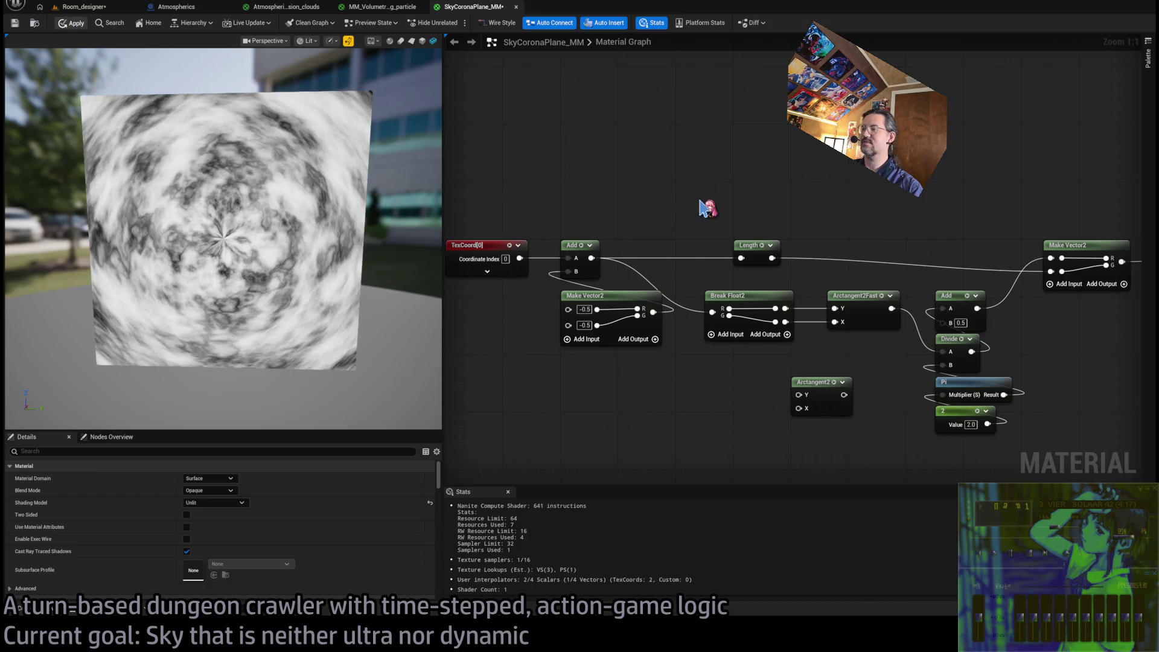
Reposition Break Float2, Arctangent2Fast and Arctangent2, then paste in a Time node
drag(742, 214, 672, 191)
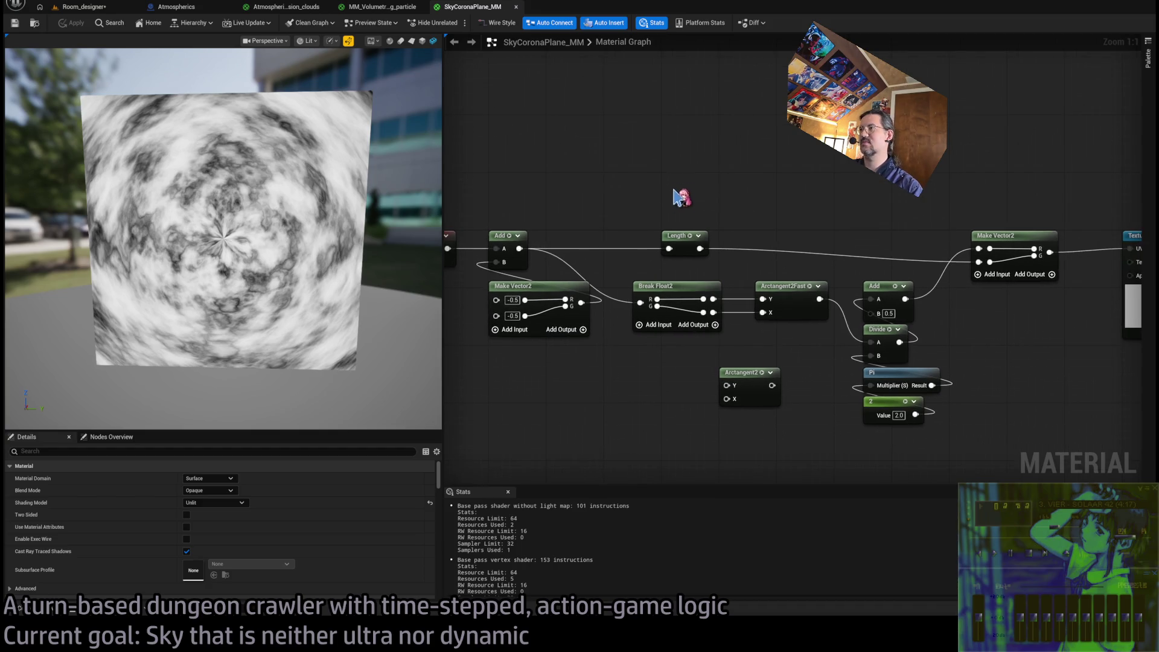
mouse_move(673, 298)
mouse_down()
mouse_move(717, 326)
mouse_move(796, 348)
mouse_up()
drag(748, 403, 758, 496)
drag(852, 393, 749, 278)
drag(784, 338, 689, 345)
drag(825, 345, 835, 356)
drag(784, 401, 559, 365)
key(ctrl+v)
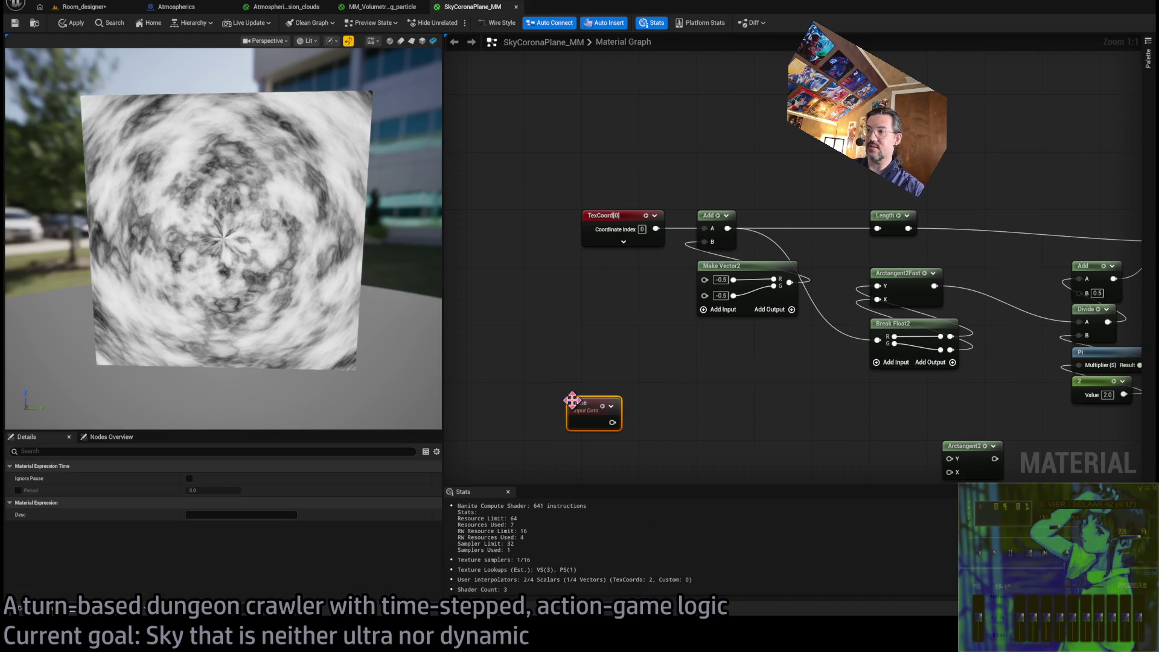
Insert an Add node after Length and feed Time into its B input
click(807, 177)
drag(888, 215, 879, 223)
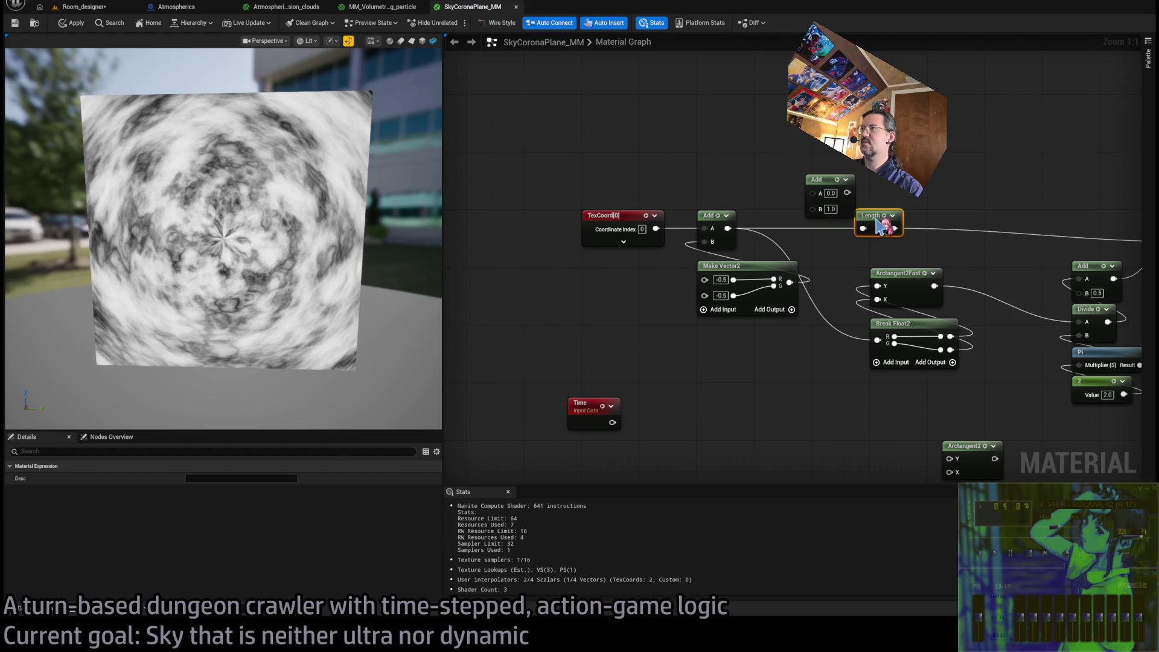
mouse_move(832, 183)
mouse_down()
mouse_move(970, 185)
mouse_move(964, 207)
mouse_up()
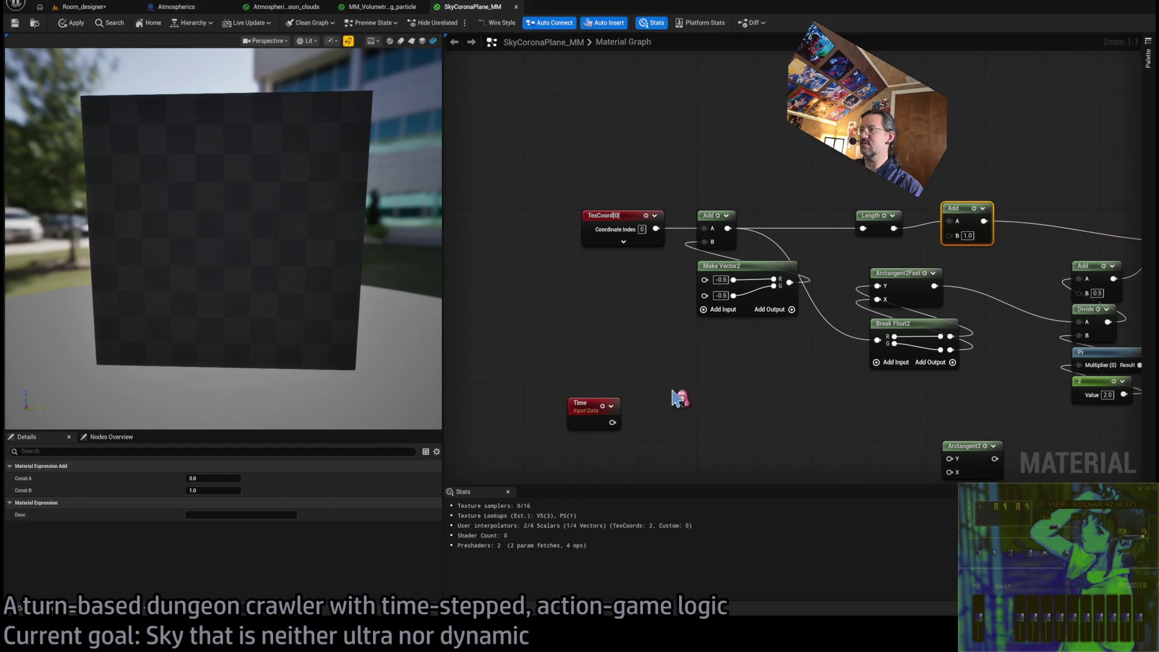
drag(613, 422, 949, 235)
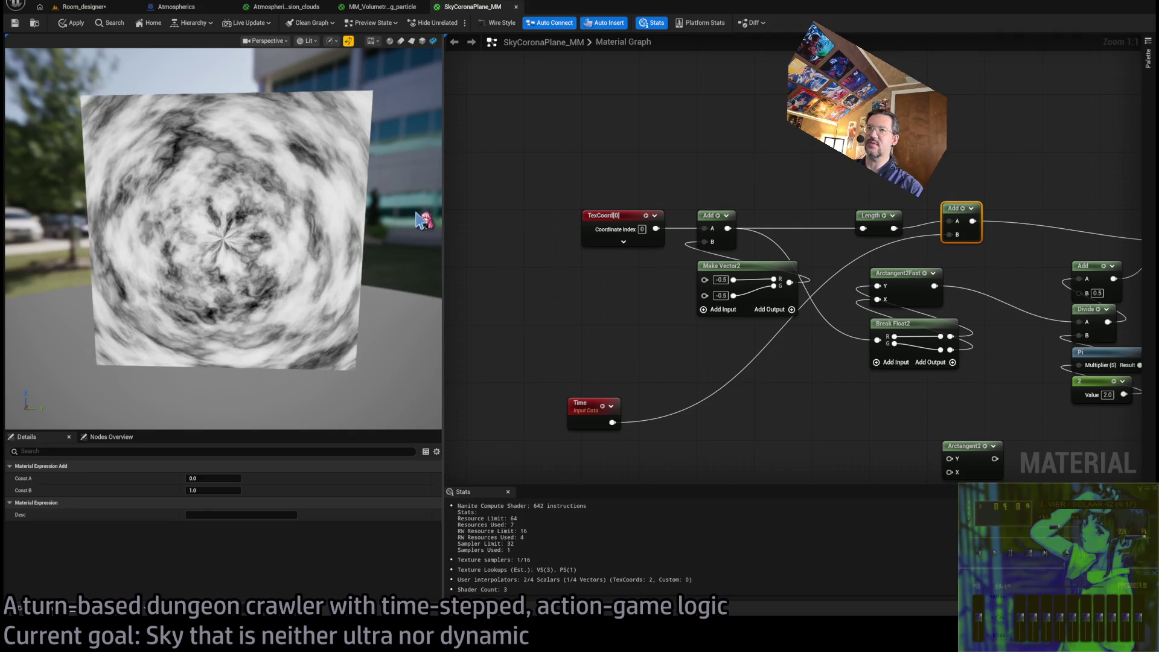
drag(241, 192, 274, 190)
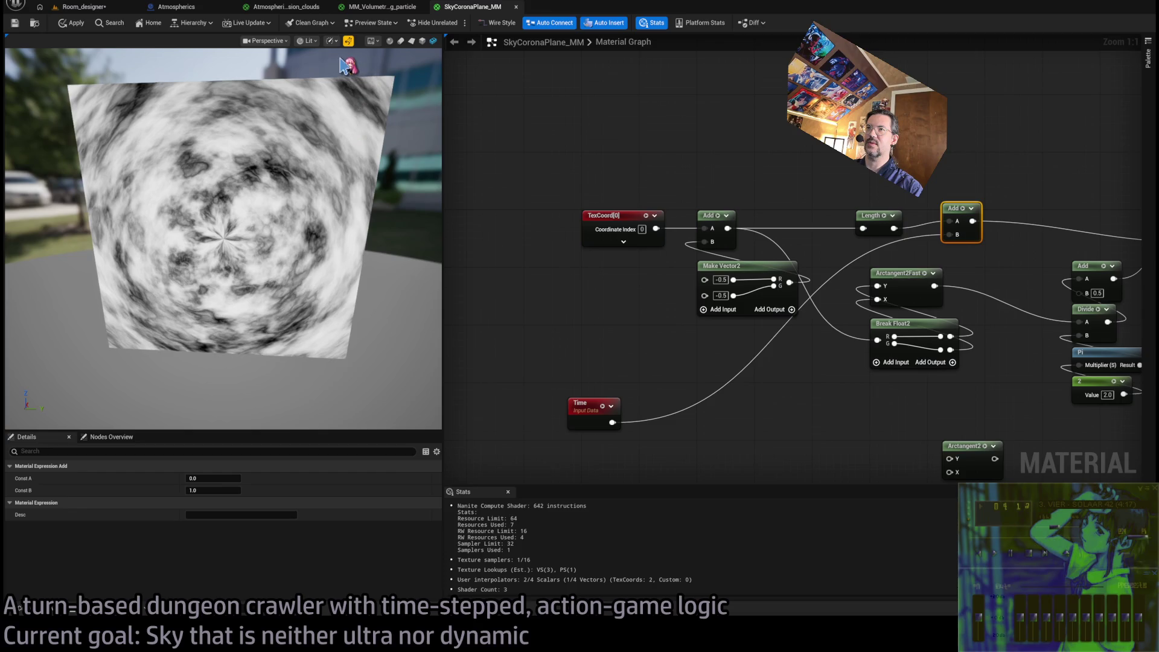
drag(360, 269, 383, 253)
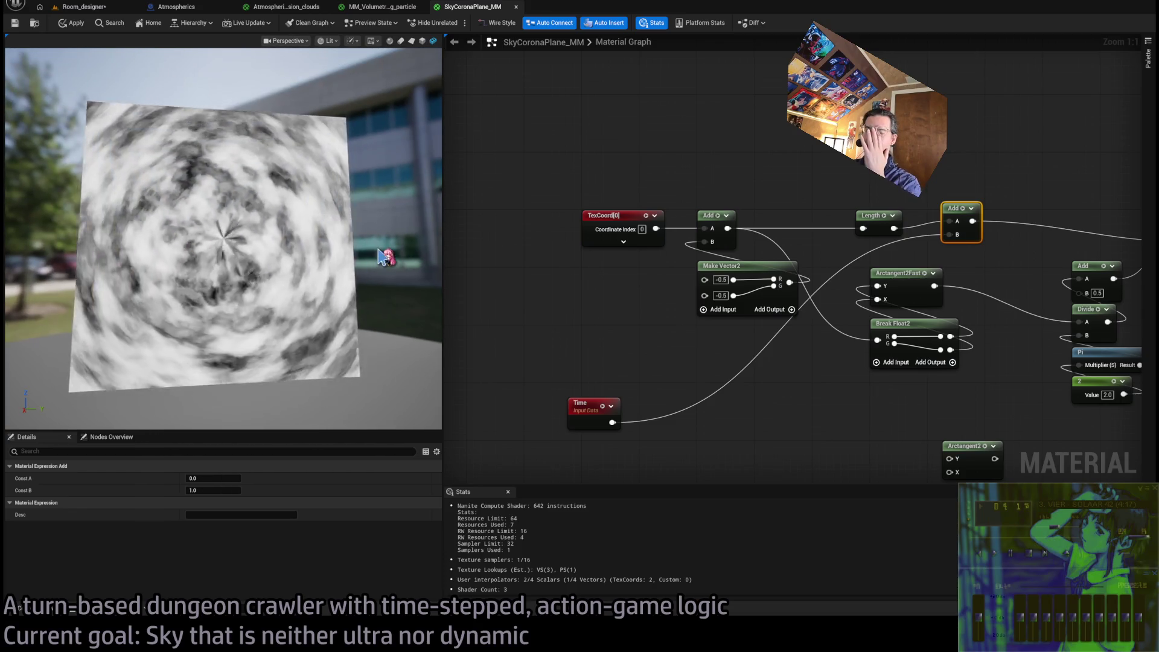
Restore both Break Float2 connections into Arctangent2Fast and shift the Time node right
drag(794, 388, 682, 370)
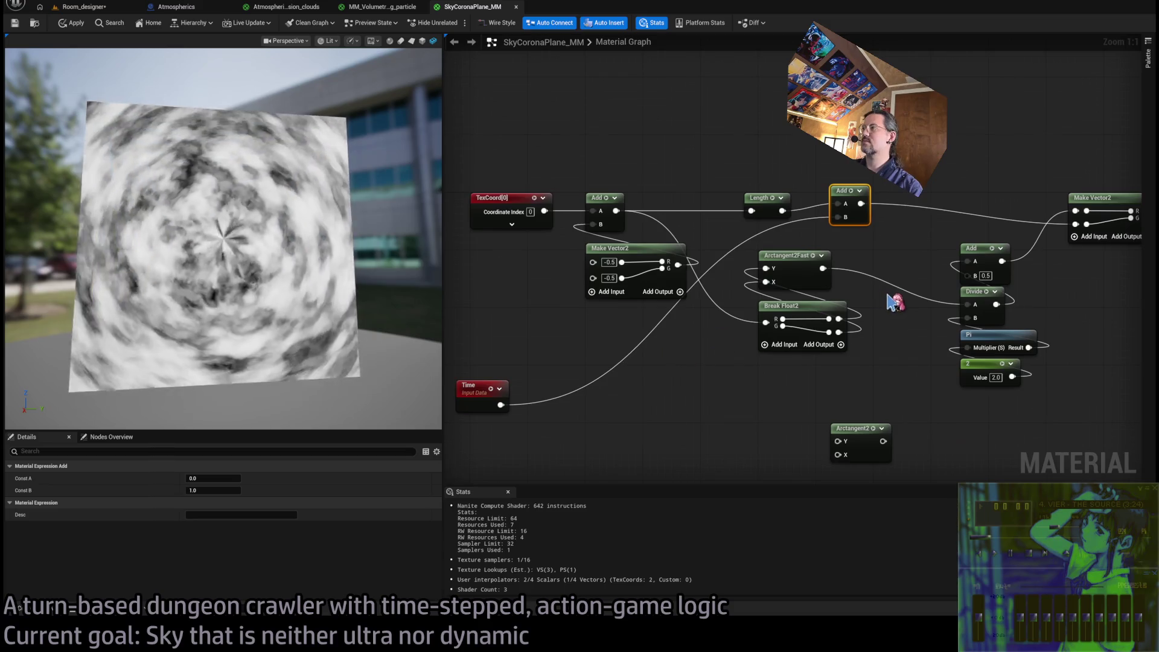
alt+click(766, 283)
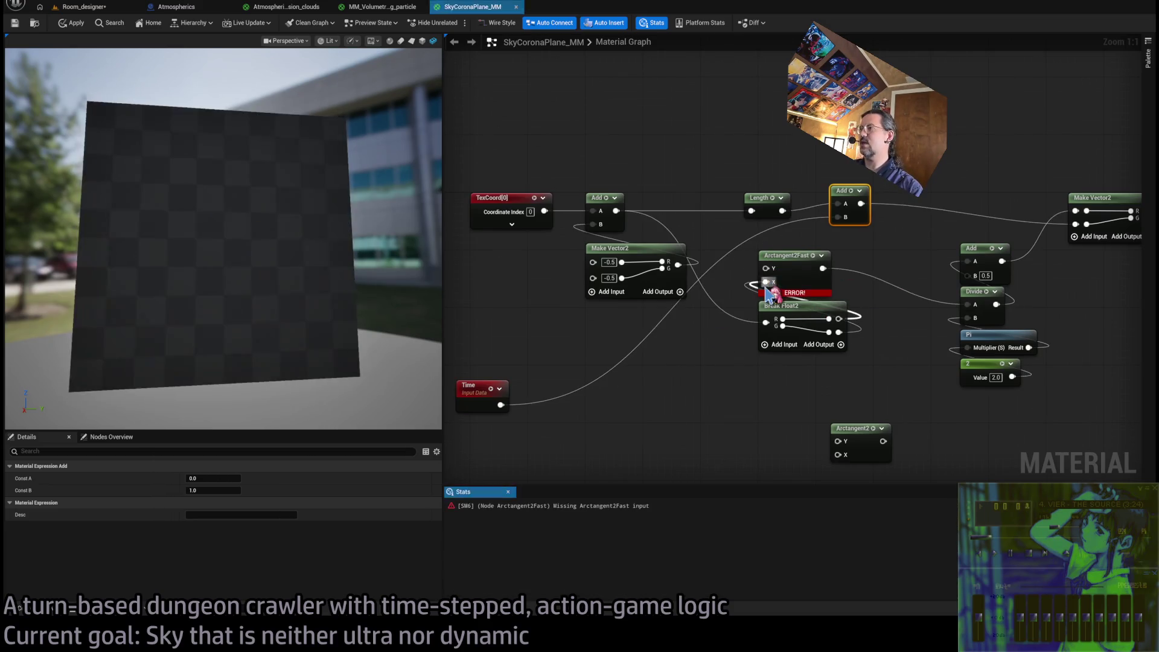
drag(767, 282, 839, 332)
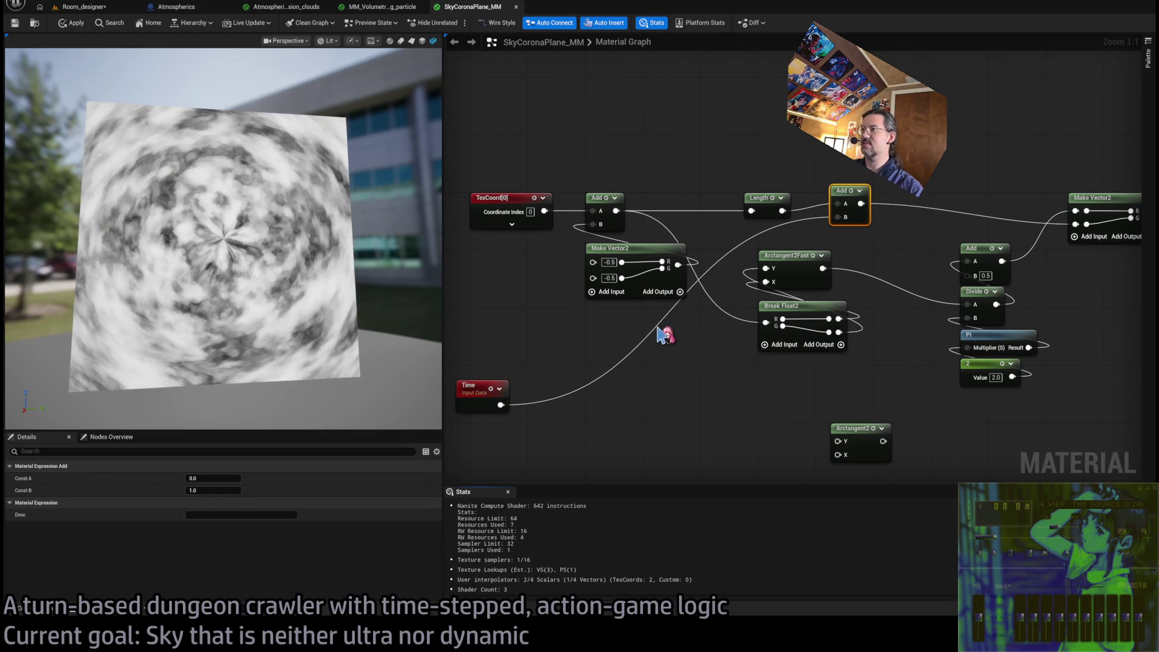
key(ctrl+z)
key(ctrl+z)
key(ctrl+y)
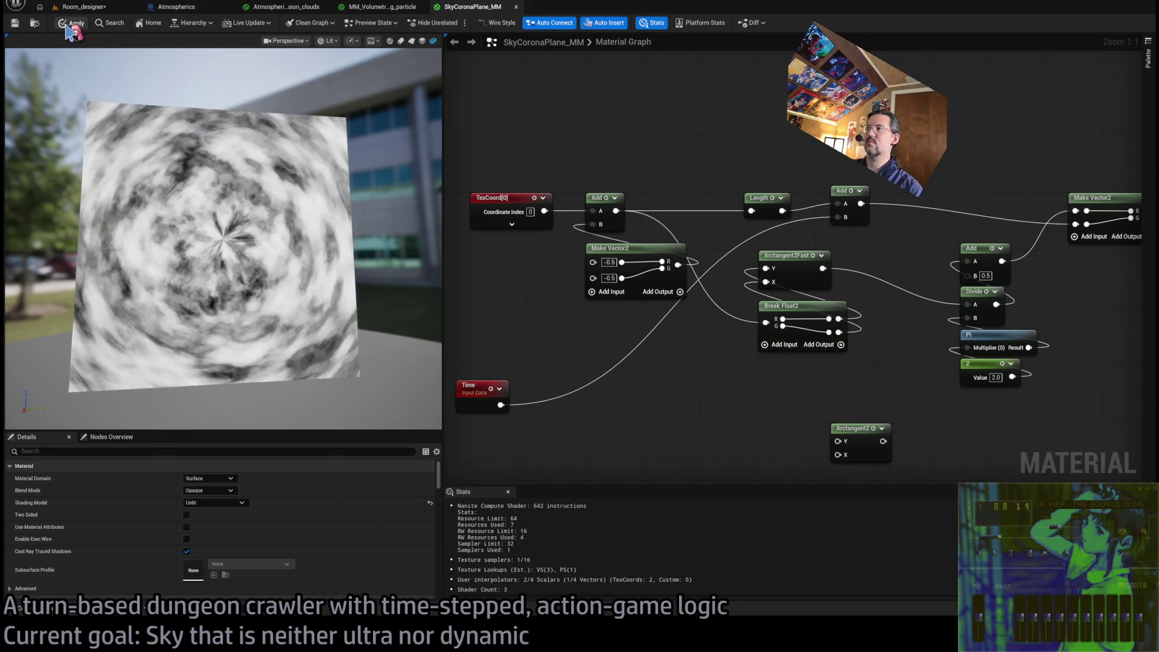
mouse_move(488, 401)
mouse_down()
mouse_move(628, 369)
mouse_move(842, 274)
mouse_move(860, 247)
mouse_up()
scroll(876, 372, down, 1)
drag(805, 367, 649, 269)
click(740, 375)
drag(908, 417, 824, 409)
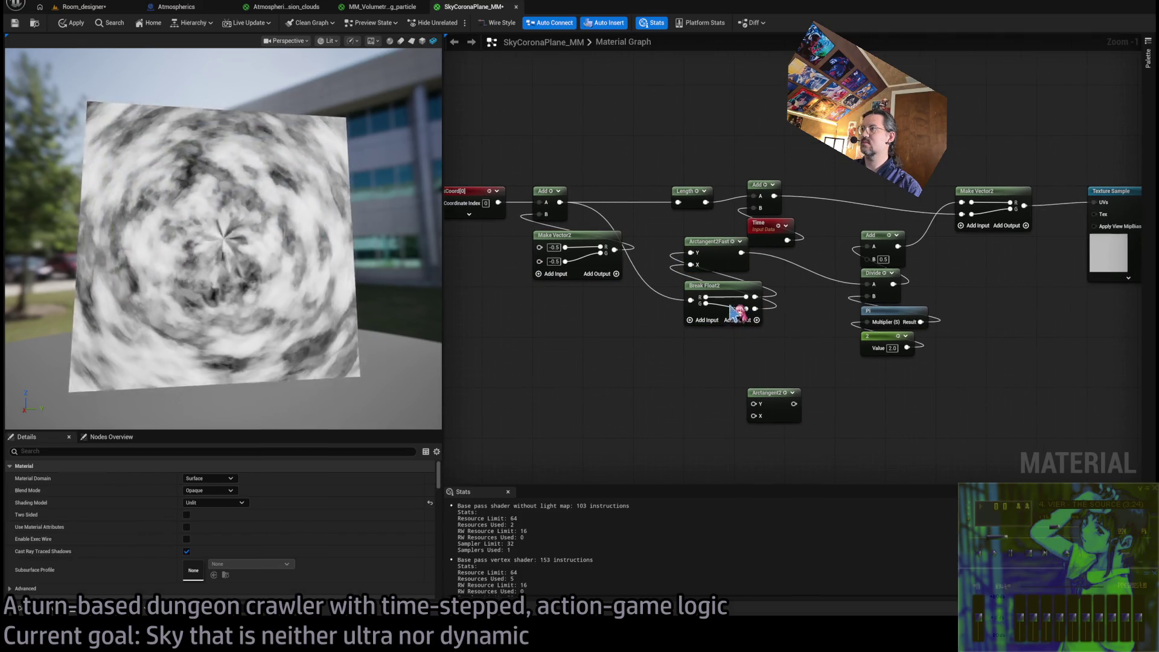
Place Make Vector2 directly beside the Texture Sample node
scroll(699, 361, down, 3)
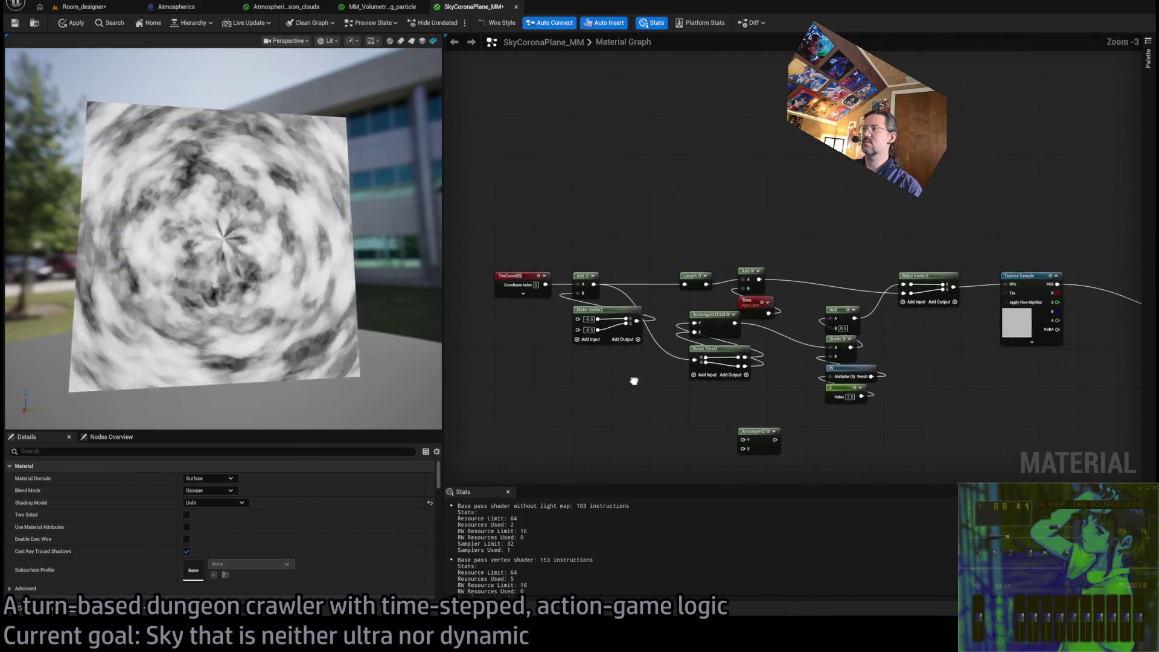
scroll(869, 321, up, 2)
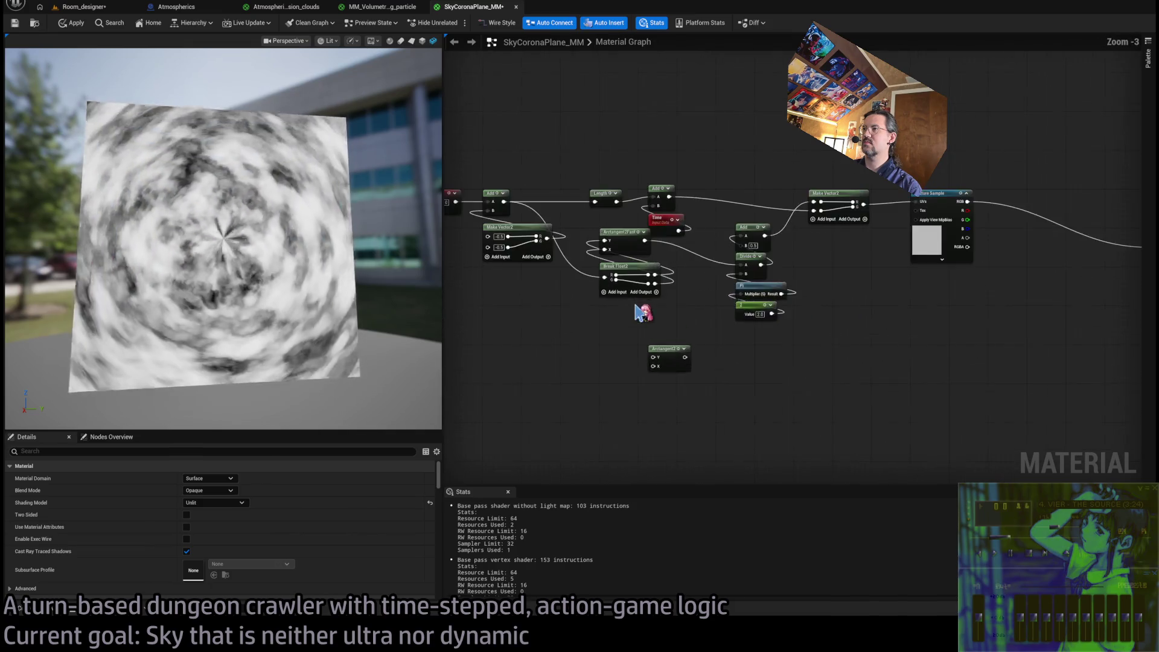
drag(878, 224, 960, 226)
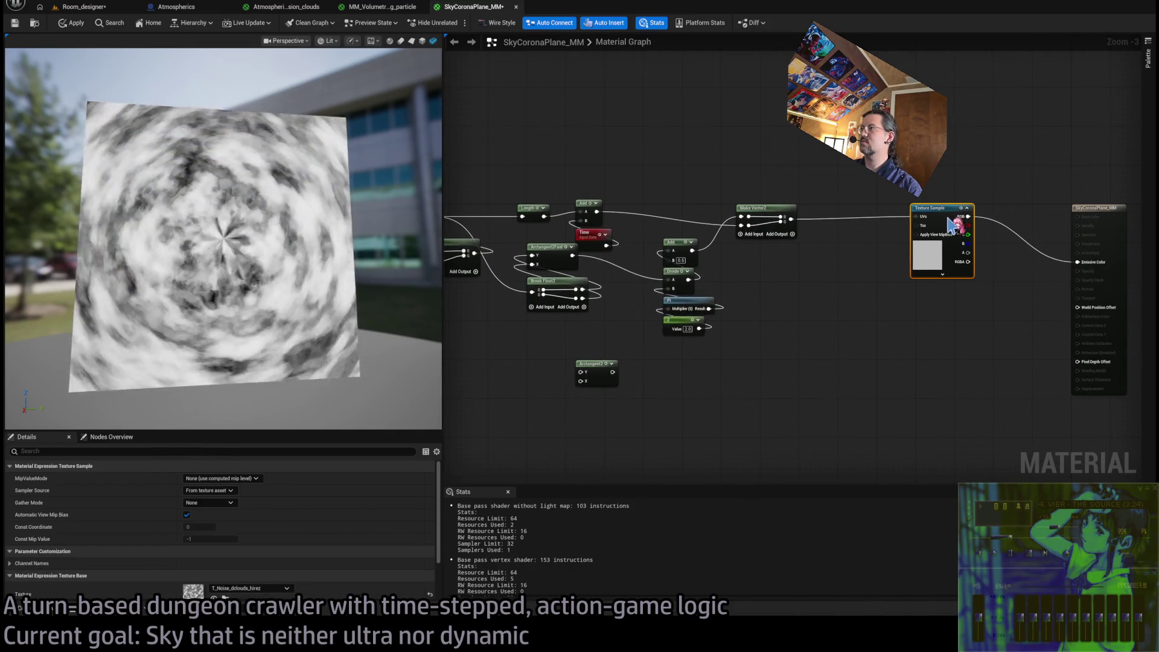
drag(774, 221, 836, 226)
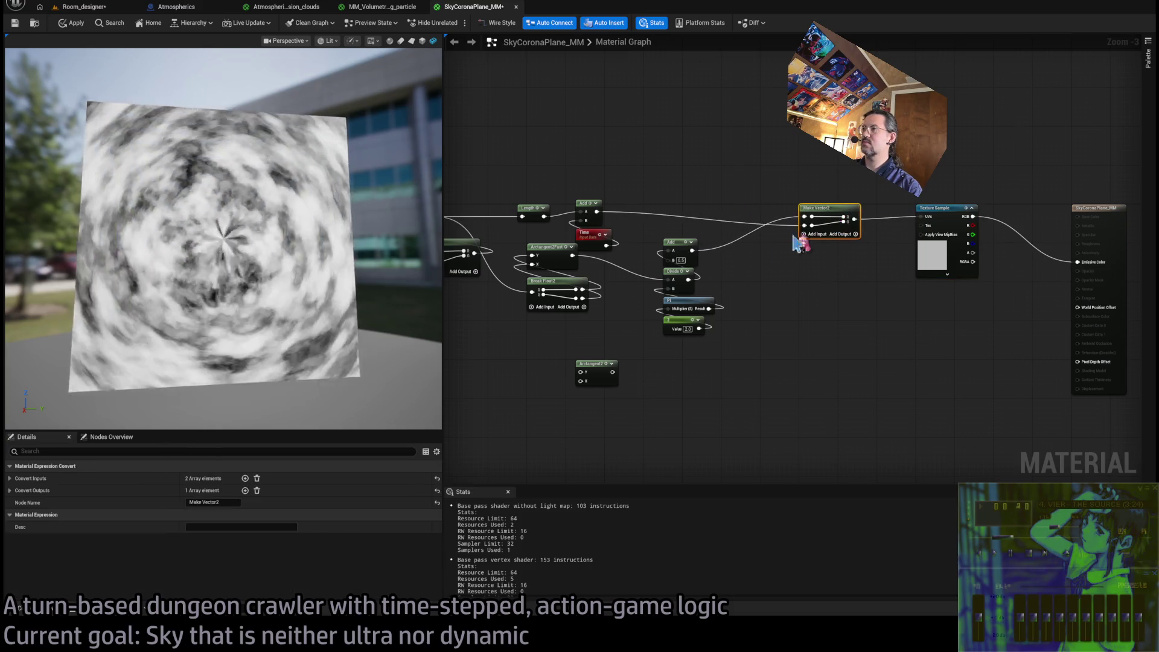
drag(699, 370, 664, 238)
mouse_move(833, 219)
mouse_down()
mouse_move(884, 293)
mouse_move(941, 294)
mouse_up()
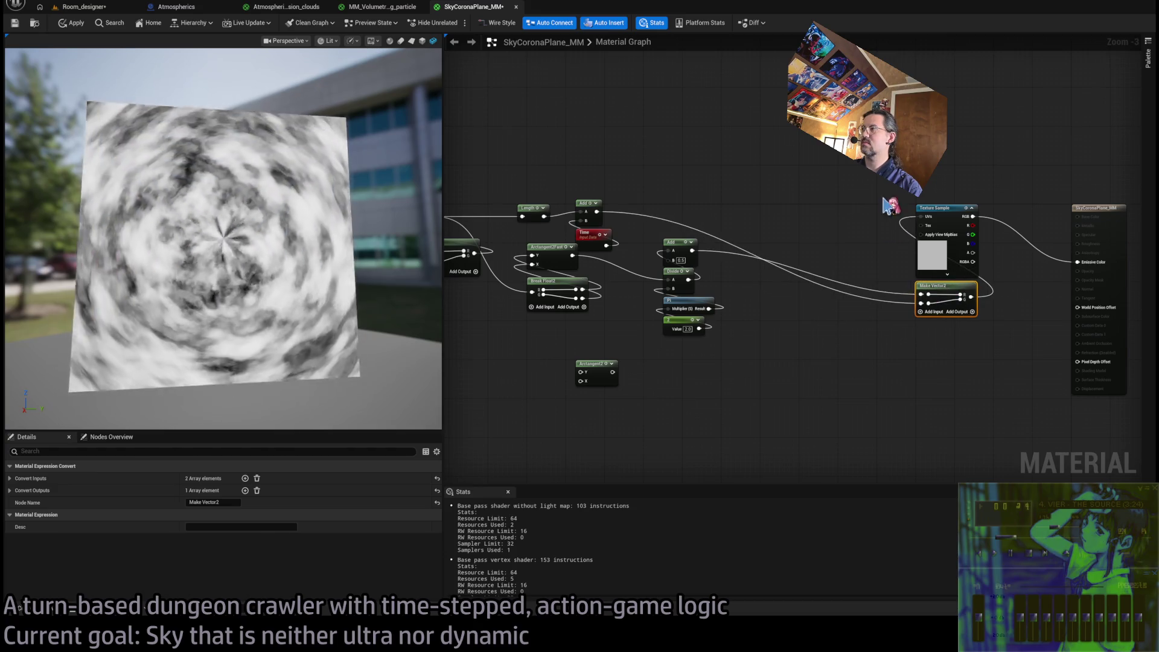
ctrl+click(936, 209)
drag(936, 208, 854, 208)
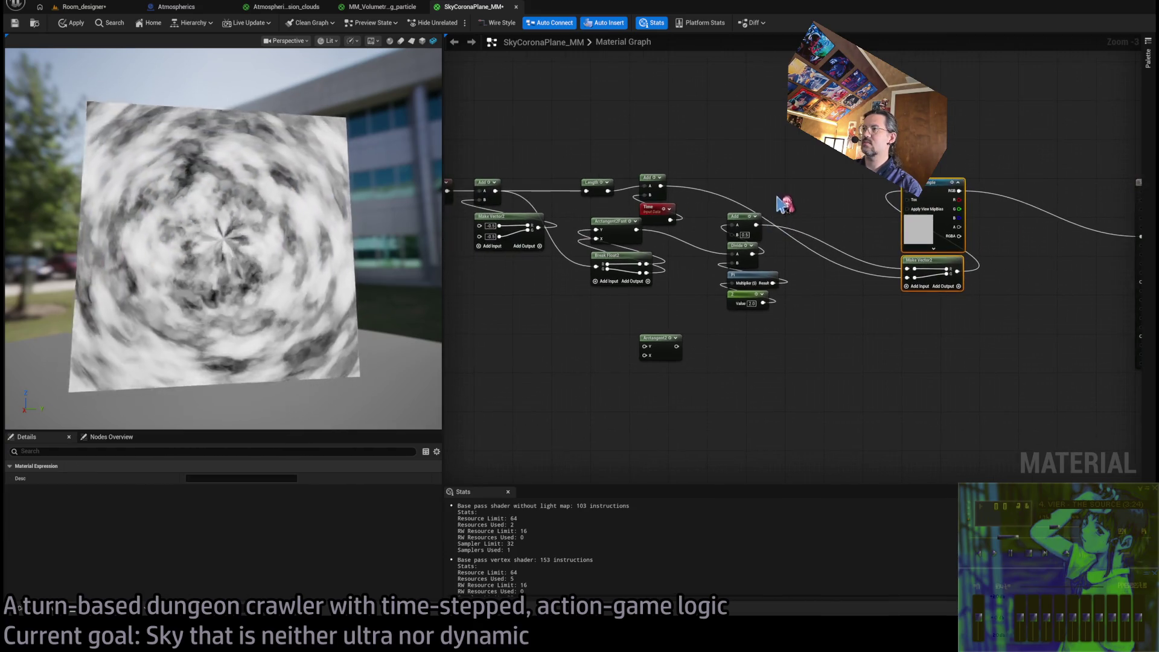
Space out the Arctangent, Add/Divide/Pi/2 groups and nudge Length and Time into place
drag(782, 206, 900, 246)
mouse_move(736, 372)
mouse_down()
mouse_move(721, 269)
mouse_move(739, 313)
mouse_move(655, 304)
mouse_up()
mouse_move(819, 368)
mouse_down()
mouse_move(762, 270)
mouse_move(762, 244)
mouse_move(765, 306)
mouse_up()
drag(698, 376, 659, 414)
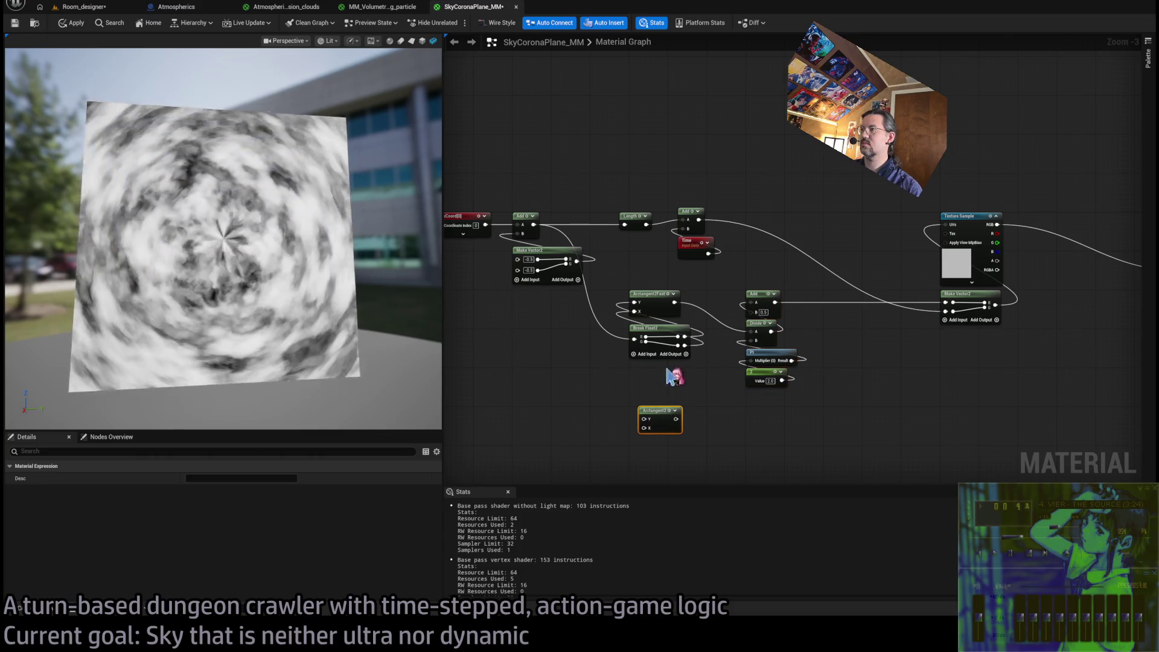
mouse_move(732, 280)
mouse_down()
mouse_move(692, 224)
mouse_move(755, 225)
mouse_up()
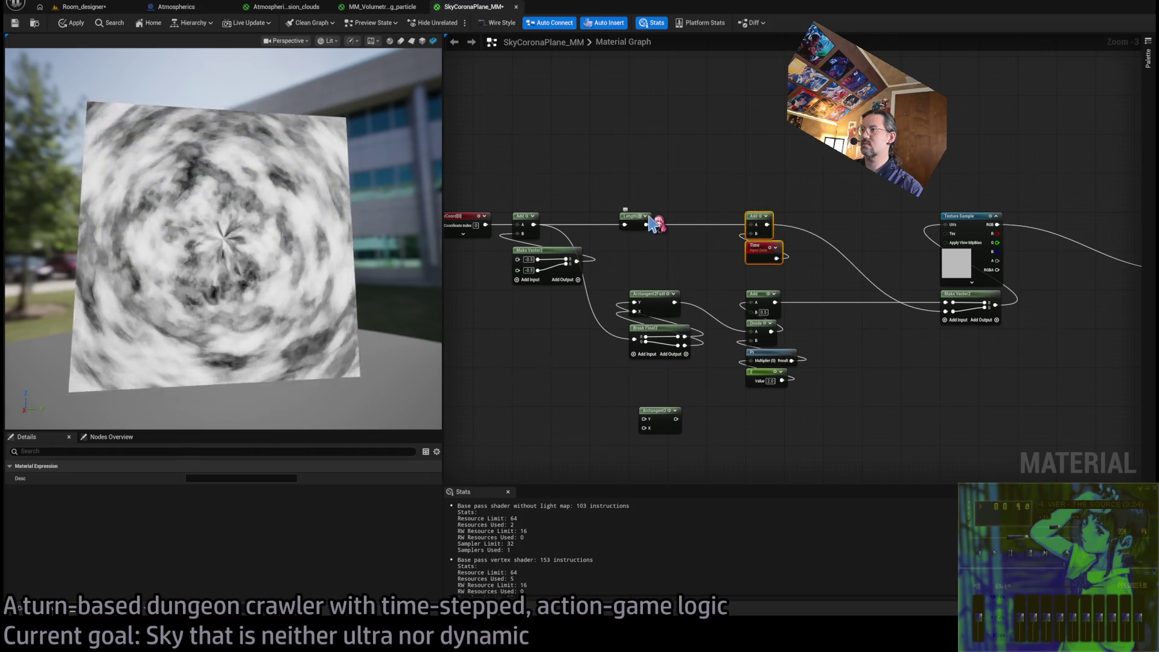
drag(640, 220, 650, 224)
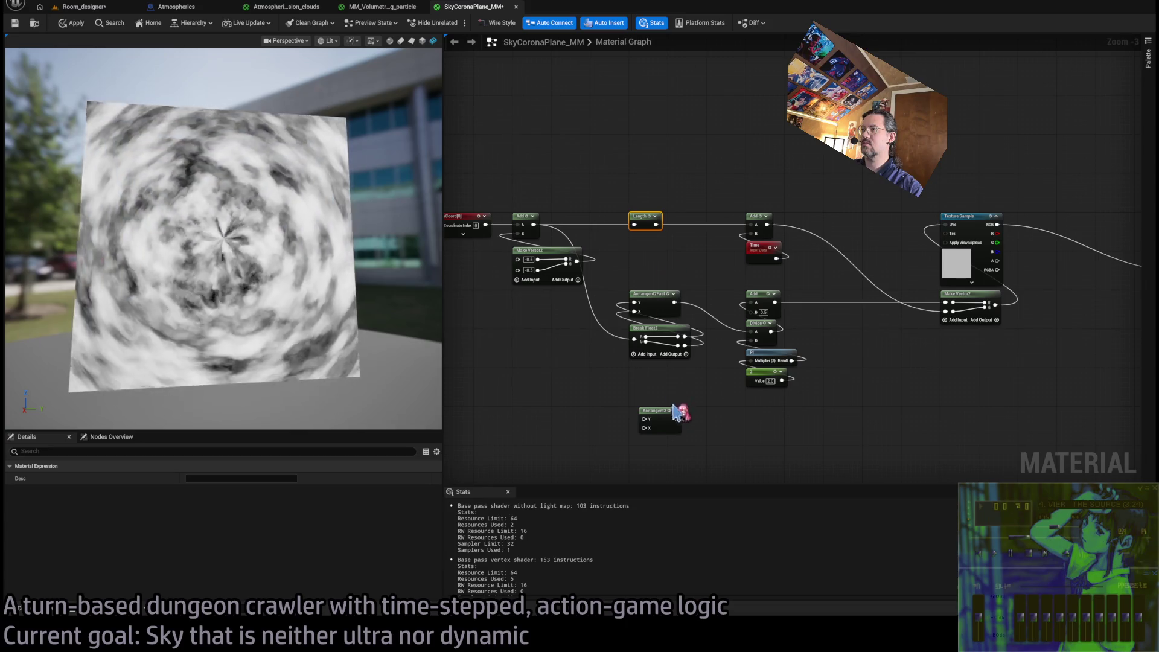
click(674, 400)
mouse_move(690, 401)
mouse_down()
mouse_move(660, 378)
mouse_move(527, 343)
mouse_up()
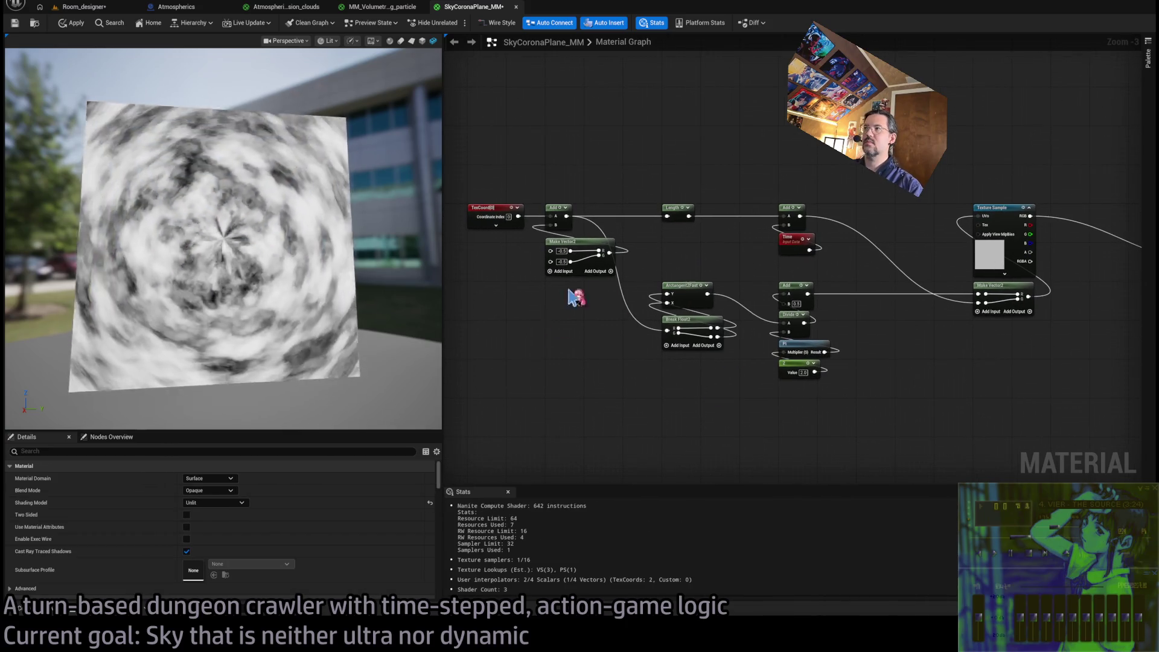
scroll(757, 278, up, 3)
mouse_move(781, 272)
mouse_down()
mouse_move(611, 297)
mouse_move(774, 287)
mouse_up()
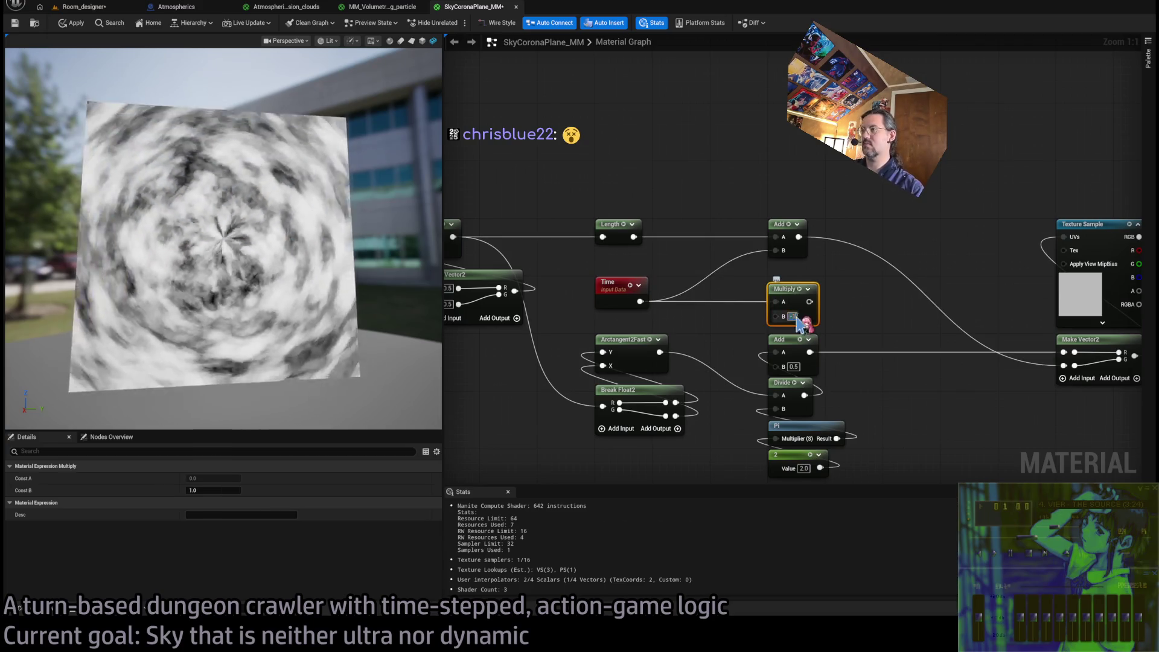
Delete the Multiply and top Add, then wire Length and Time into a Subtract node
key(Delete)
mouse_move(634, 237)
mouse_down()
mouse_move(783, 237)
mouse_move(640, 301)
mouse_up()
drag(810, 237, 1064, 365)
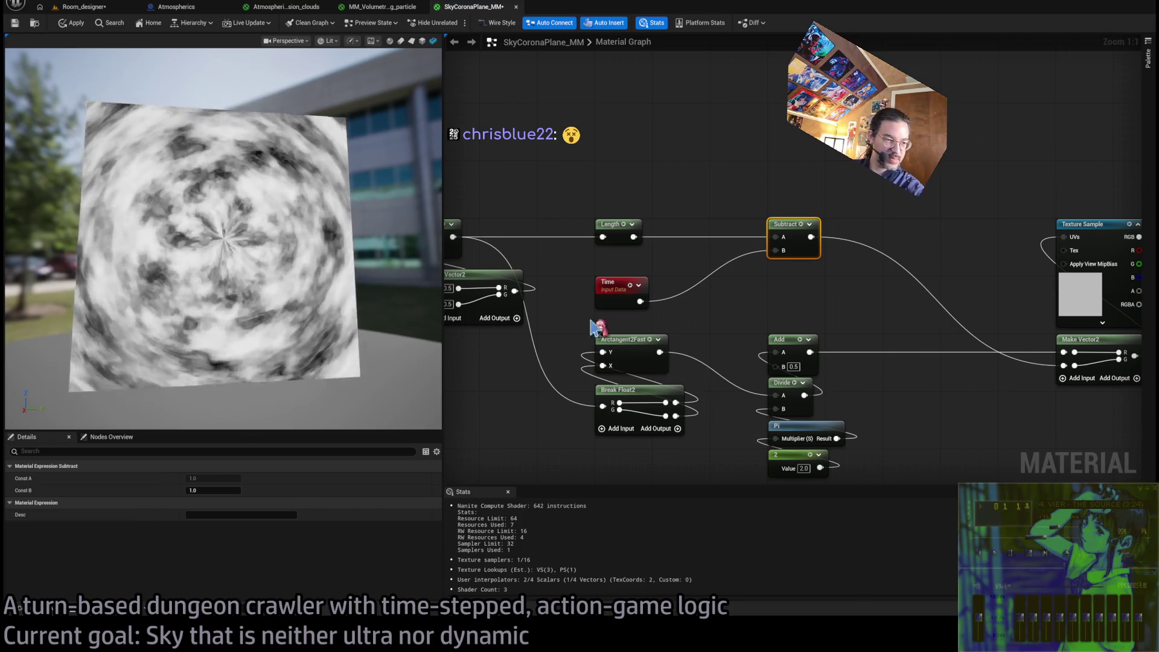
mouse_move(639, 301)
mouse_down()
mouse_move(779, 293)
mouse_move(773, 284)
mouse_up()
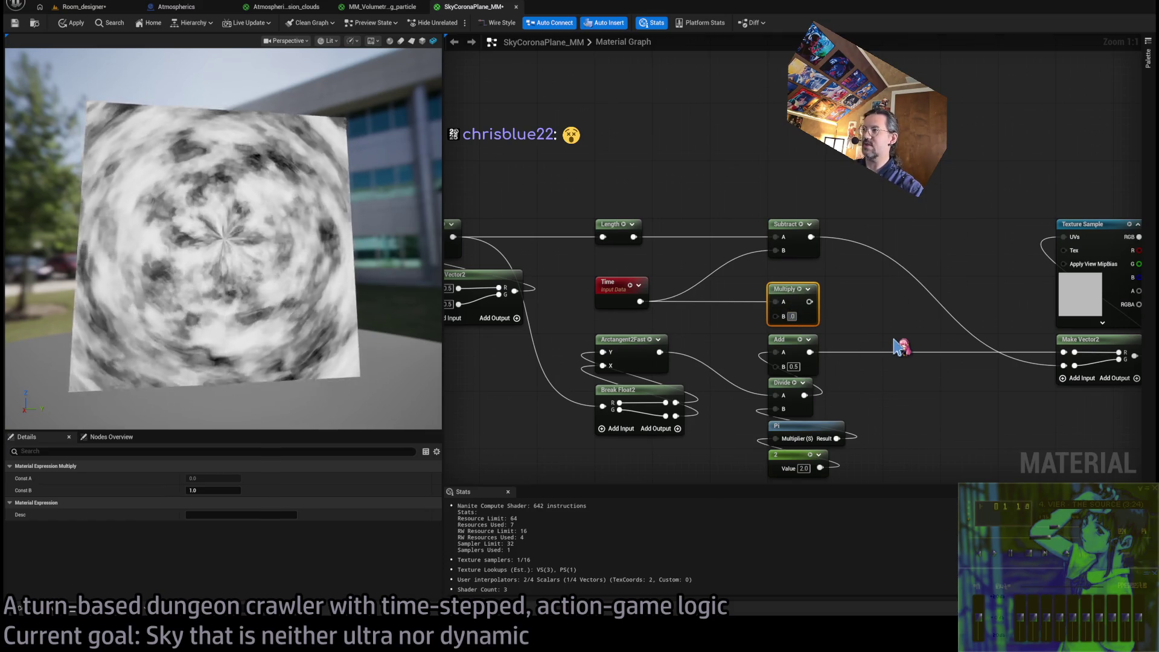
text(.05)
Feed Time × 0.01 into Subtract's B instead of raw Time and save the material
mouse_move(813, 302)
mouse_down()
mouse_move(776, 250)
mouse_move(789, 288)
mouse_up()
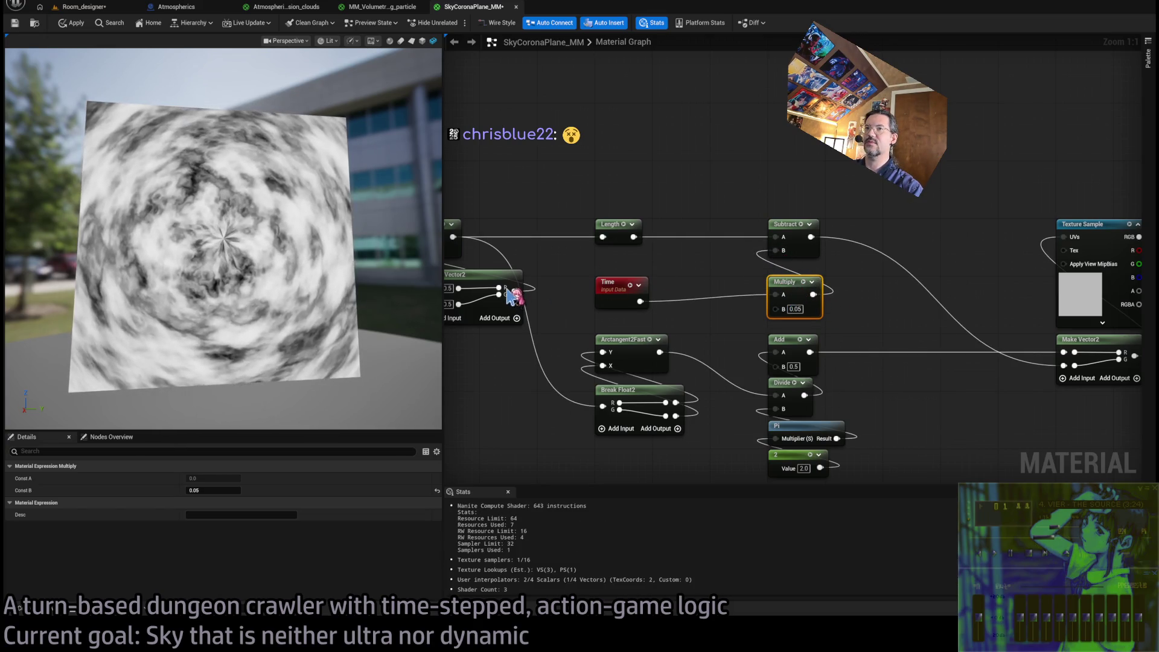
text(0.01)
key(Return)
click(18, 22)
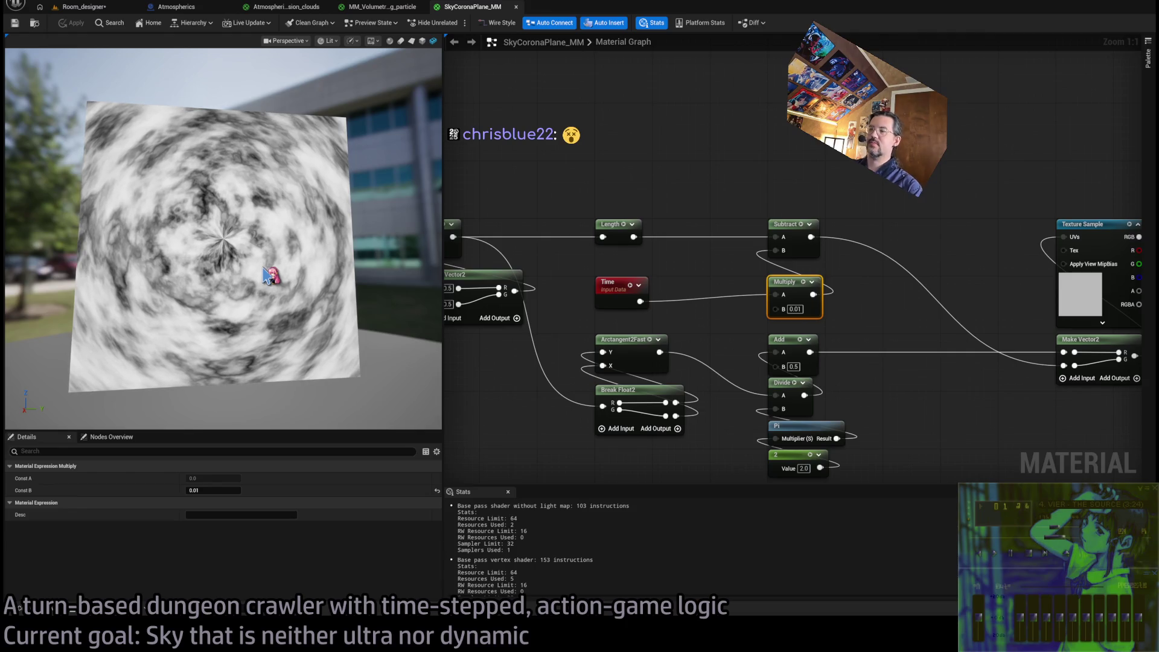
scroll(386, 357, up, 5)
Pull an Add node off Time's output and wire the Arctangent2Fast angle into its B input
scroll(375, 362, down, 5)
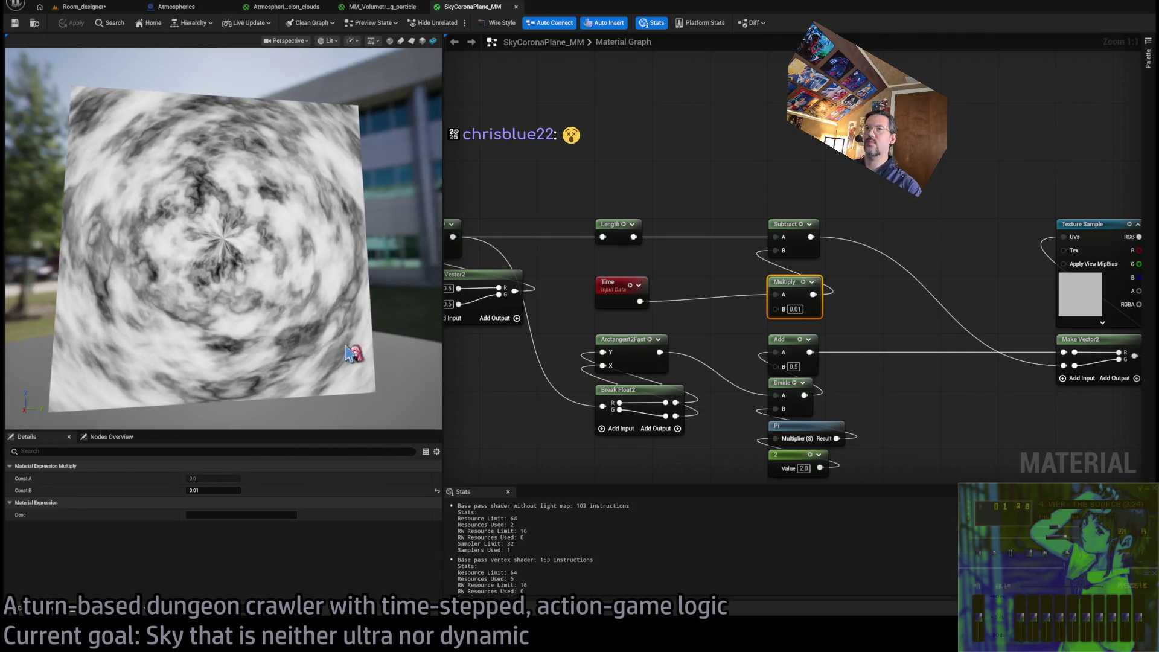
mouse_move(570, 342)
mouse_down()
mouse_move(678, 380)
mouse_move(678, 289)
mouse_move(676, 313)
mouse_up()
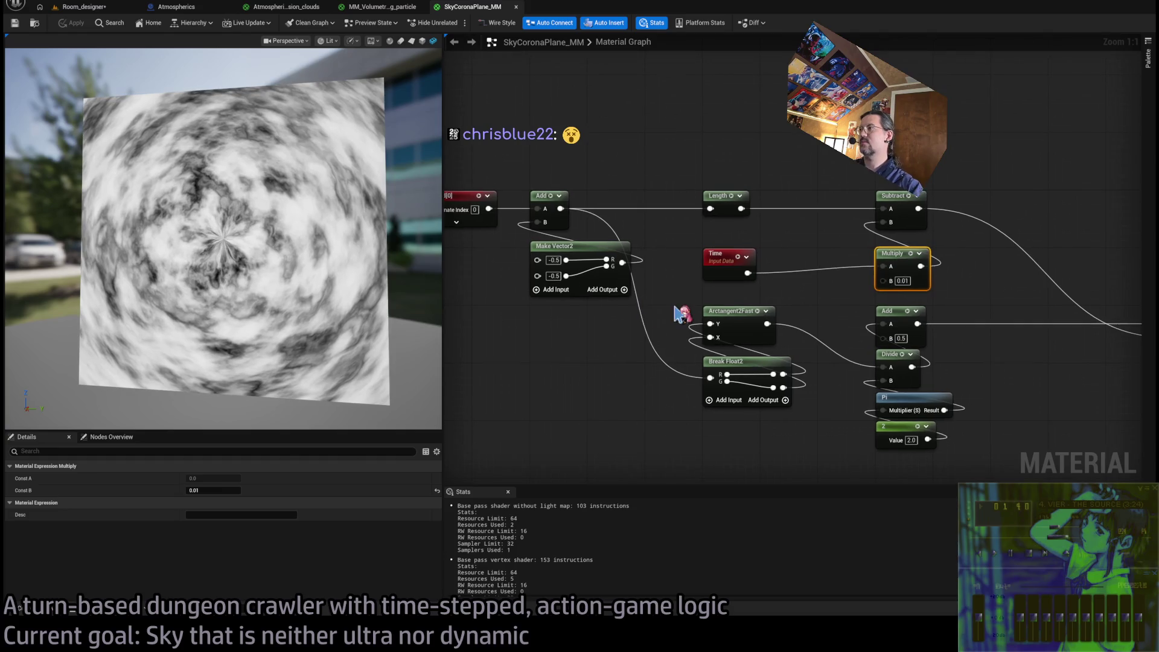
mouse_move(836, 340)
mouse_down()
mouse_move(788, 344)
mouse_move(655, 310)
mouse_up()
drag(836, 175, 694, 448)
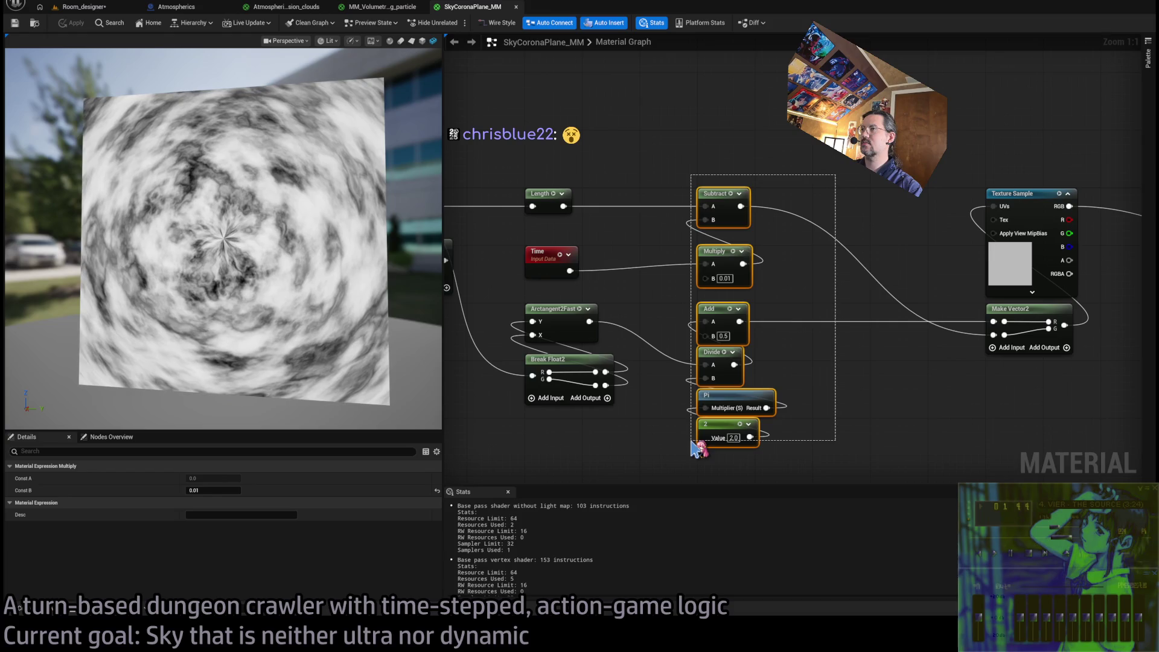
click(809, 406)
drag(809, 407, 927, 336)
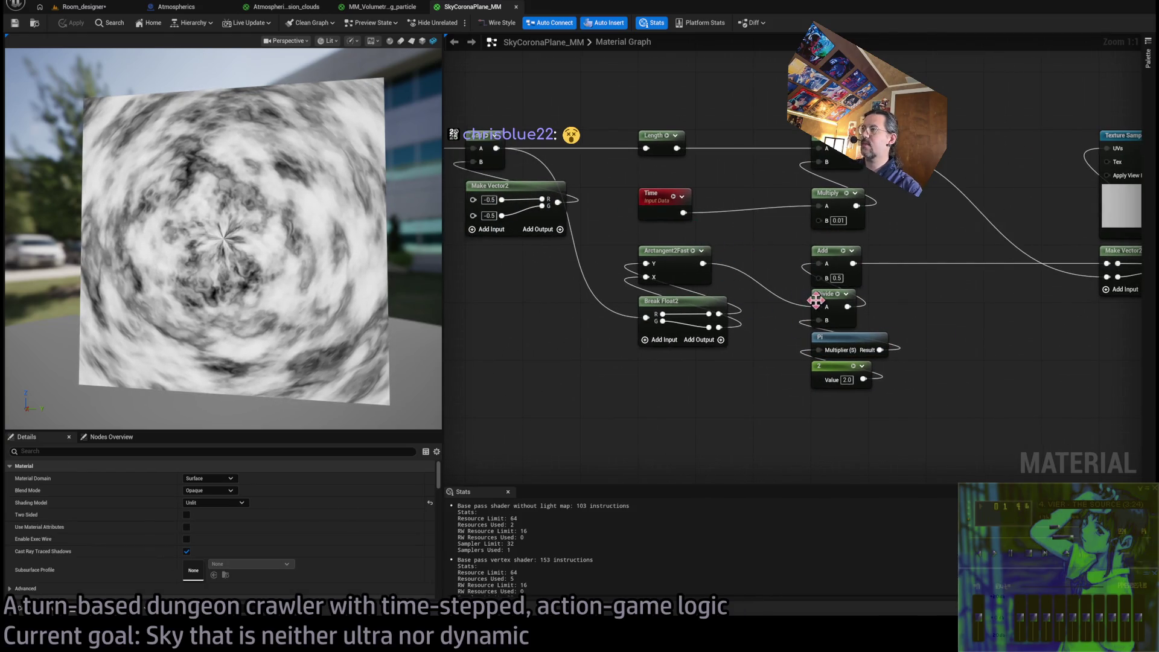
drag(946, 278, 851, 281)
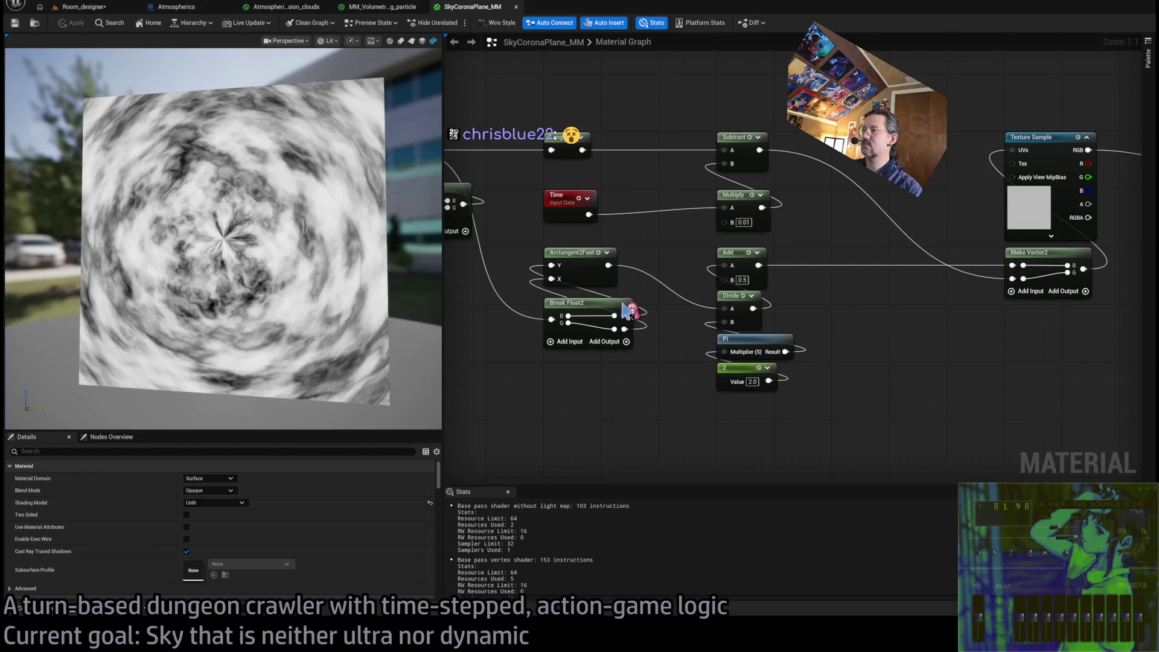
scroll(641, 323, left, 5)
scroll(671, 355, left, 5)
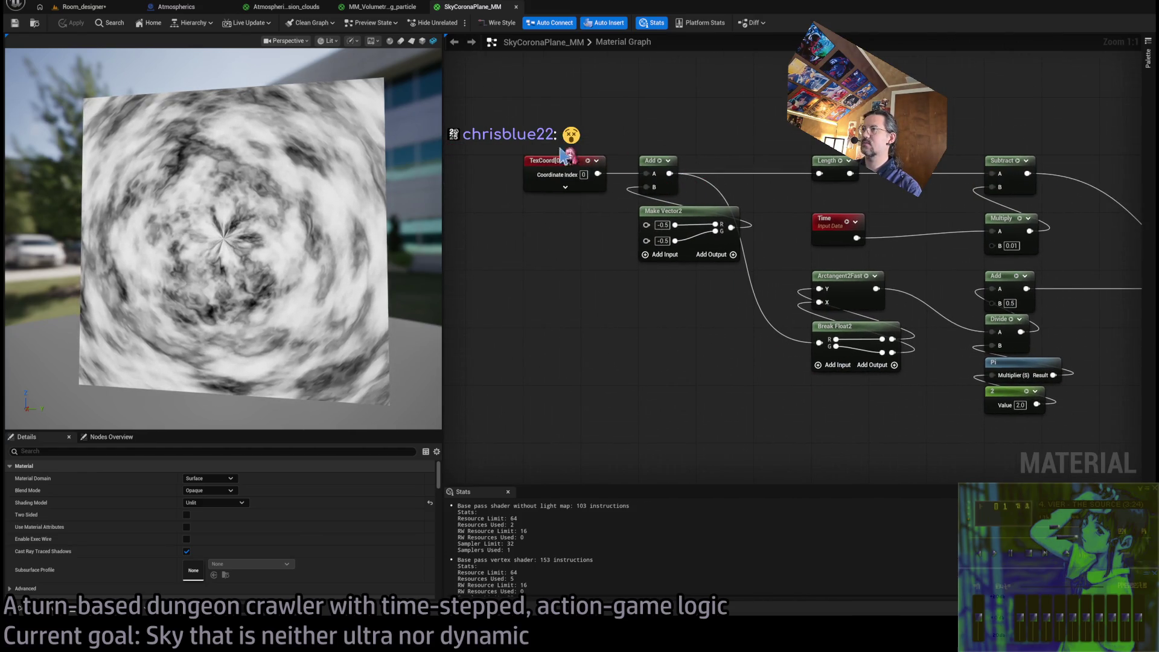
scroll(947, 386, right, 5)
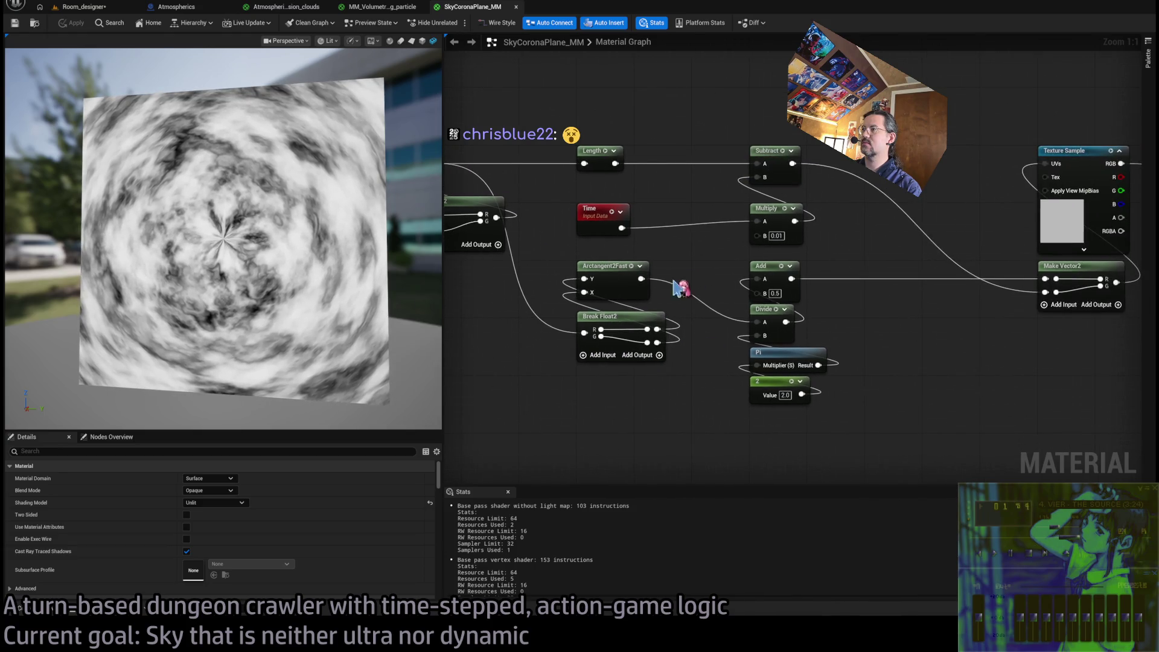
drag(622, 228, 678, 112)
key(a)
mouse_move(642, 278)
mouse_down()
mouse_move(680, 125)
mouse_move(694, 305)
mouse_move(759, 330)
mouse_up()
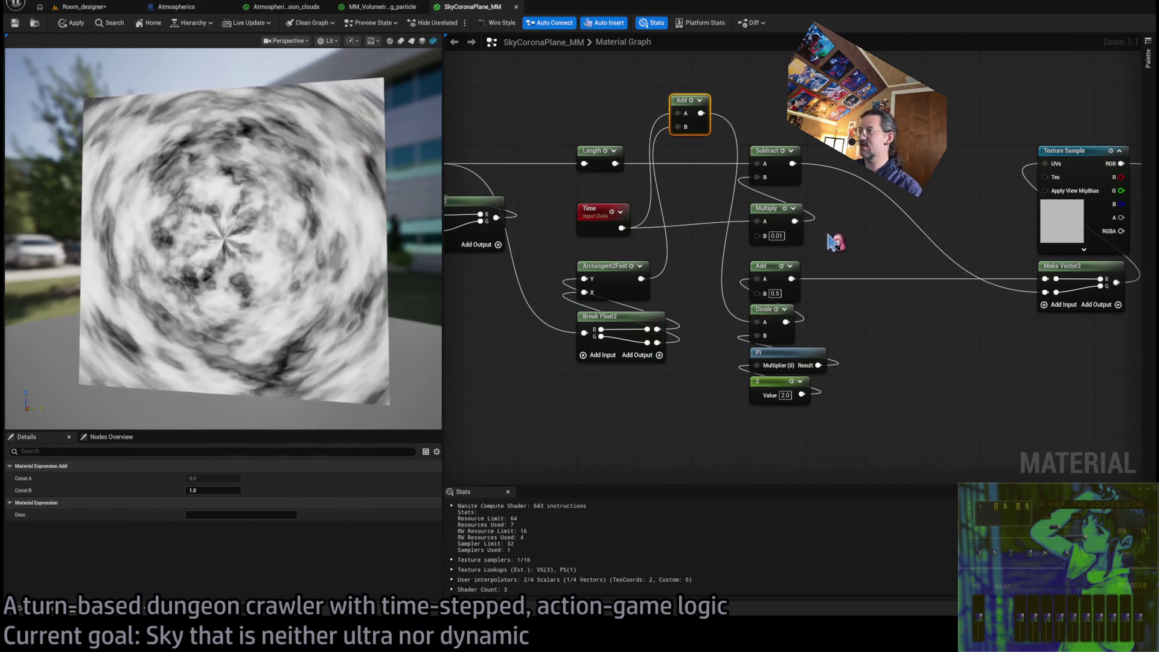
Shift Subtract and Multiply right and move the new Add node below the 2 constant
drag(867, 240, 822, 238)
drag(822, 128, 702, 245)
drag(723, 162, 839, 162)
click(707, 207)
drag(778, 420, 704, 344)
click(657, 200)
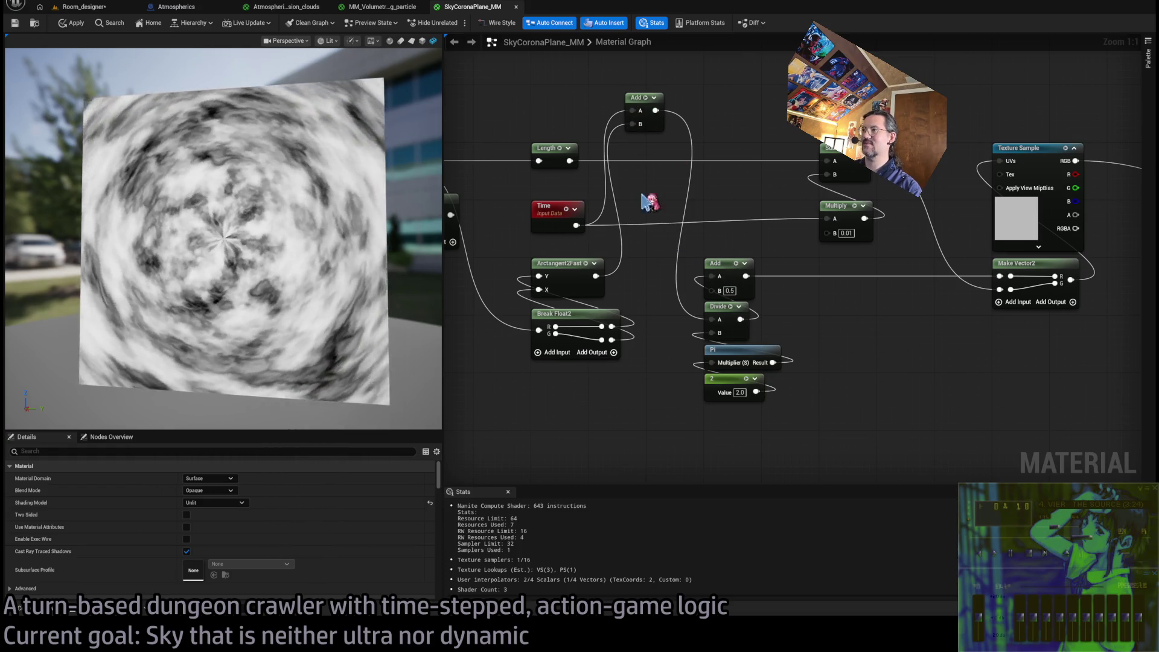
mouse_move(642, 103)
mouse_down()
mouse_move(677, 419)
mouse_move(719, 421)
mouse_up()
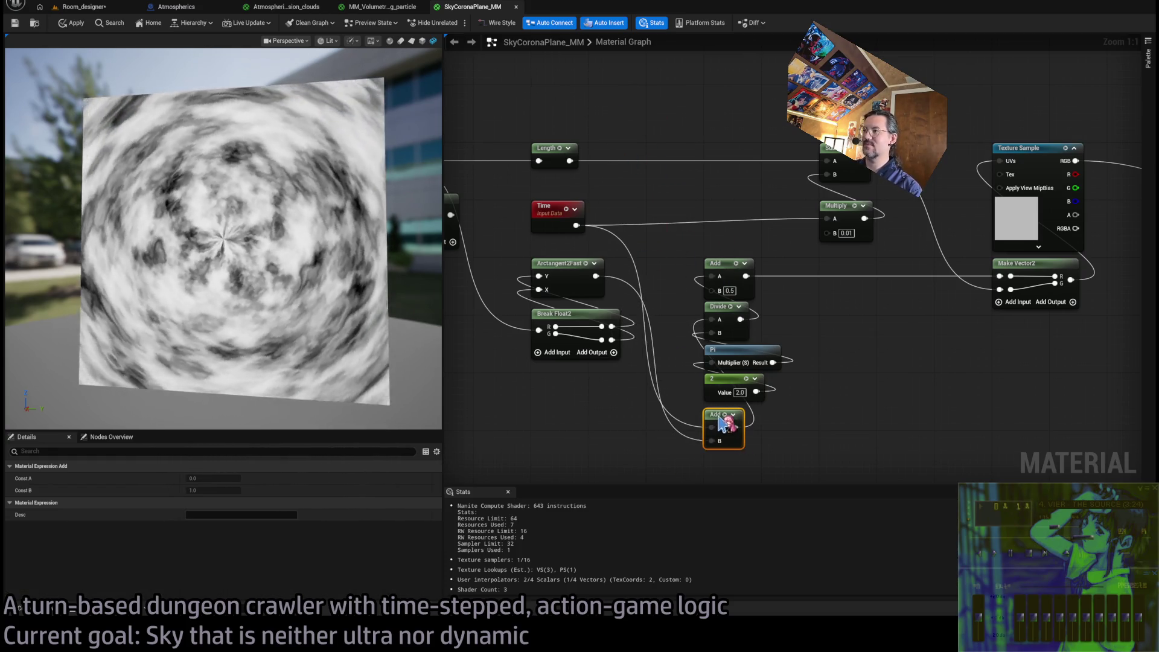
Regroup the Add, Divide, Pi and 2 nodes neatly side by side
drag(791, 259, 694, 335)
mouse_move(752, 236)
mouse_down()
mouse_move(650, 191)
mouse_move(778, 196)
mouse_up()
mouse_move(685, 242)
mouse_down()
mouse_move(696, 281)
mouse_move(699, 199)
mouse_move(722, 247)
mouse_move(816, 285)
mouse_up()
drag(695, 326, 820, 328)
drag(666, 347, 664, 193)
mouse_move(667, 288)
mouse_down()
mouse_move(650, 348)
mouse_move(659, 277)
mouse_up()
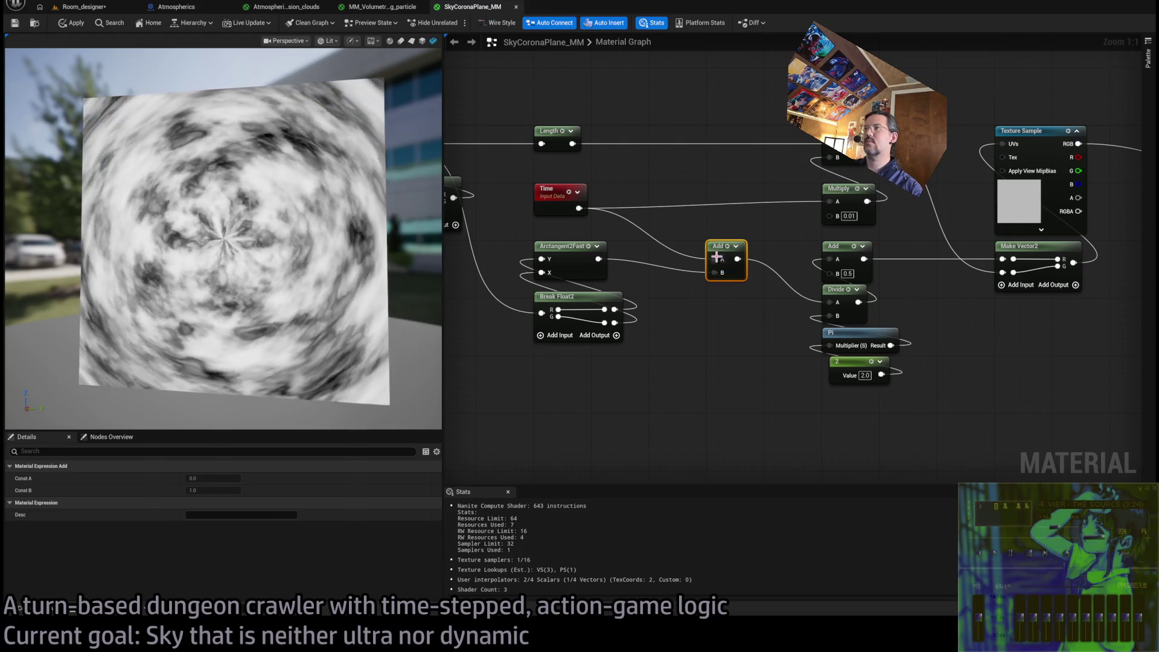
Insert a Multiply between Time and the angle Add, trying 0.003 before settling on 0.01
mouse_move(579, 208)
mouse_down()
mouse_move(719, 334)
mouse_move(668, 305)
mouse_move(715, 272)
mouse_move(728, 338)
mouse_move(724, 273)
mouse_up()
drag(738, 339, 723, 288)
click(730, 316)
text(.001)
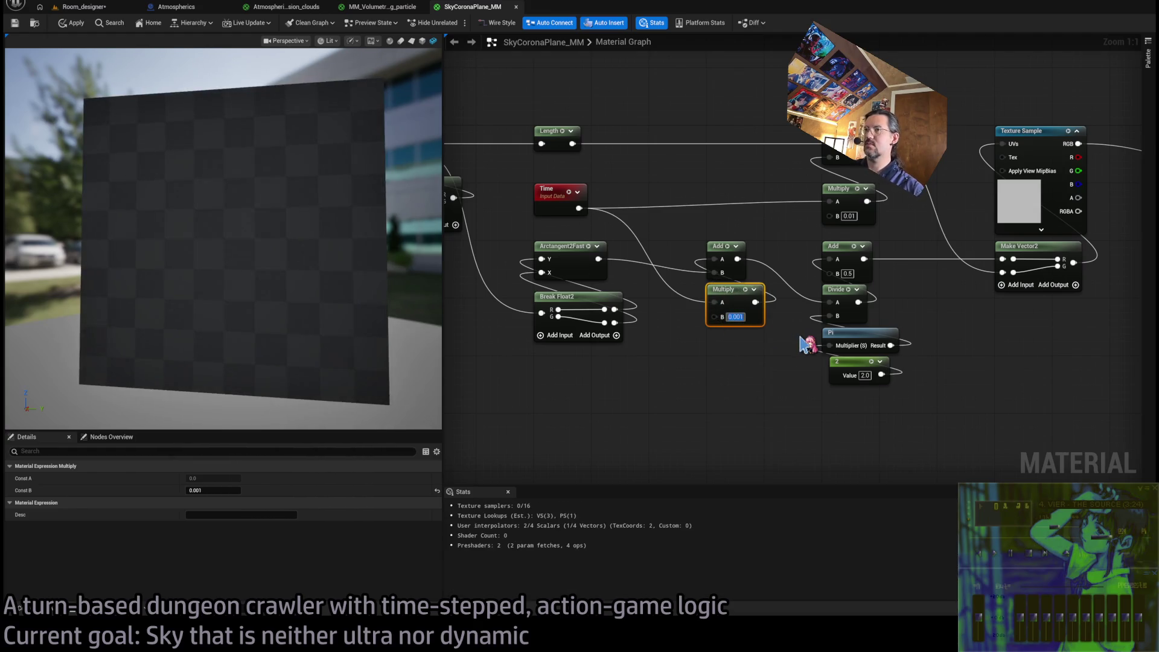
text(0.003)
key(Return)
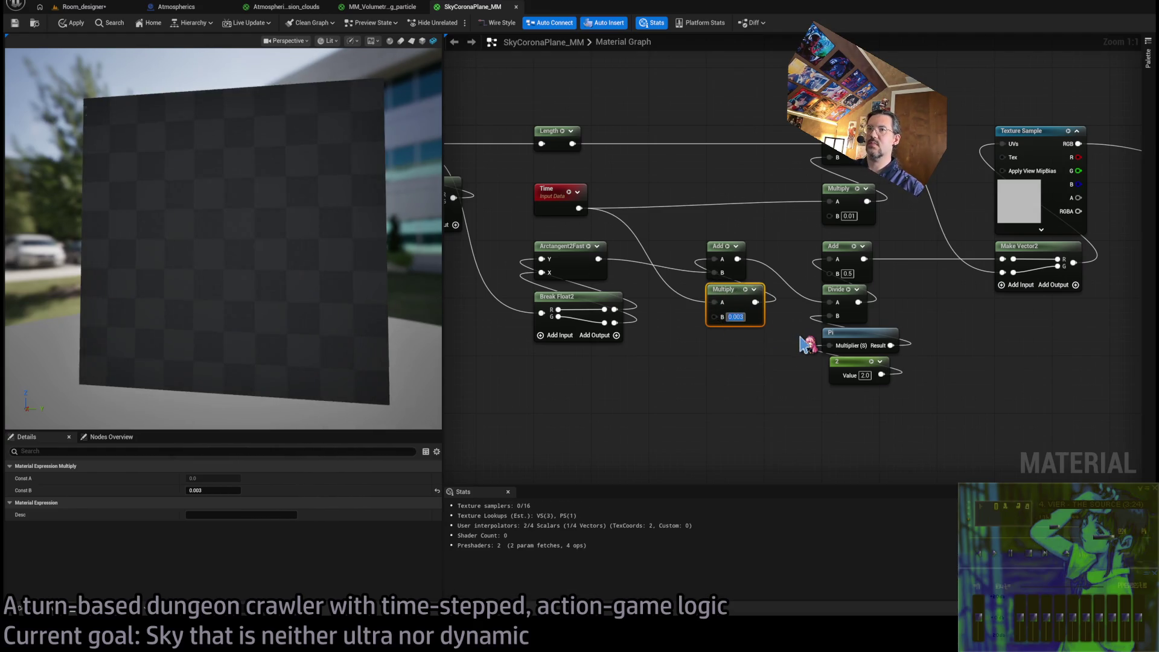
text(0)
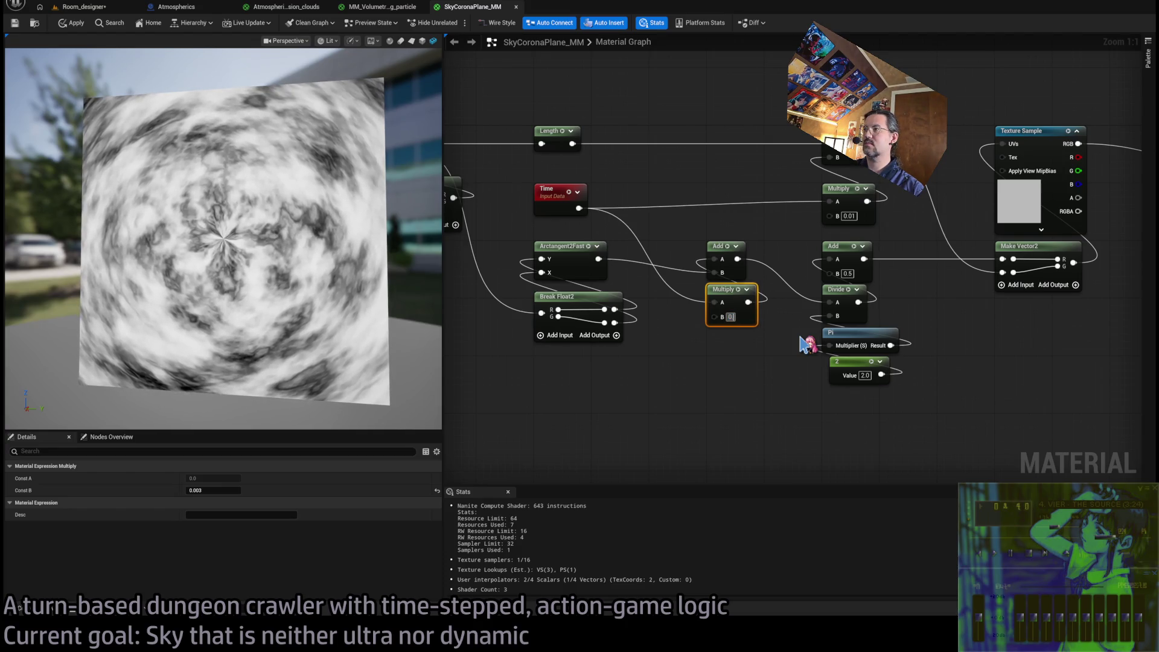
text(.01)
key(Return)
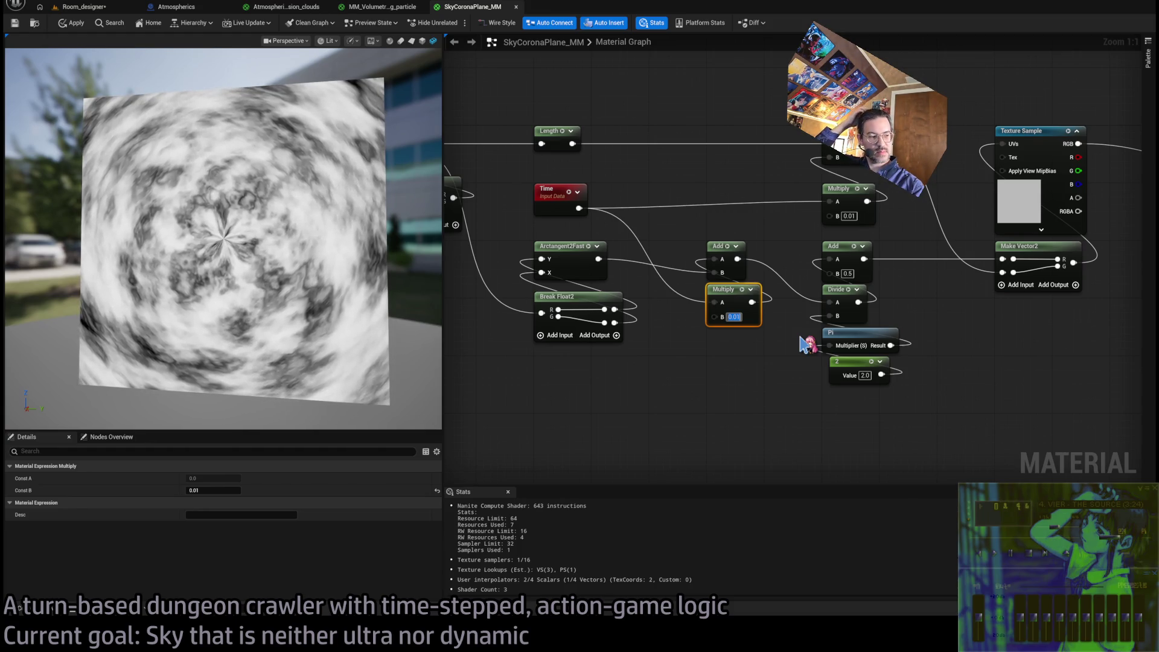
drag(393, 417, 371, 423)
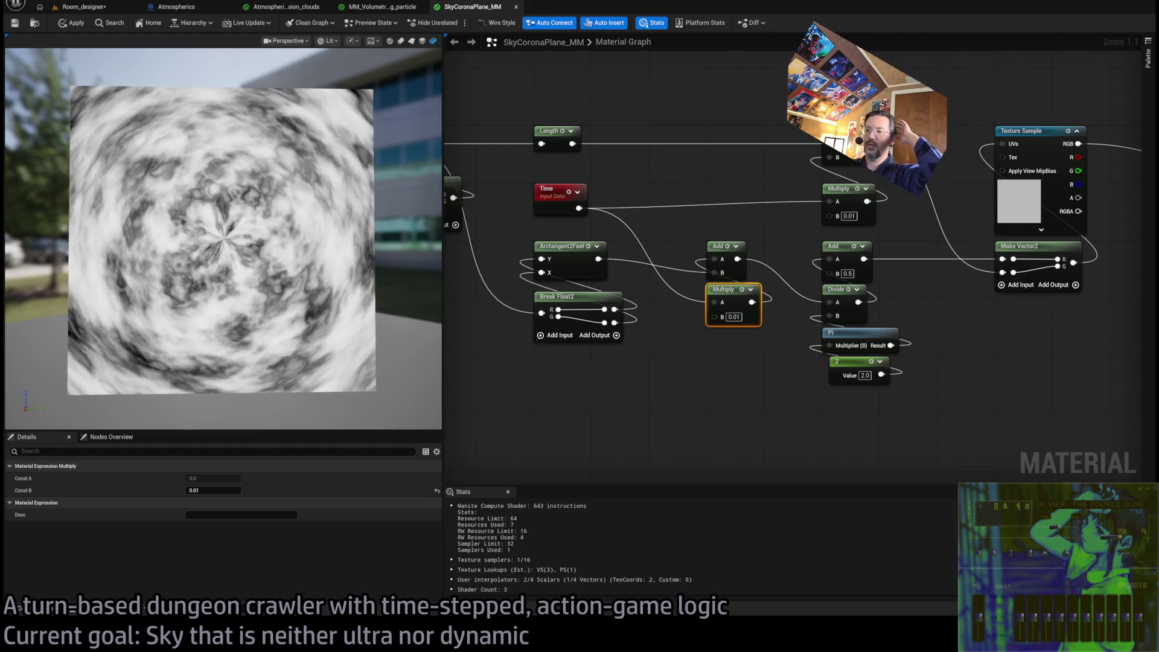
key(alt+Tab)
Review the Result and 'Repeat around circle' notes in the ChatGPT answer
scroll(782, 450, down, 5)
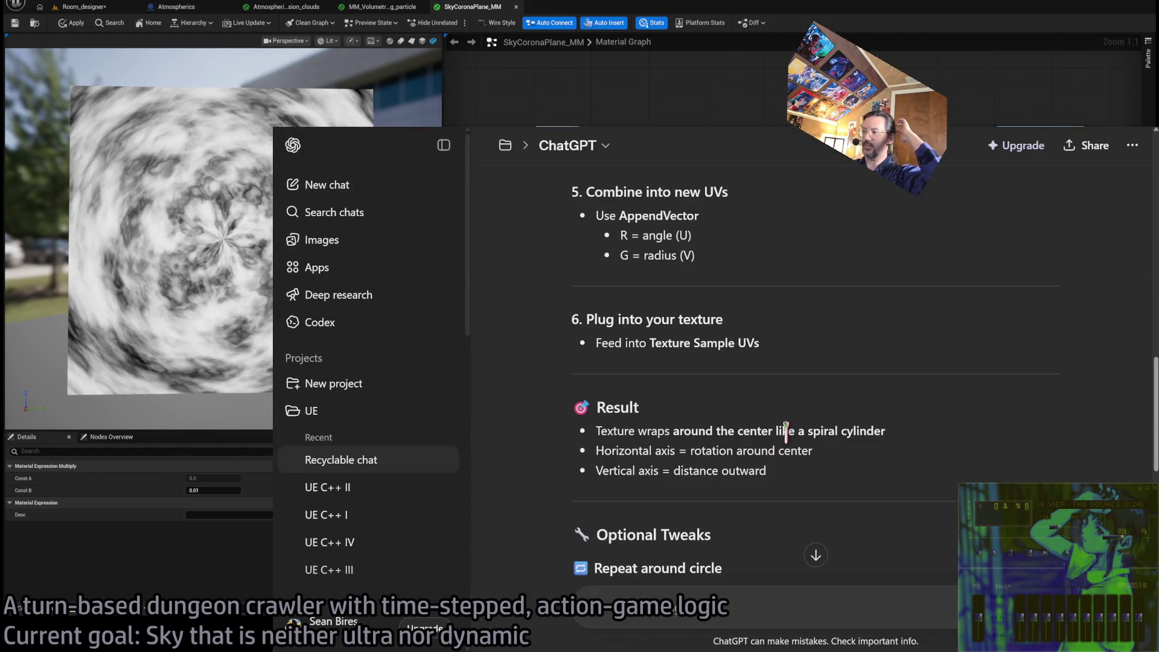
scroll(774, 450, down, 10)
scroll(912, 410, up, 5)
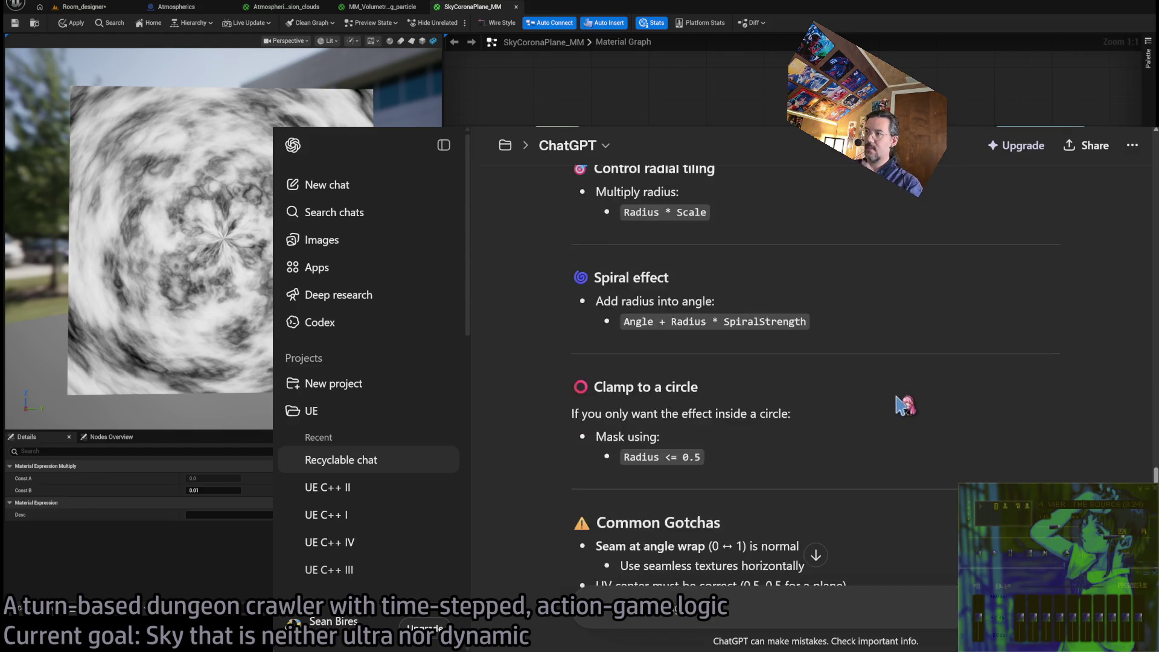
scroll(785, 369, up, 3)
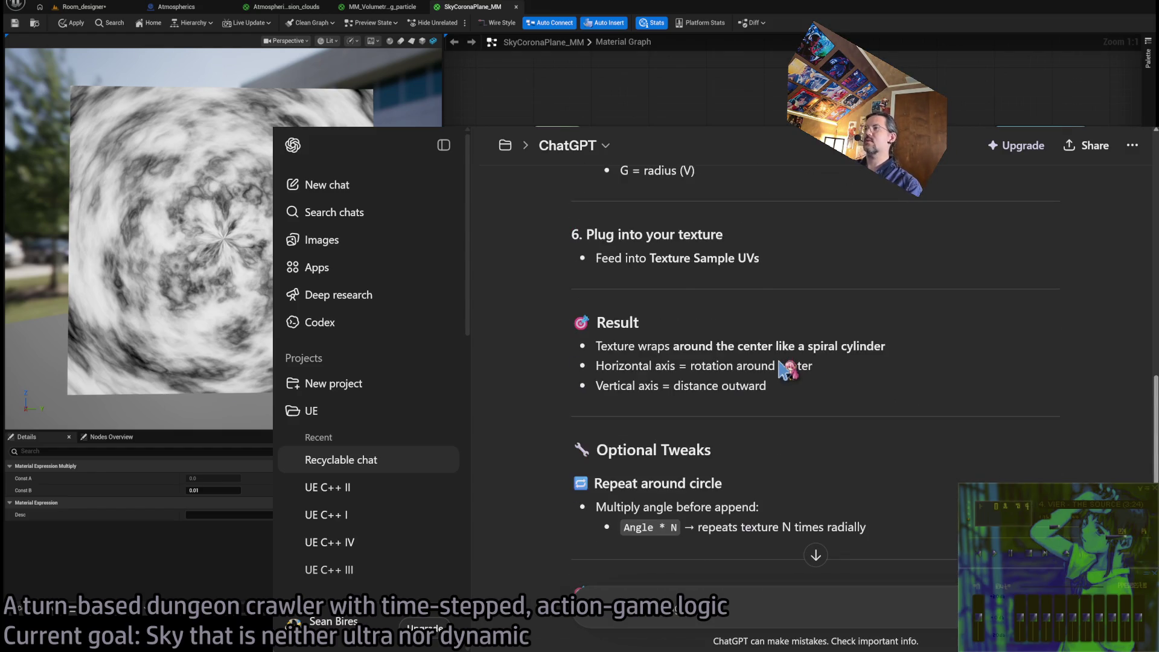
drag(827, 208, 915, 452)
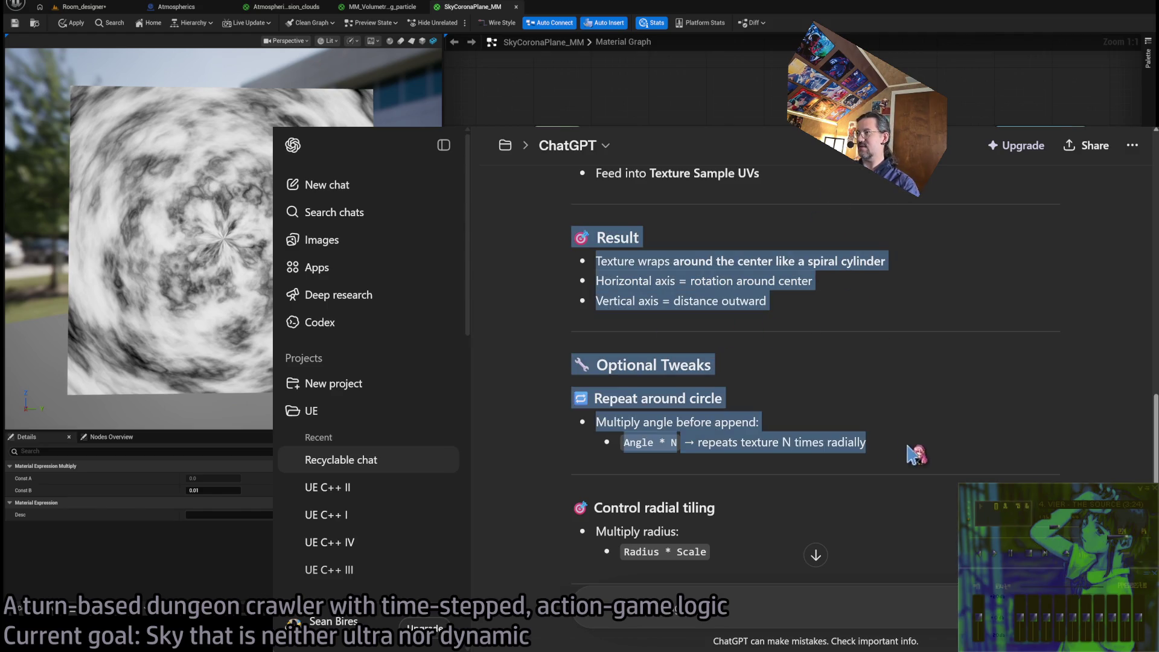
click(826, 375)
scroll(993, 338, down, 1)
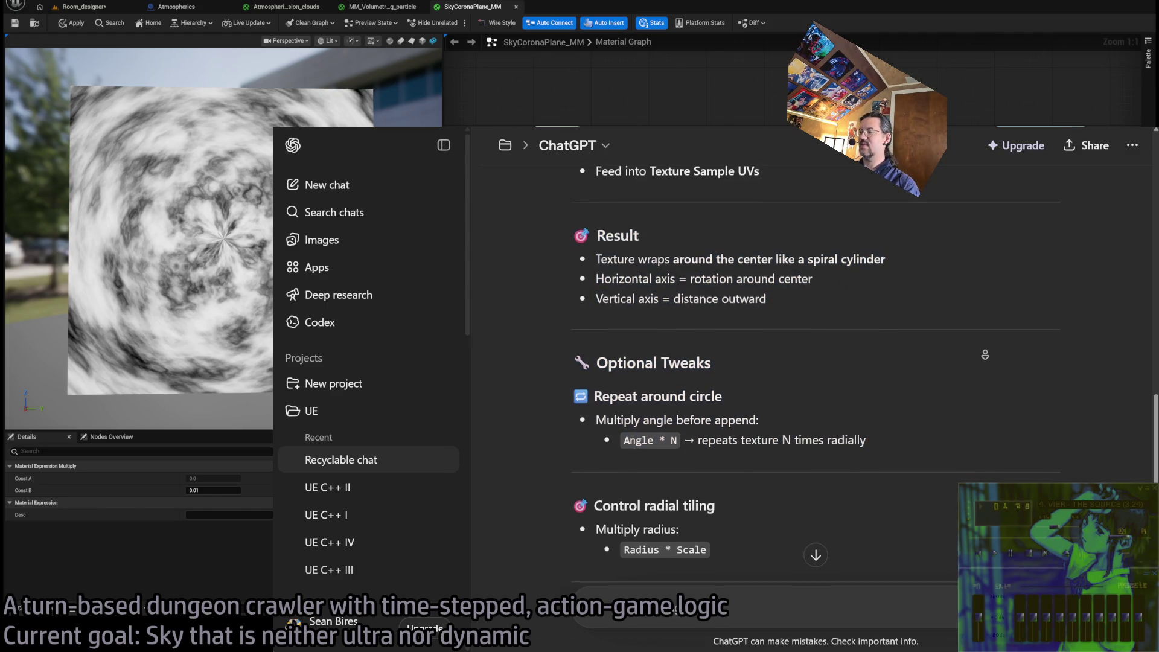
scroll(990, 362, down, 1)
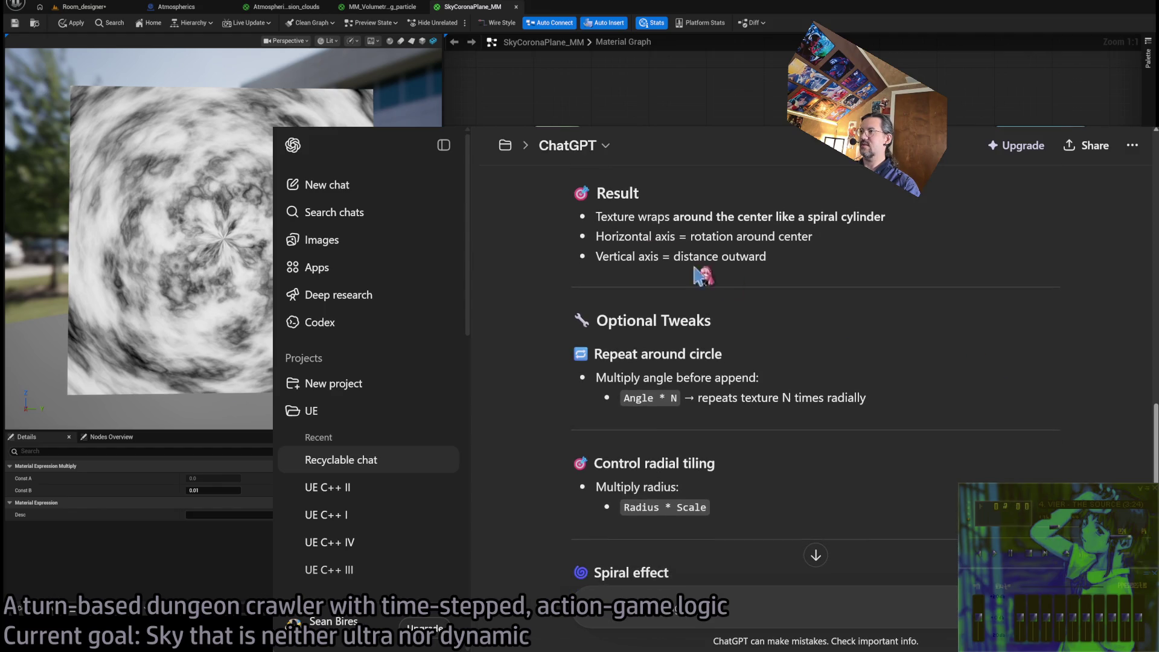
drag(568, 198, 879, 430)
click(713, 275)
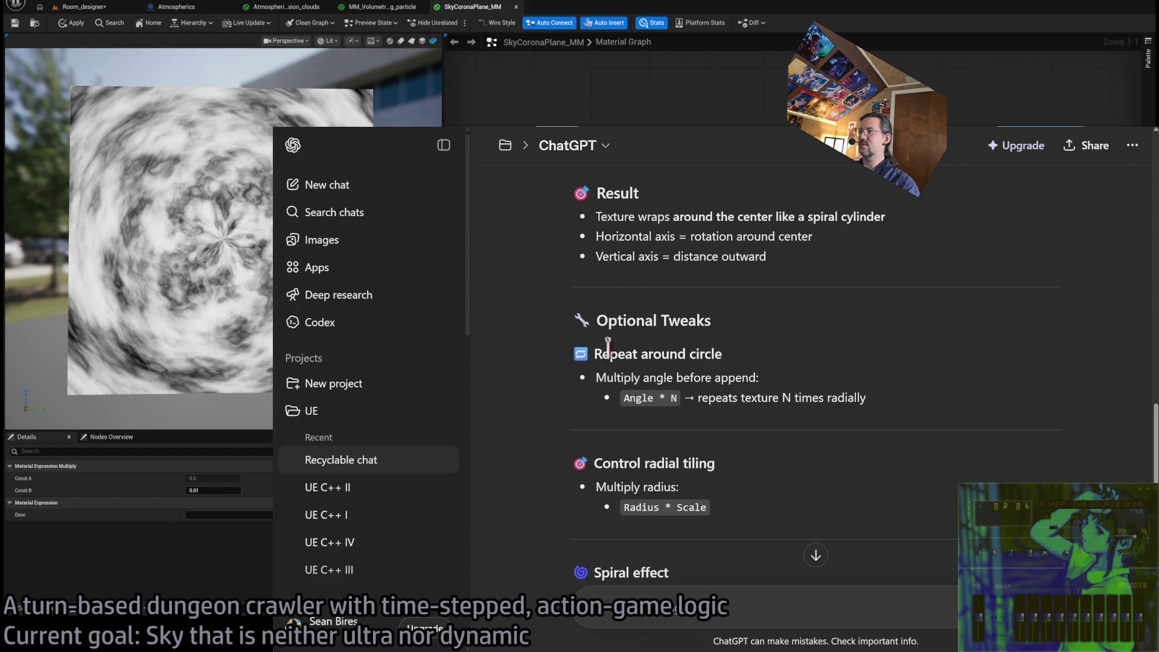
drag(616, 353, 750, 357)
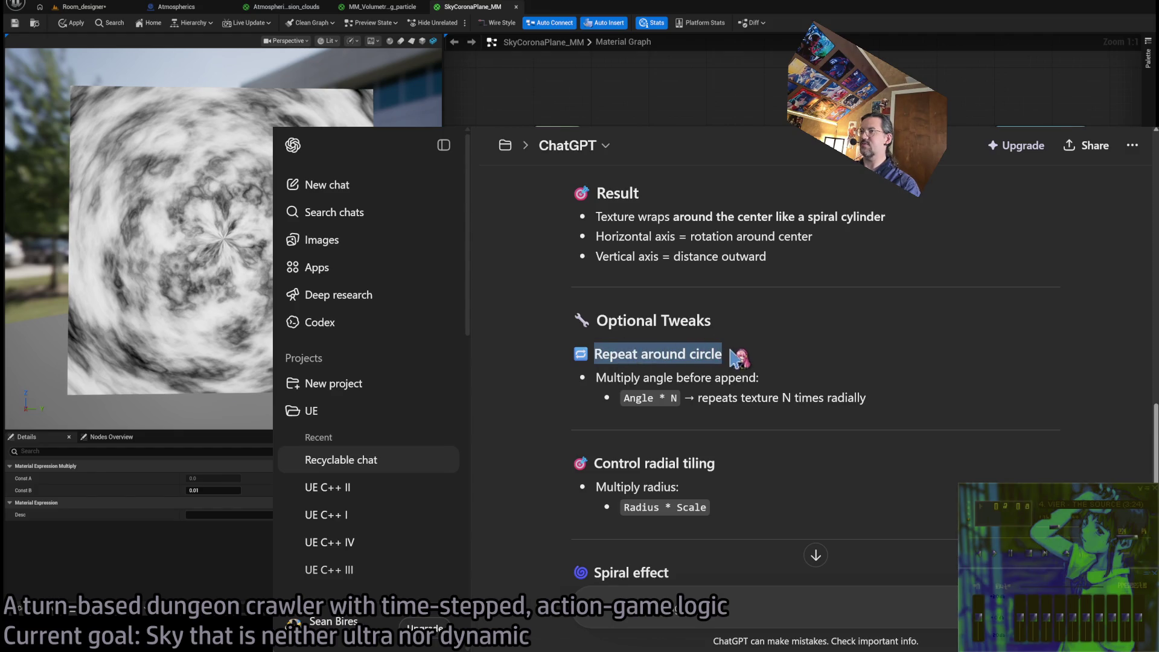
click(741, 364)
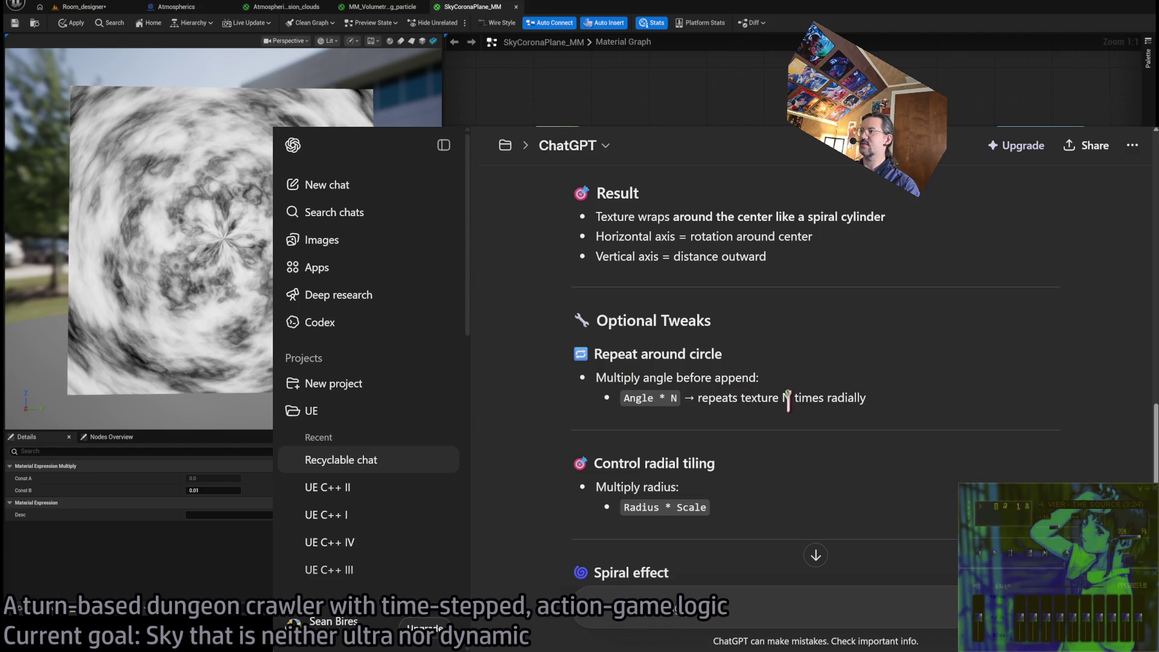
Read the 'Multiply angle' and 'Add radius into angle' tips, then return to Unreal
scroll(903, 315, down, 1)
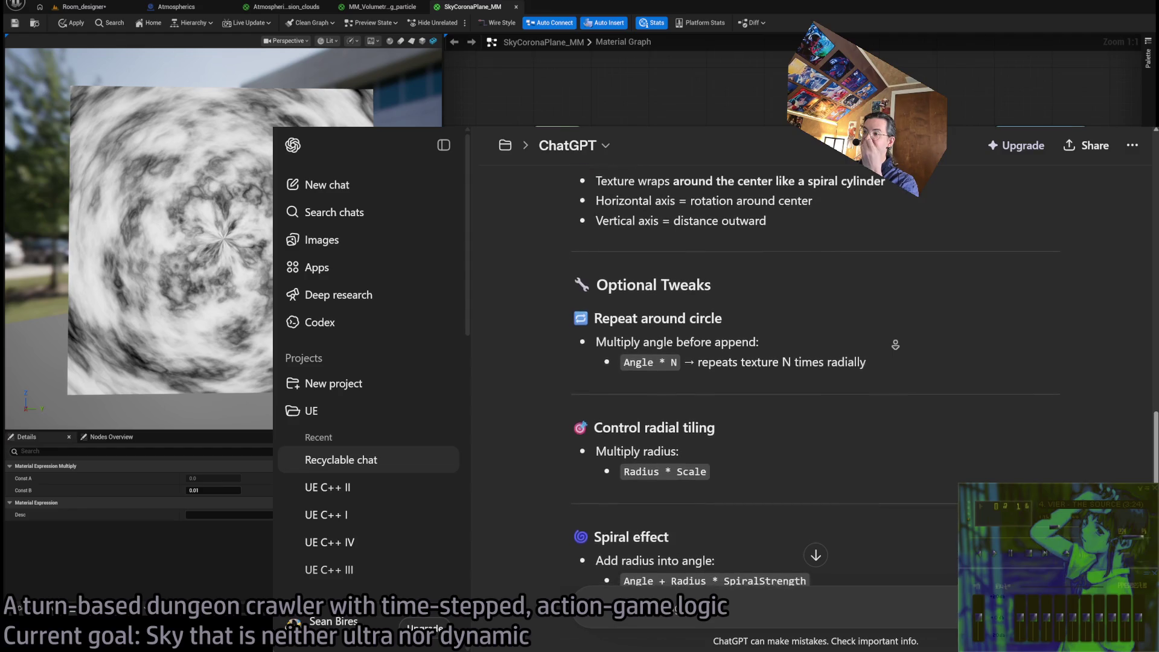
click(746, 389)
drag(738, 426, 598, 293)
click(826, 392)
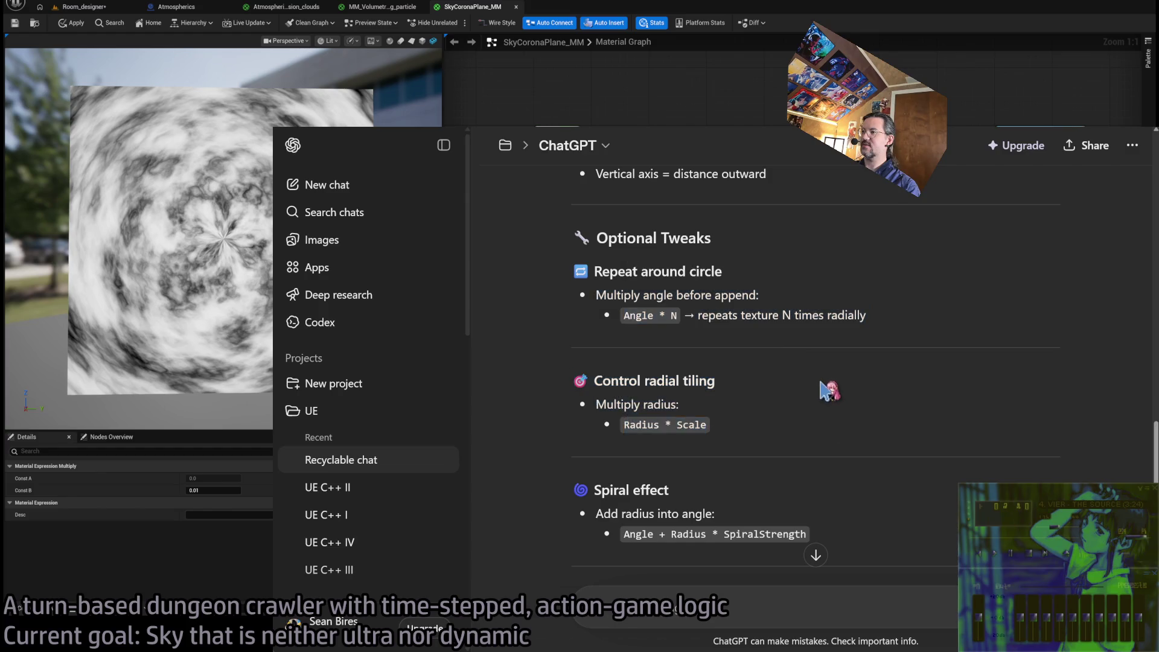
scroll(826, 393, down, 2)
drag(605, 429, 836, 462)
click(836, 462)
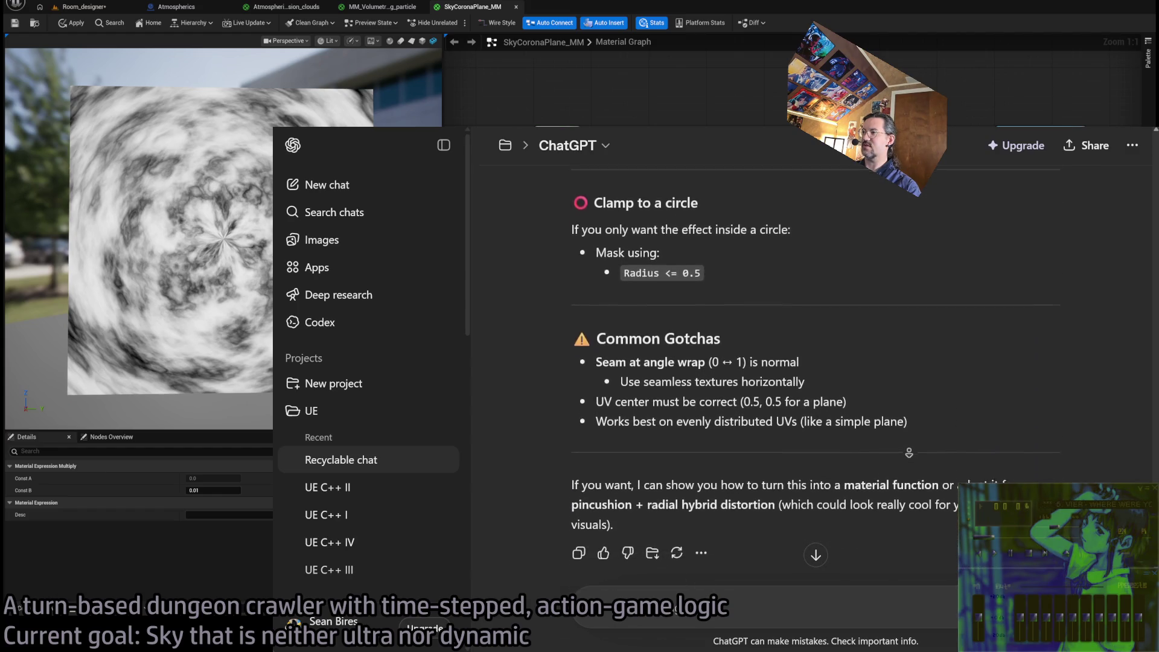
click(830, 419)
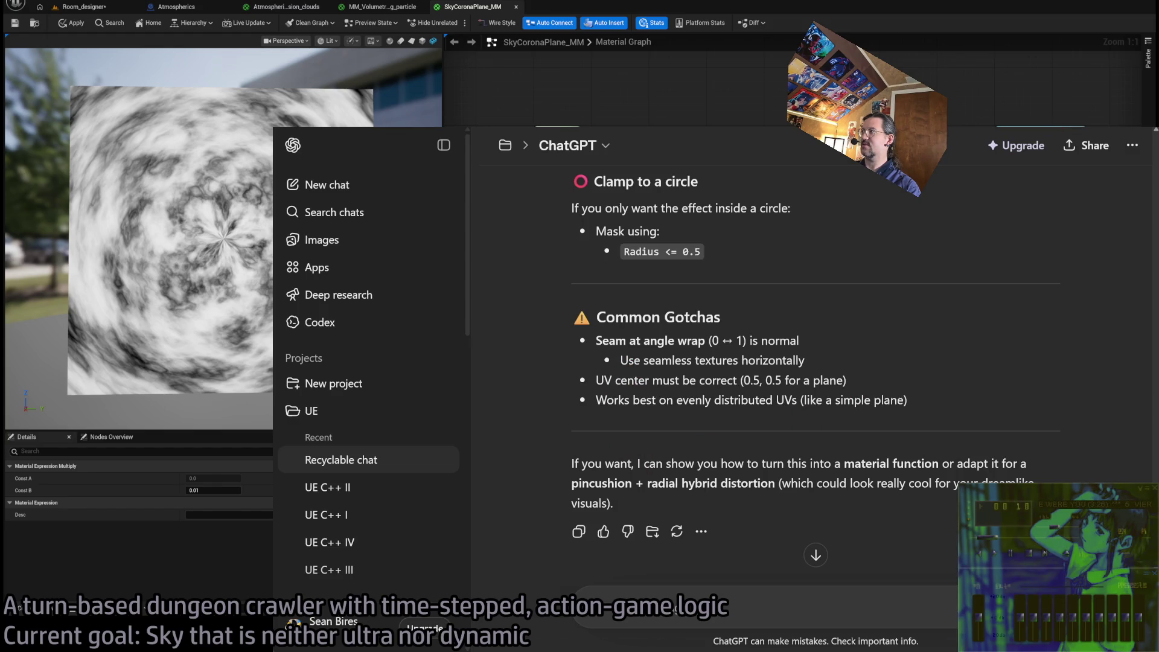
scroll(599, 430, up, 15)
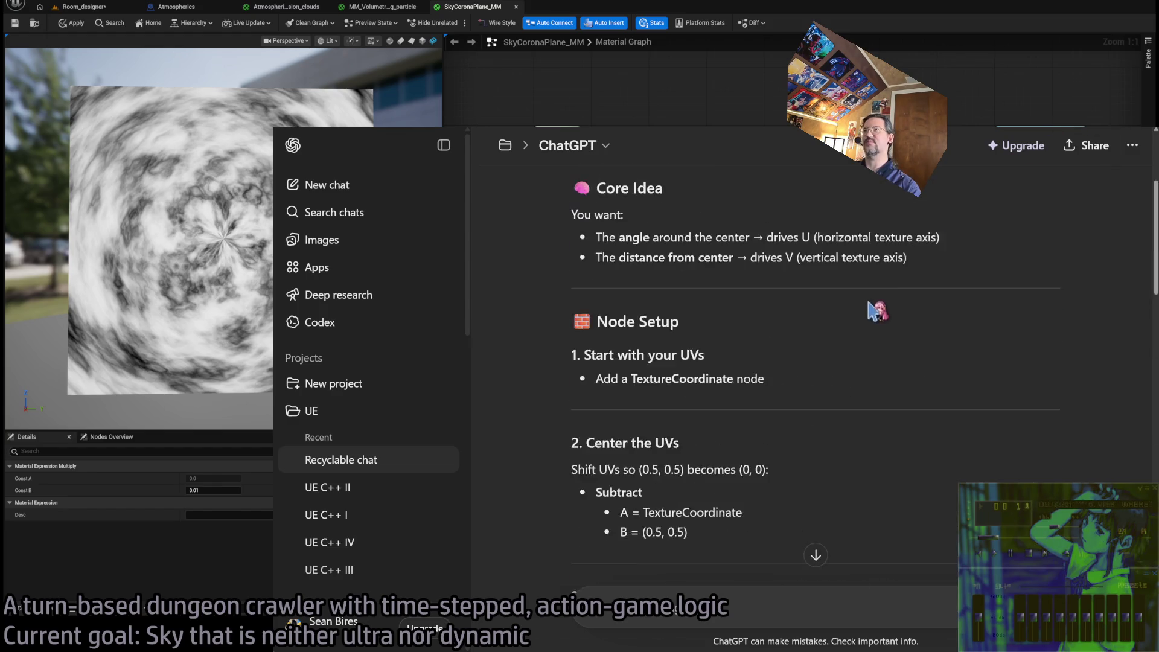
key(alt+Tab)
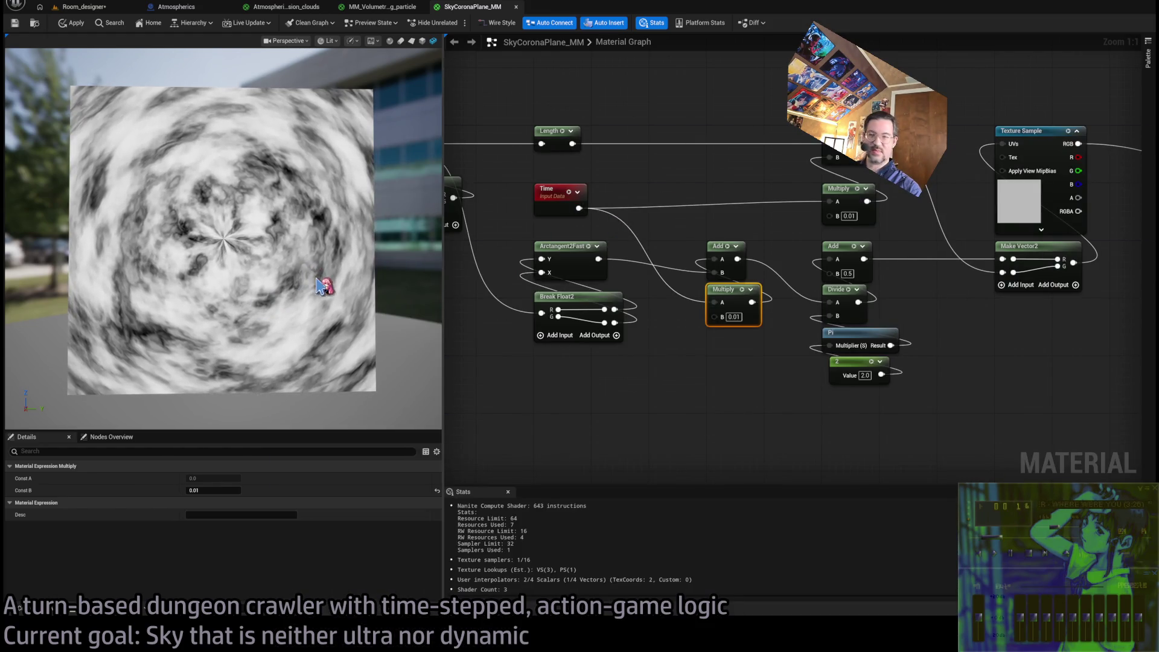
scroll(690, 378, down, 5)
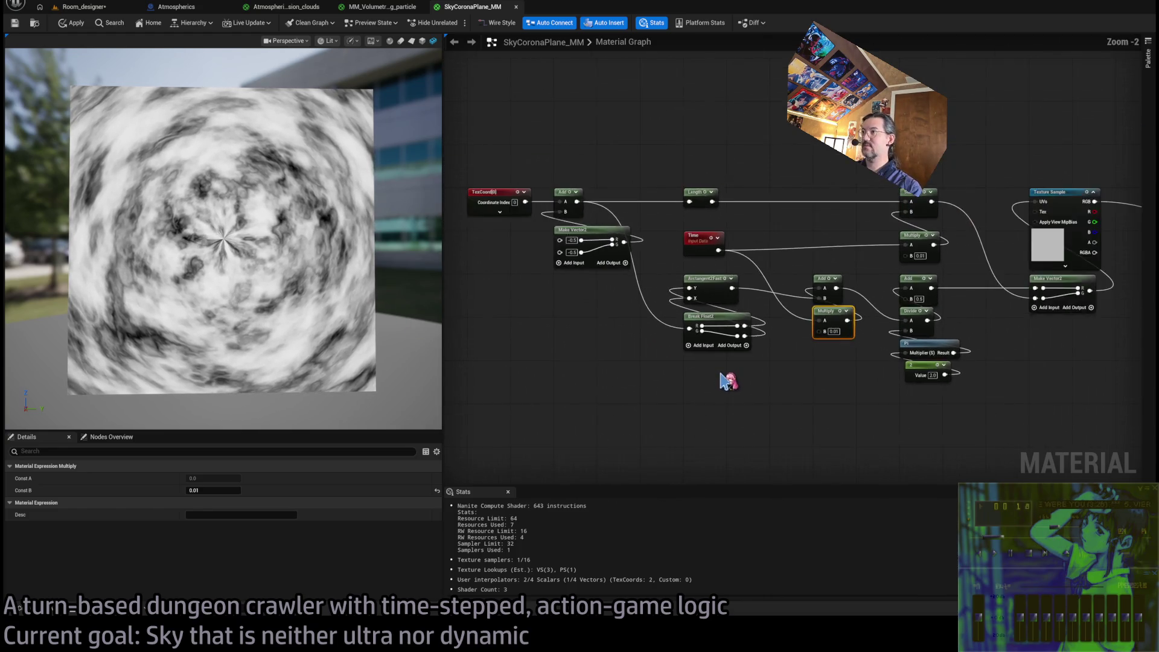
scroll(592, 389, up, 2)
drag(663, 388, 726, 370)
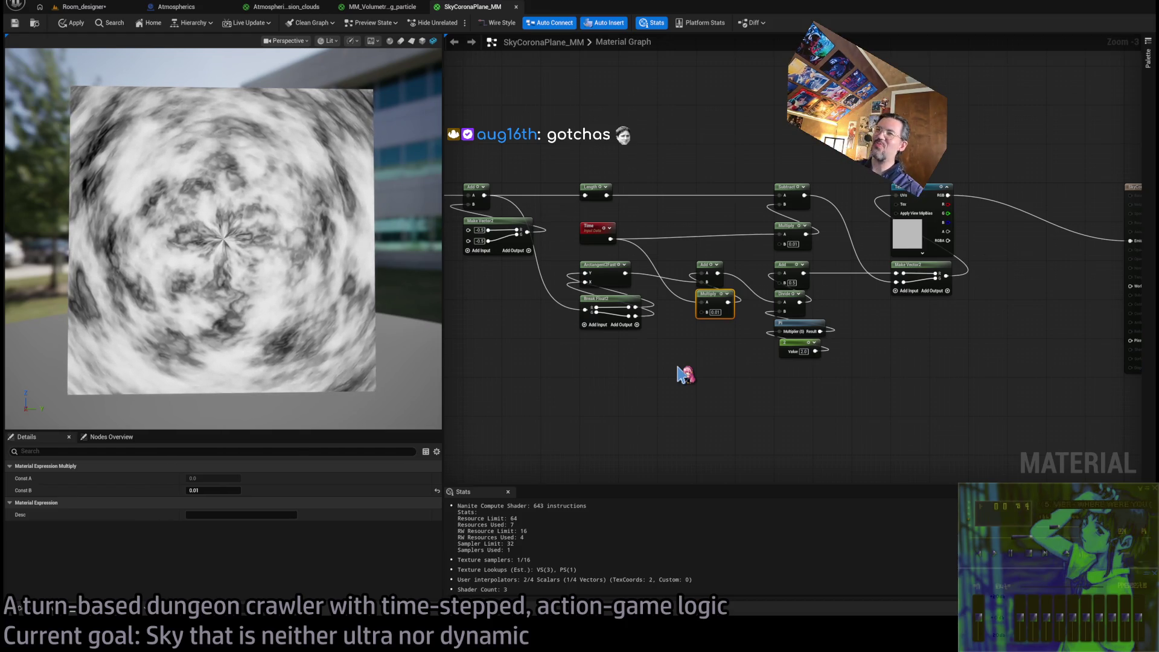
click(676, 377)
key(Home)
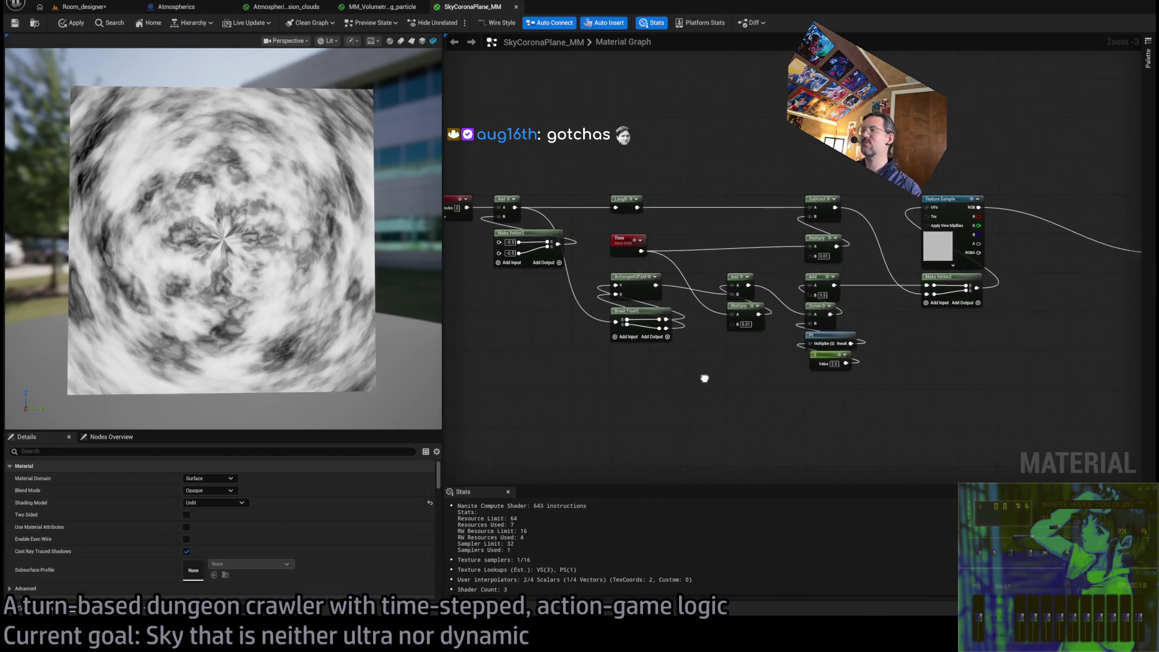
key(ctrl+a)
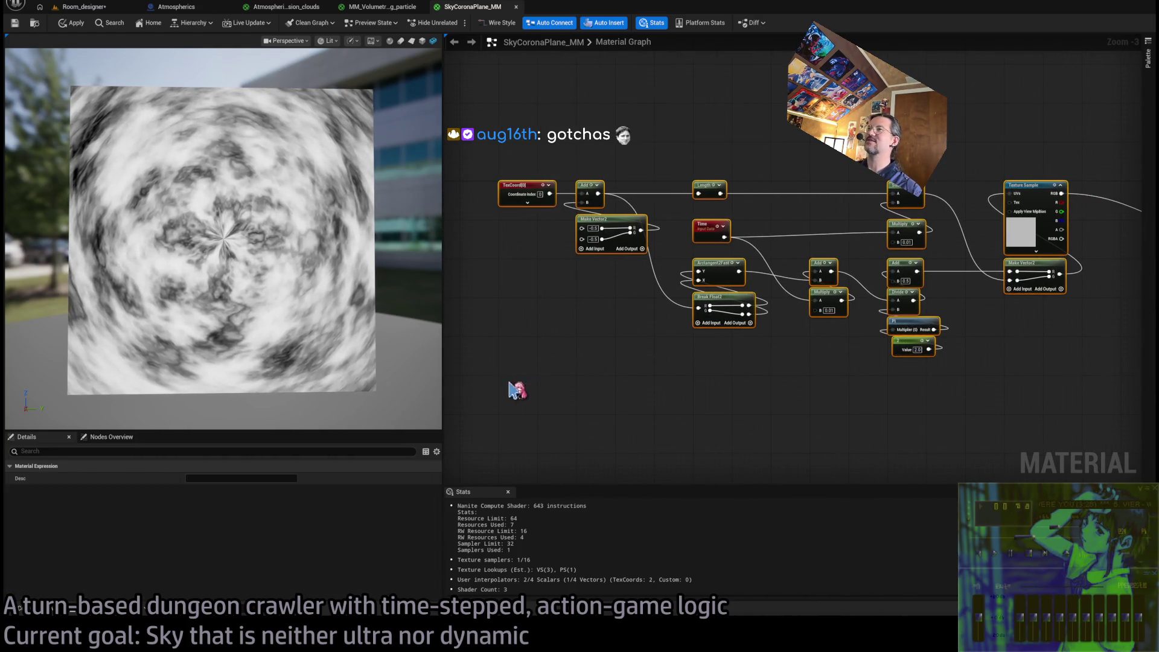
scroll(744, 259, up, 3)
scroll(730, 383, down, 2)
click(824, 396)
scroll(824, 397, up, 2)
scroll(827, 398, down, 4)
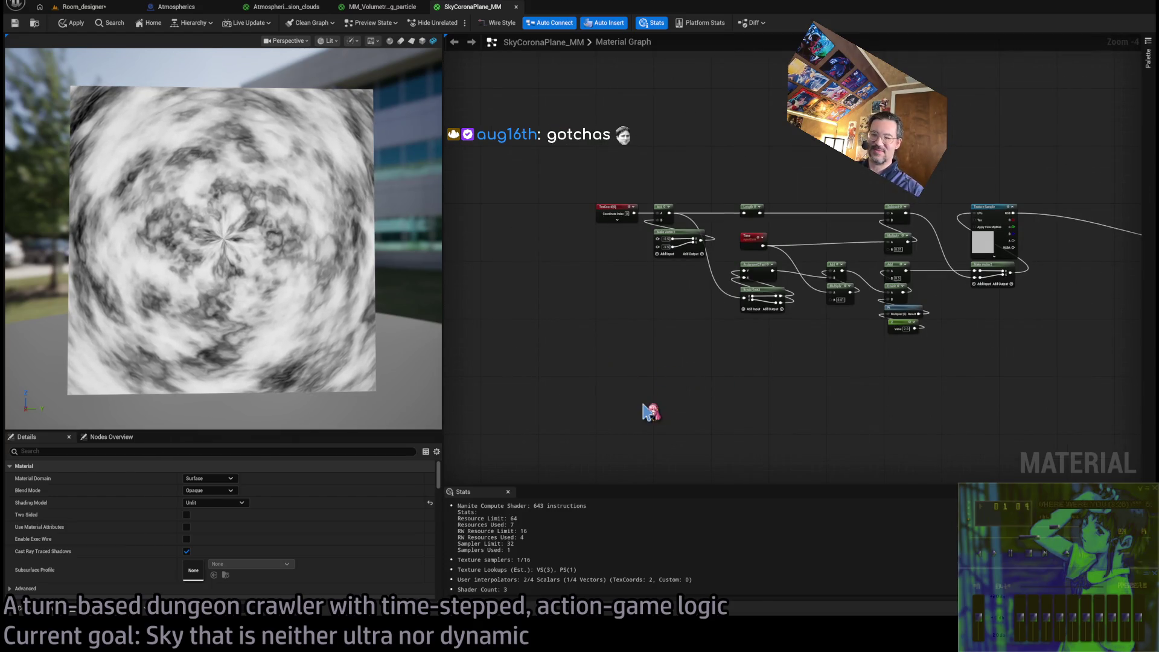
Copy the Perlin-gradient Texture Sample from MM_Volumetric_fog_particle and paste it into the SkyCoronaPlane_MM graph
key(ctrl+space)
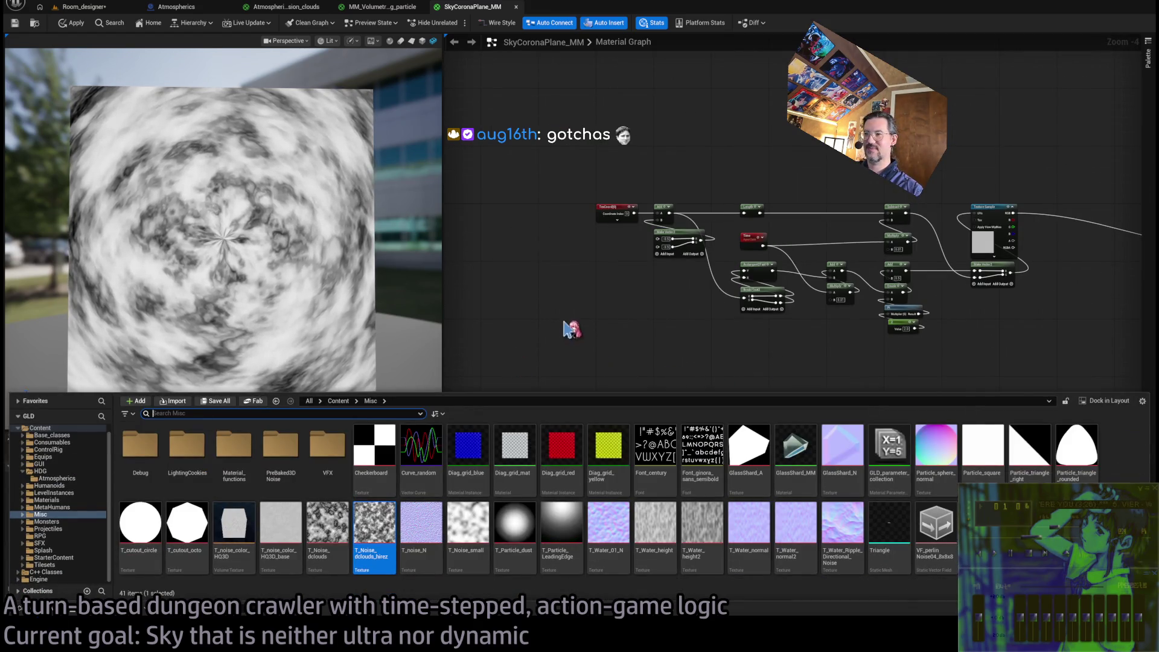
key(ctrl+Tab)
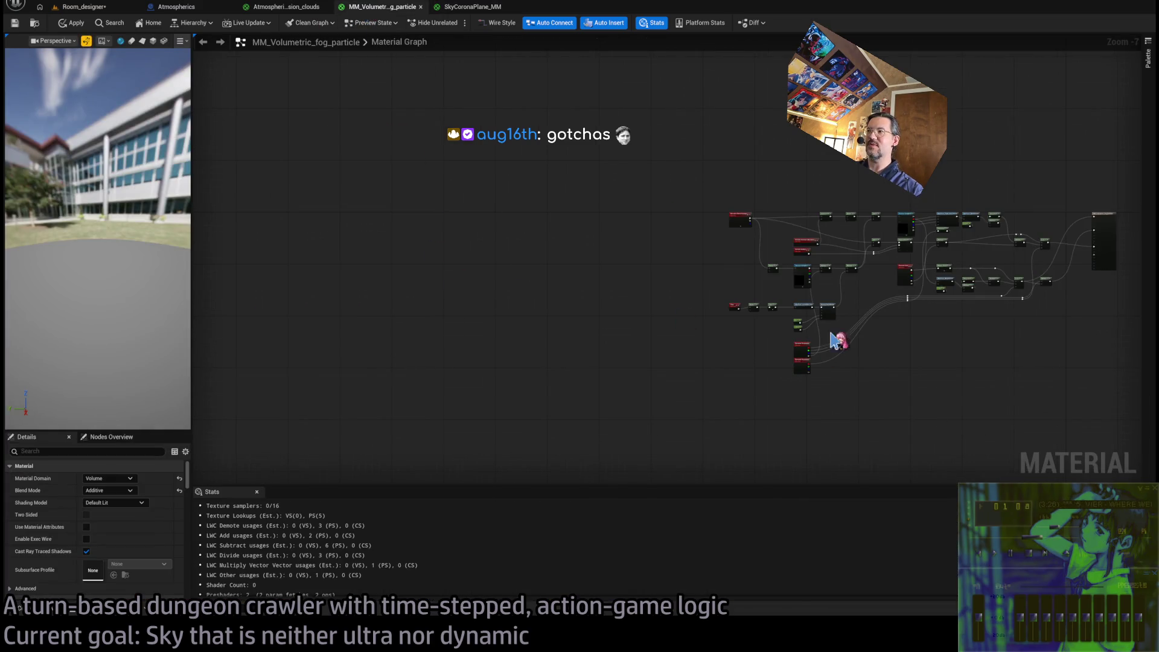
scroll(836, 344, up, 5)
click(548, 216)
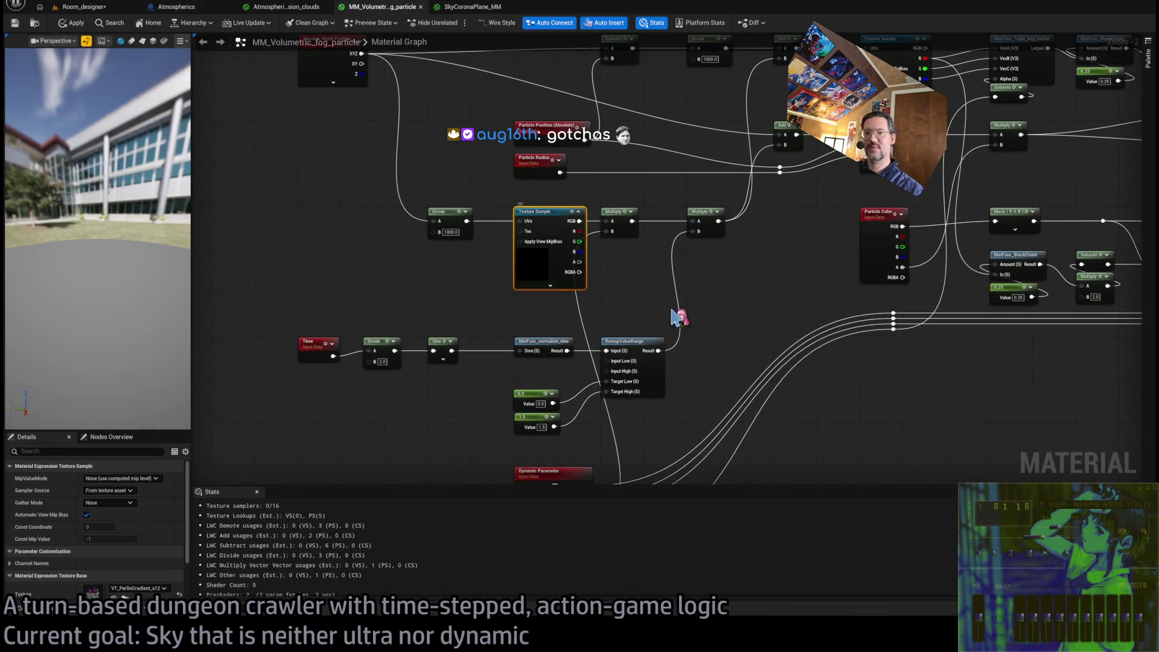
click(462, 8)
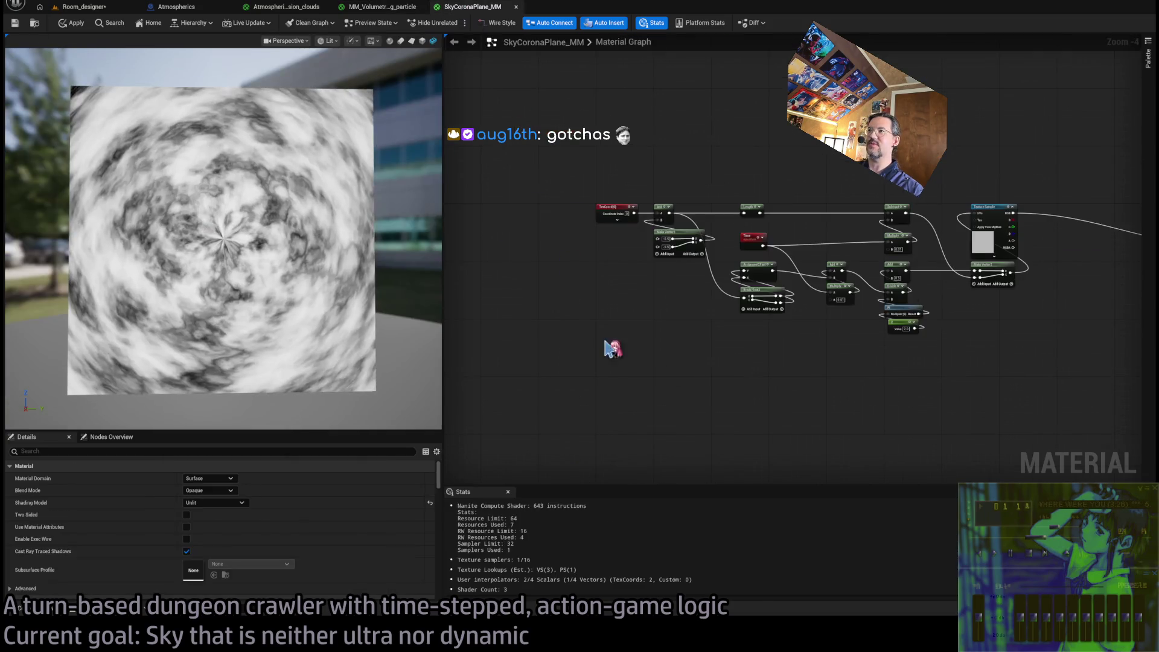
scroll(628, 347, up, 1)
key(ctrl+v)
scroll(611, 356, up, 2)
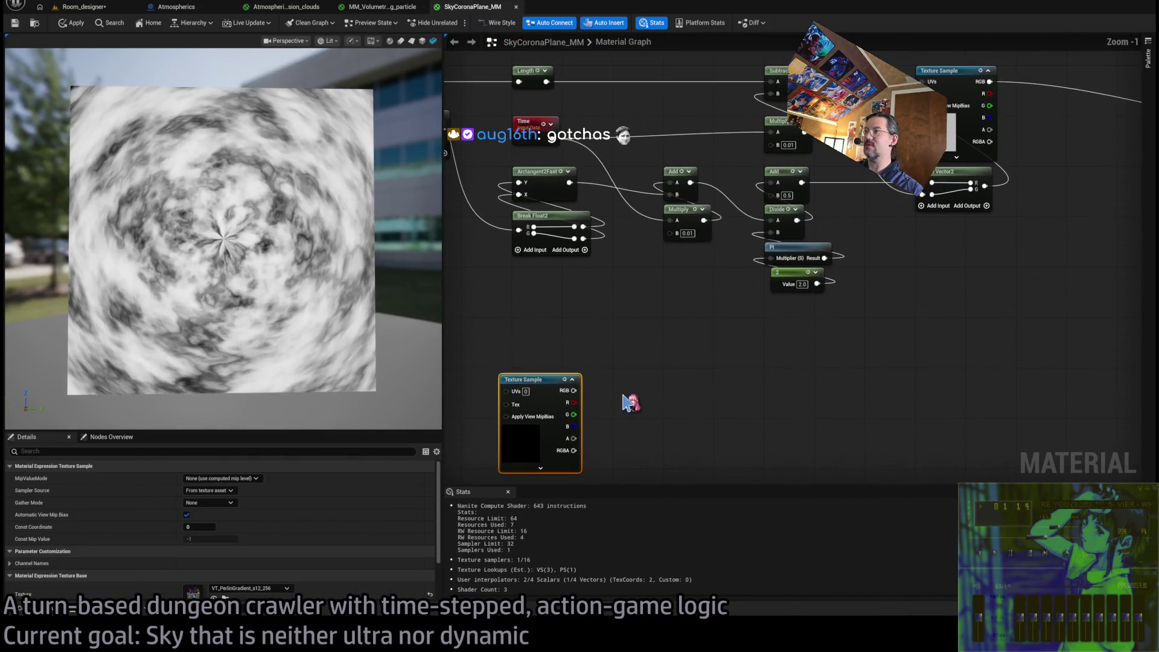
Wire the new Texture Sample's RGB to the material output and place a TexCoord beside it
mouse_move(573, 391)
mouse_down()
mouse_move(1060, 344)
mouse_move(1138, 246)
mouse_move(1138, 158)
mouse_up()
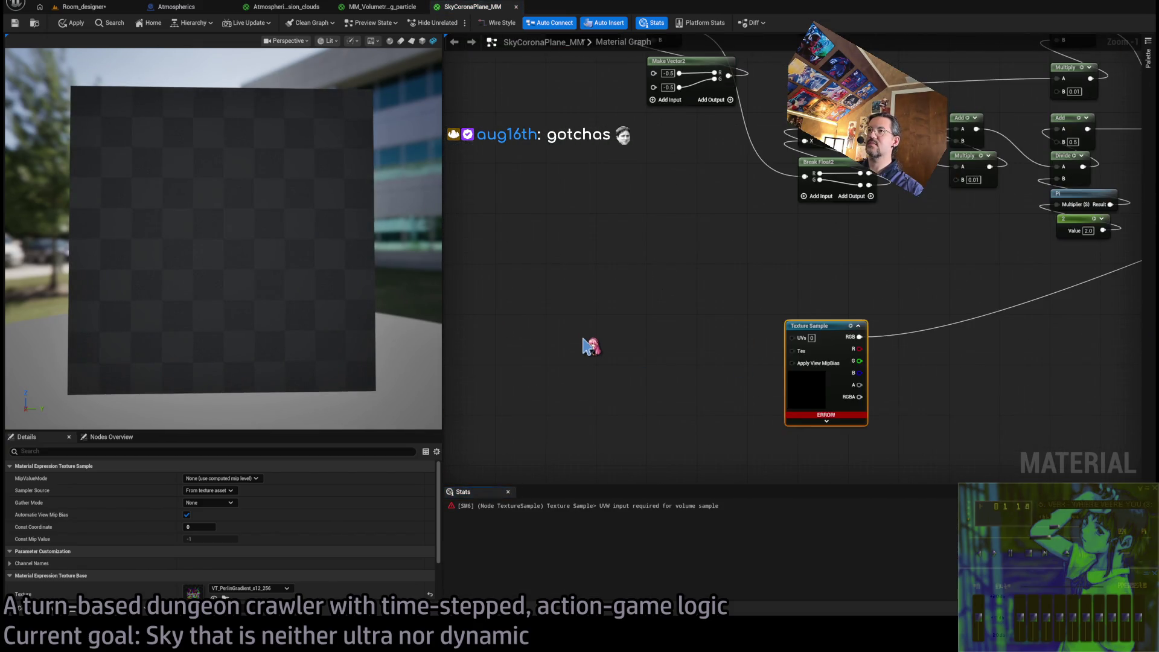
drag(542, 346, 600, 435)
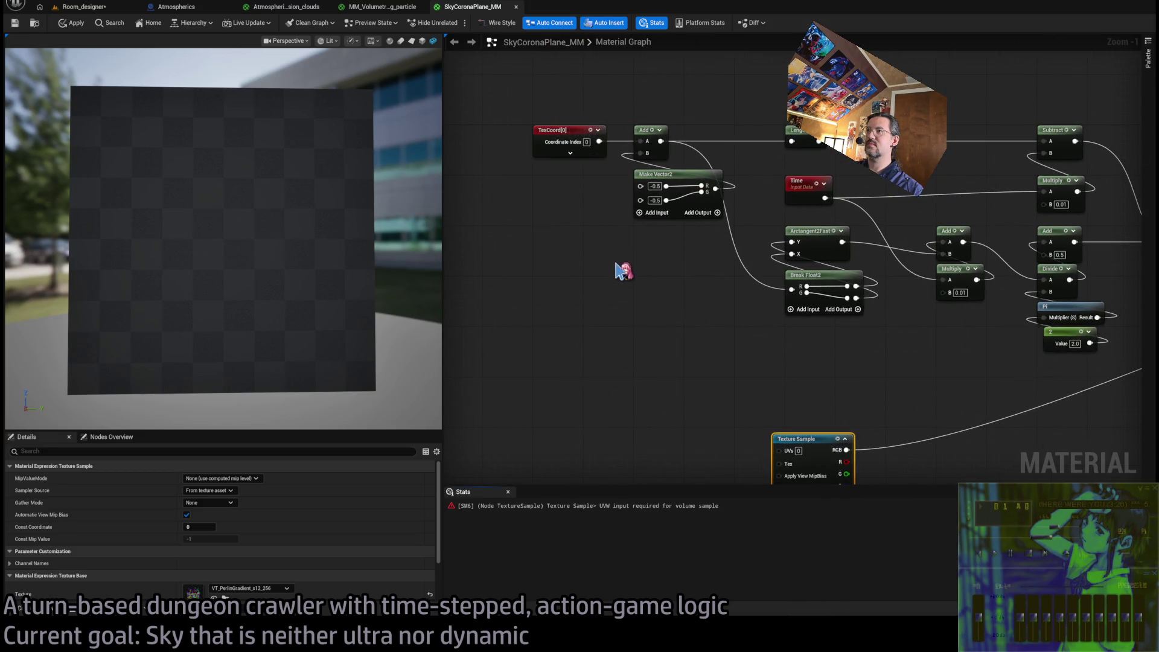
drag(624, 266, 600, 197)
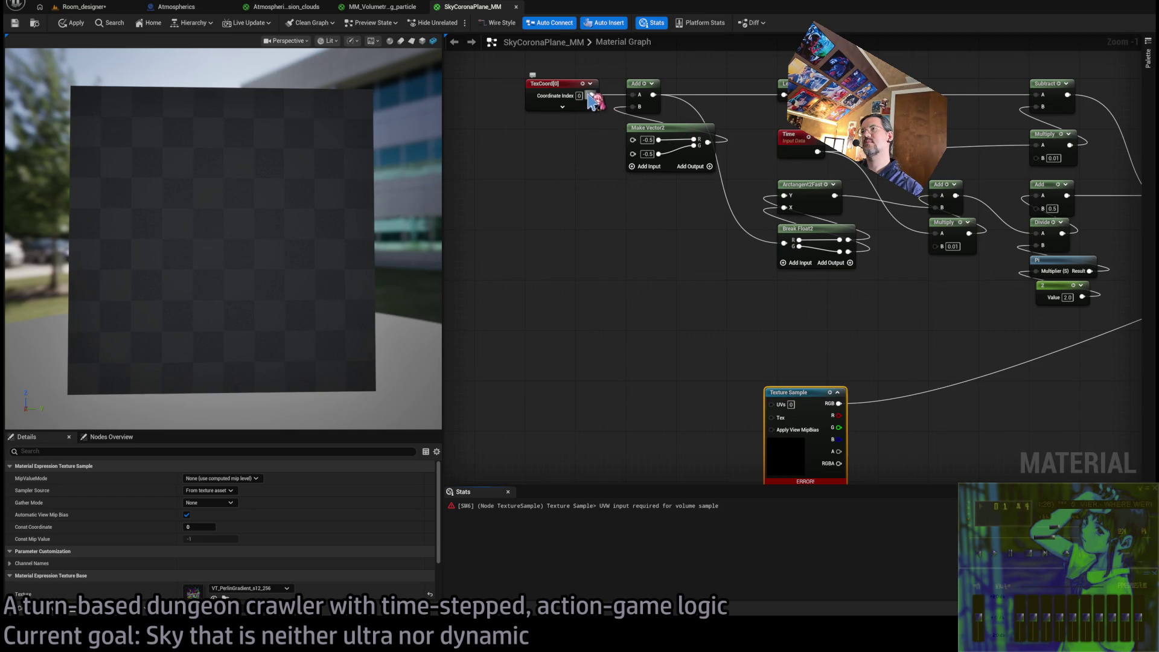
mouse_move(592, 96)
mouse_down()
mouse_move(614, 370)
mouse_move(647, 290)
mouse_up()
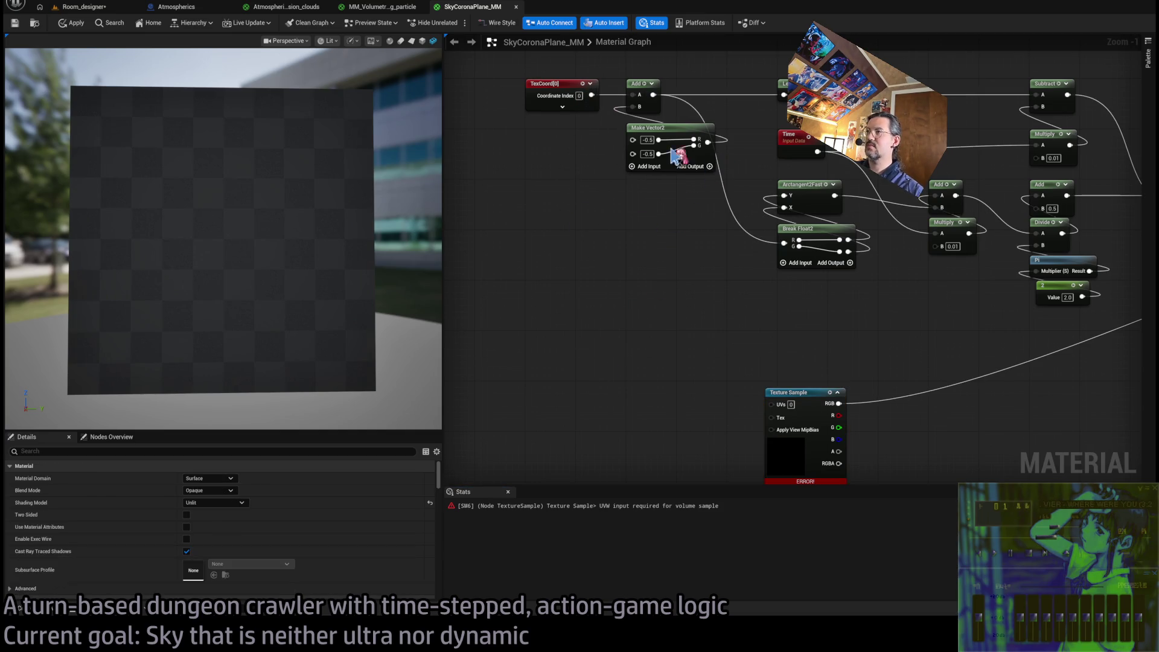
mouse_move(587, 87)
mouse_down()
mouse_move(662, 176)
mouse_move(608, 313)
mouse_move(512, 276)
mouse_move(525, 266)
mouse_move(617, 277)
mouse_up()
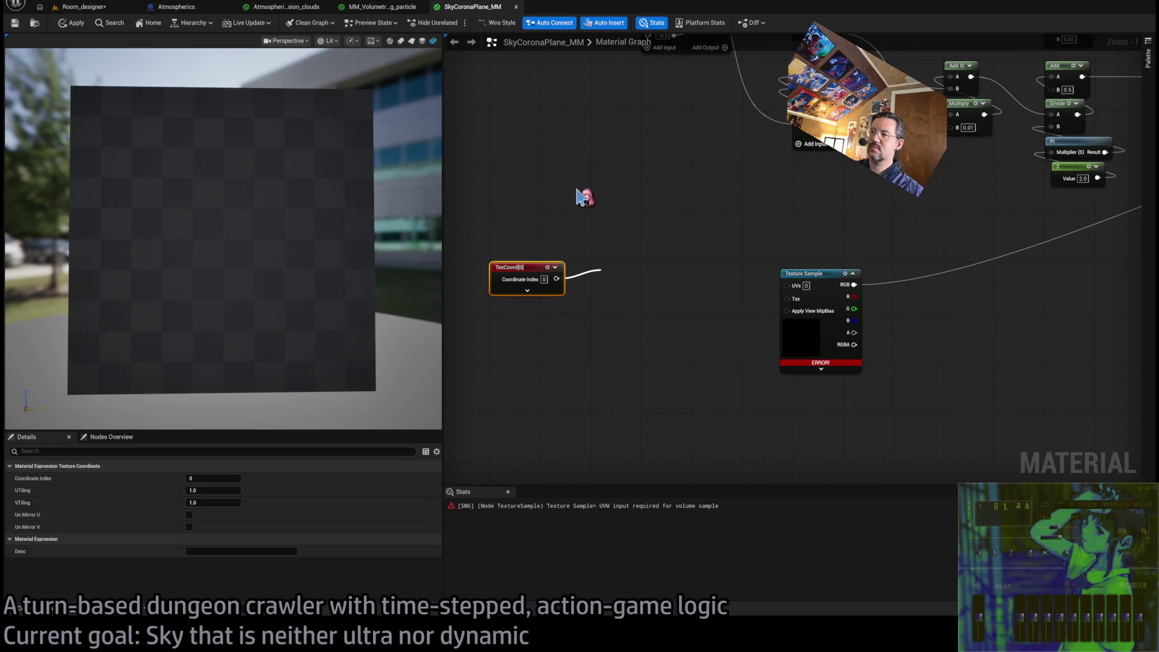
click(601, 300)
Add a Break Float2 node fed by the lower TexCoord and position it near the texture
key(ctrl+v)
drag(623, 302, 518, 223)
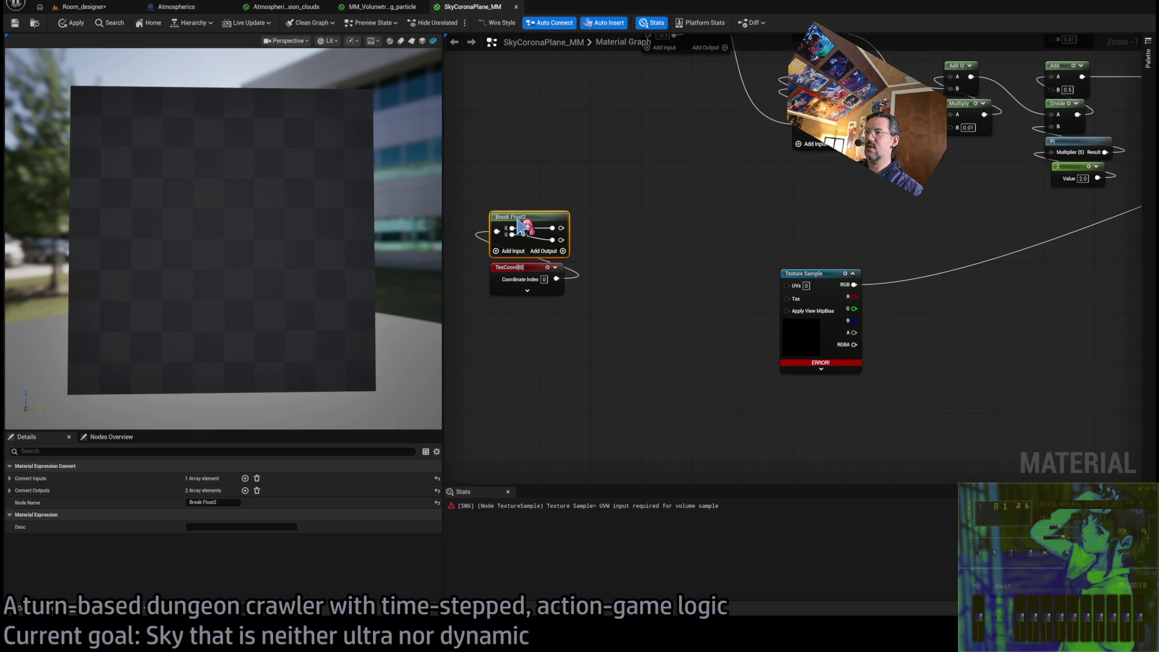
mouse_move(552, 368)
mouse_down()
mouse_move(486, 210)
mouse_move(513, 278)
mouse_up()
click(621, 261)
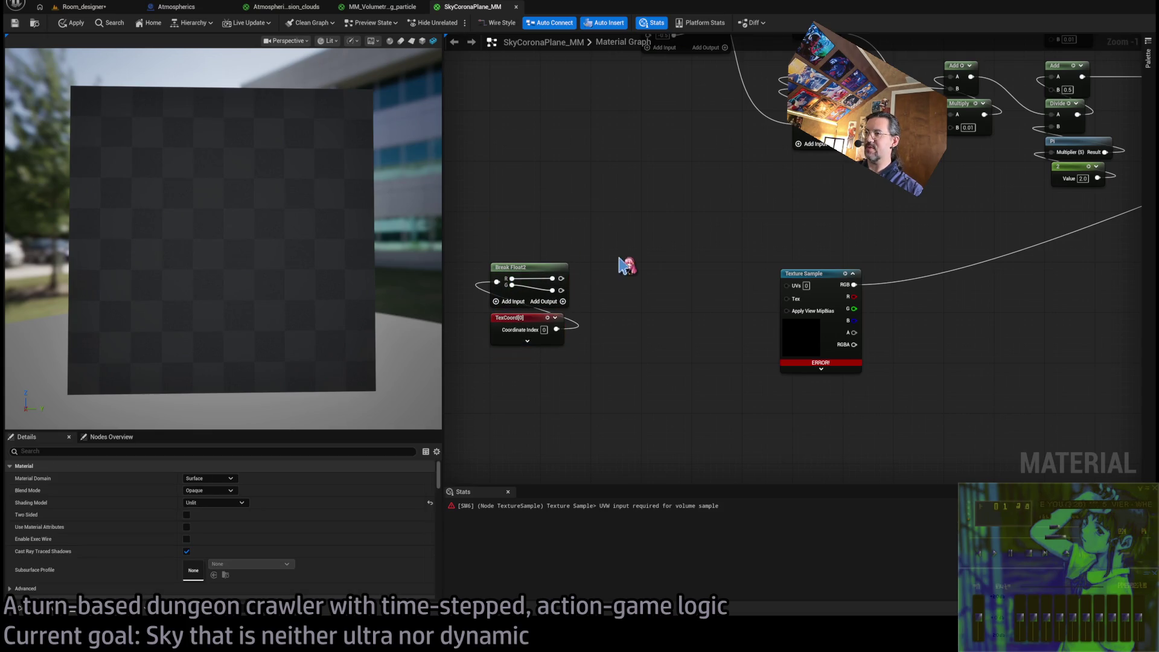
mouse_move(655, 292)
mouse_down()
mouse_move(636, 300)
mouse_move(737, 300)
mouse_up()
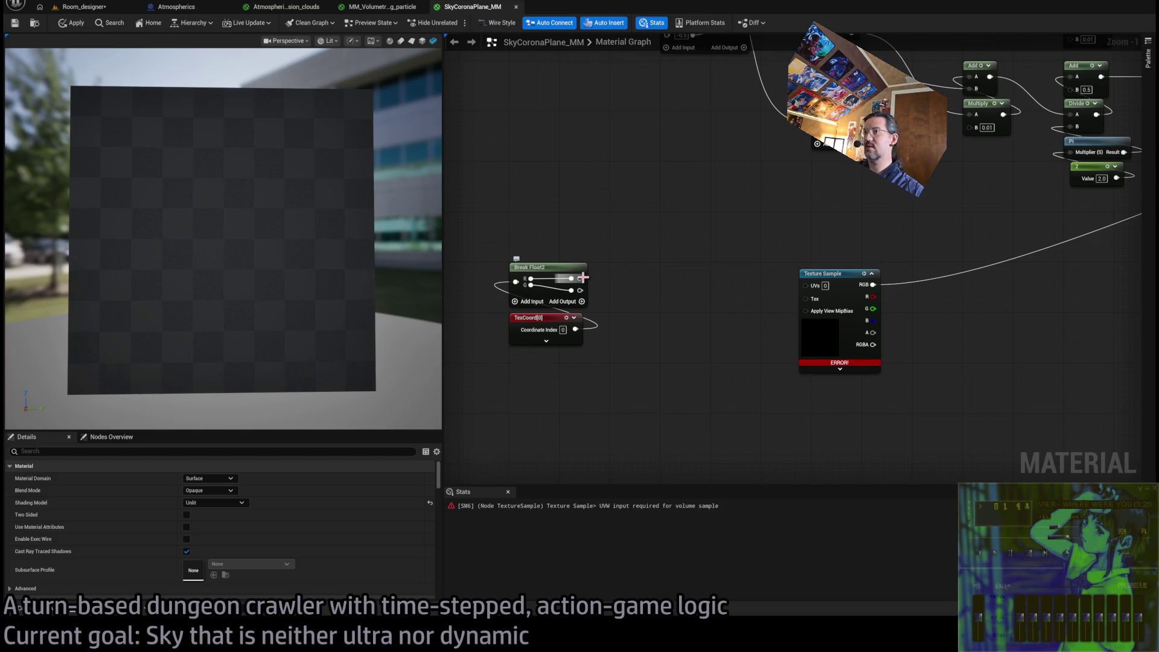
mouse_move(824, 287)
mouse_down()
mouse_move(865, 279)
mouse_move(836, 280)
mouse_move(730, 413)
mouse_up()
click(728, 411)
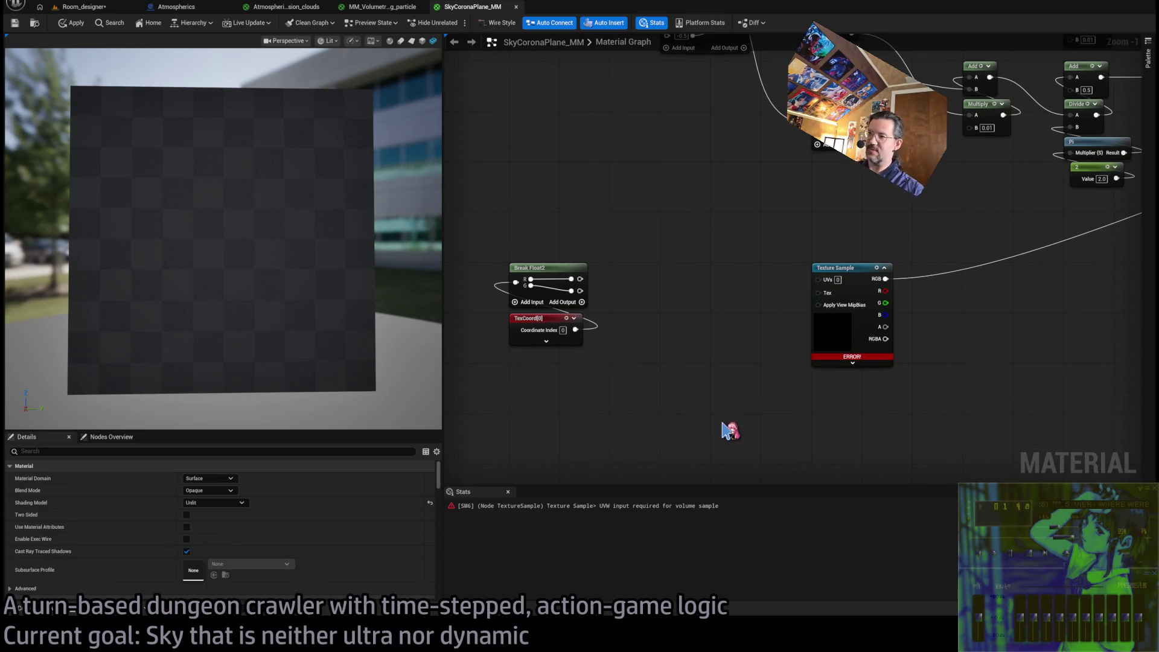
Add a Make Vector3 node and feed it into the Texture Sample's UVs
key(ctrl+v)
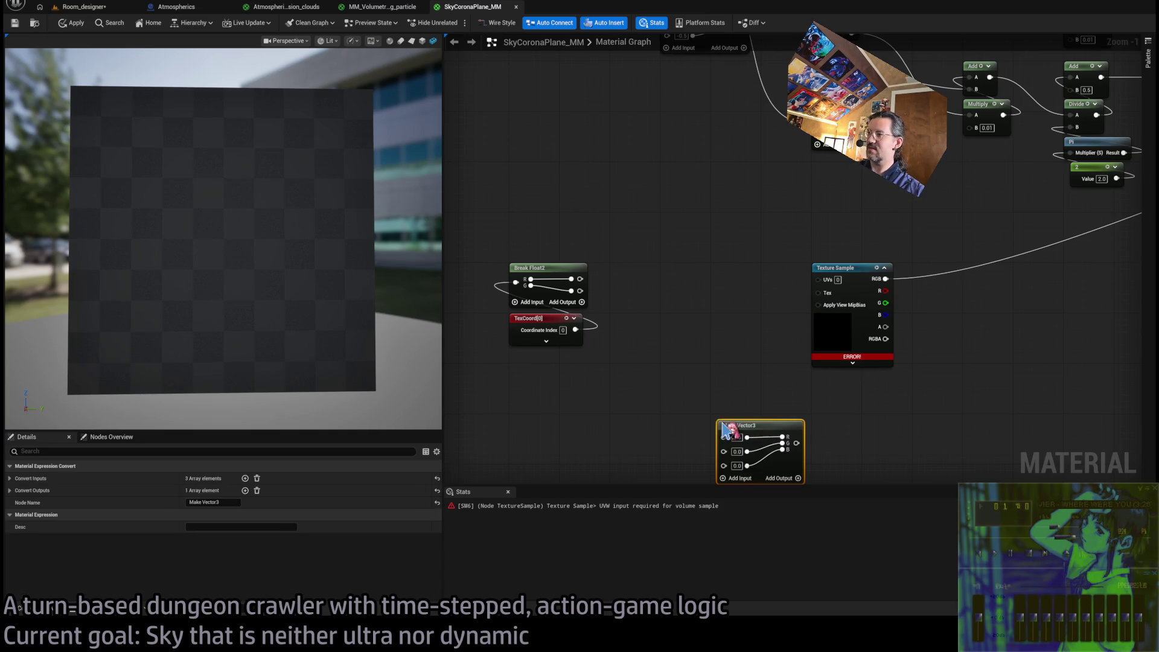
mouse_move(743, 434)
mouse_down()
mouse_move(836, 392)
mouse_move(818, 279)
mouse_up()
mouse_move(579, 279)
mouse_down()
mouse_move(816, 405)
mouse_move(580, 290)
mouse_up()
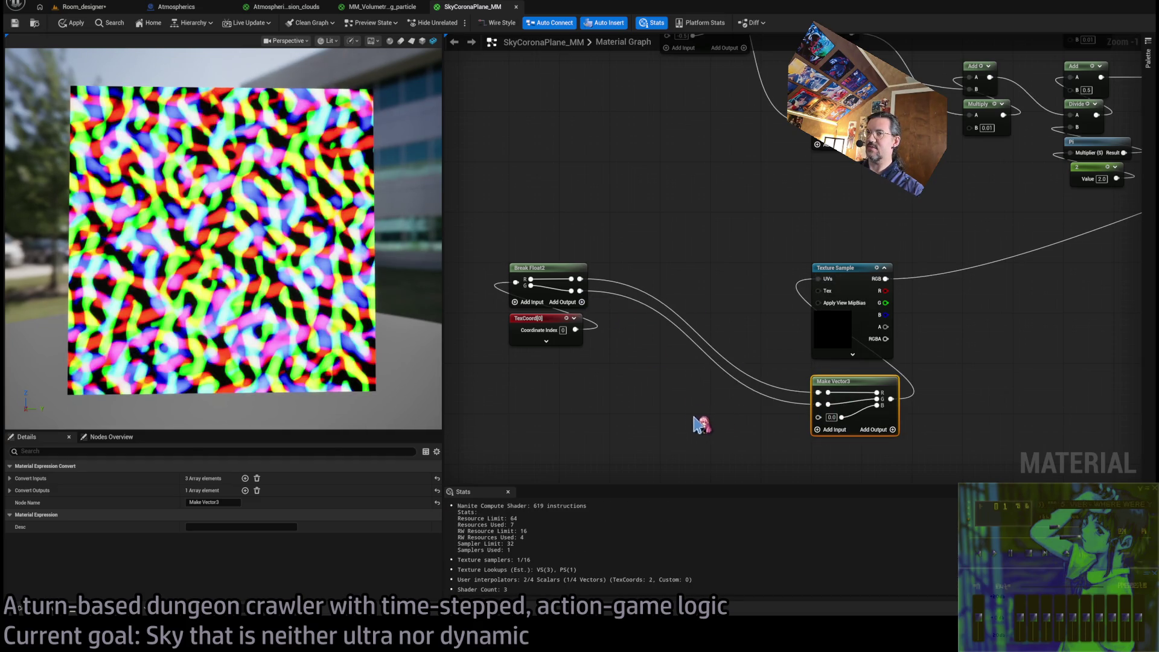
Move the copied Time and Multiply node pair to the left
drag(698, 419, 685, 397)
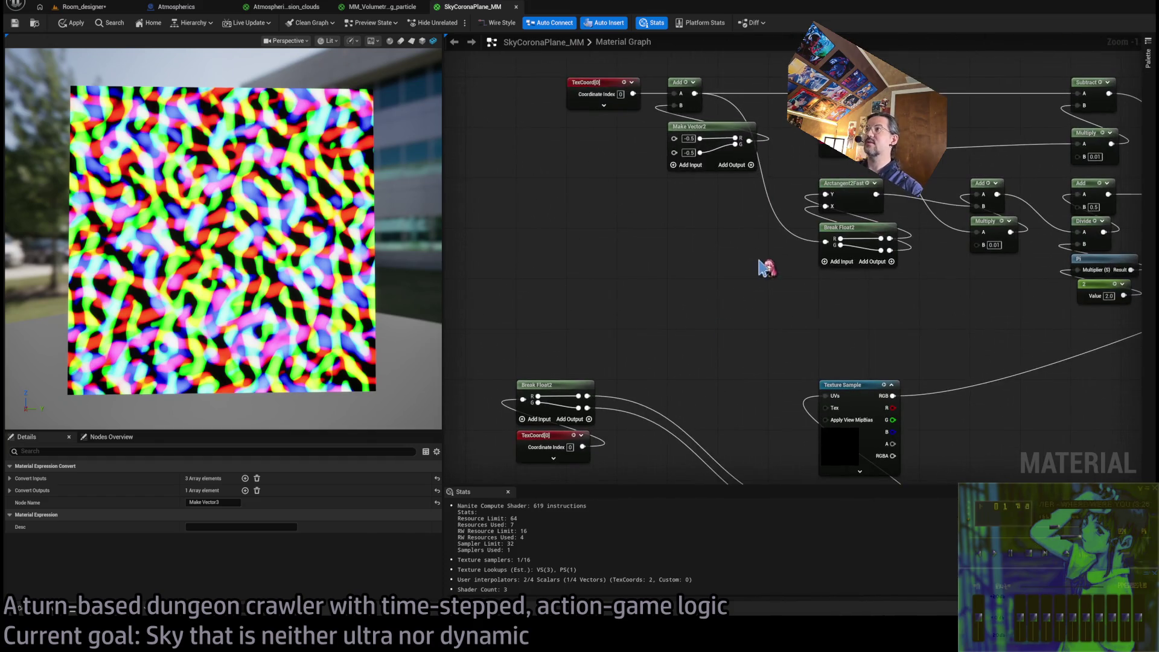
click(768, 267)
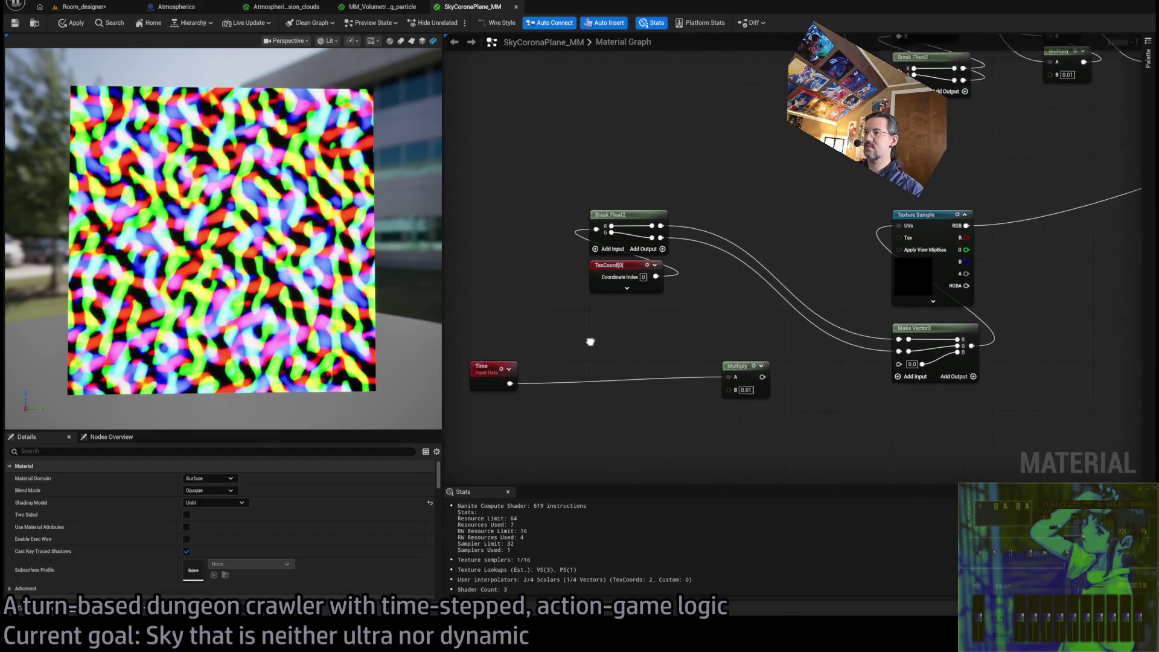
click(795, 400)
mouse_move(821, 447)
mouse_down()
mouse_move(758, 341)
mouse_move(652, 352)
mouse_move(949, 354)
mouse_move(942, 349)
mouse_up()
click(743, 380)
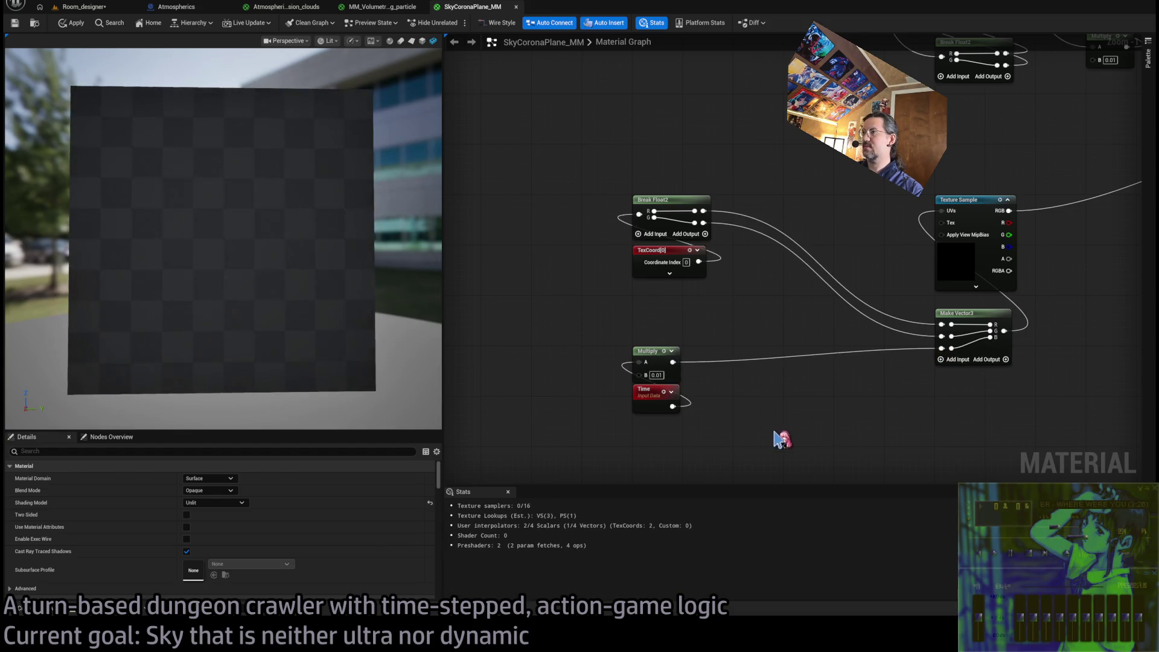
Add a Component Mask keeping R and G, fed by the noise texture's RGB
scroll(784, 345, down, 3)
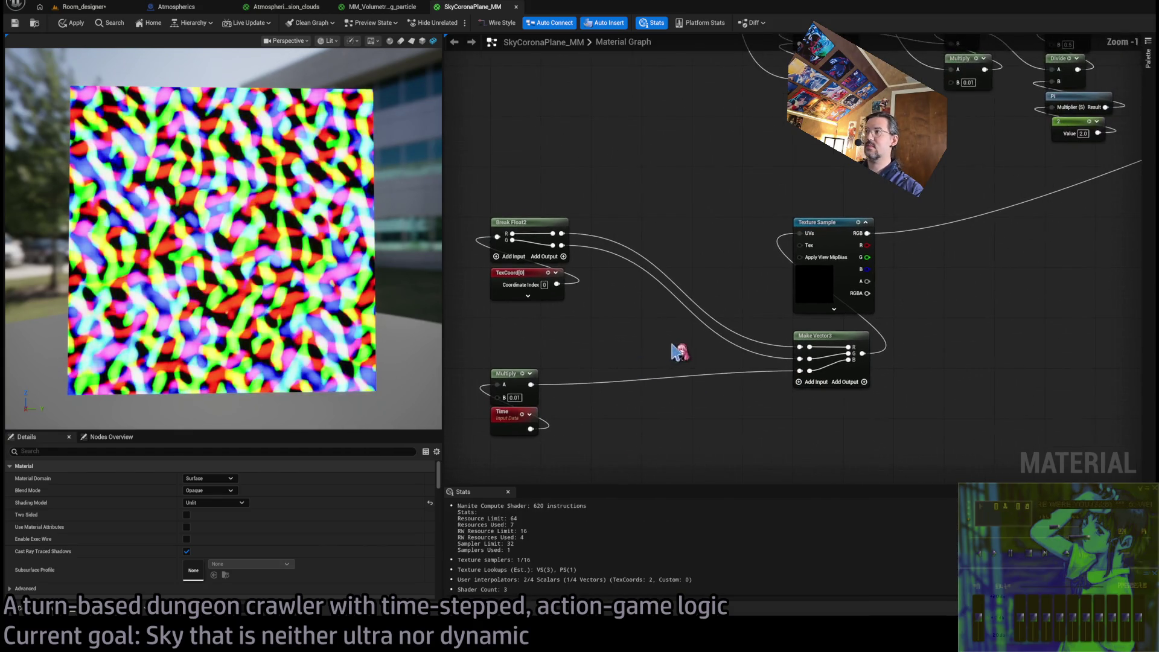
drag(730, 410, 883, 333)
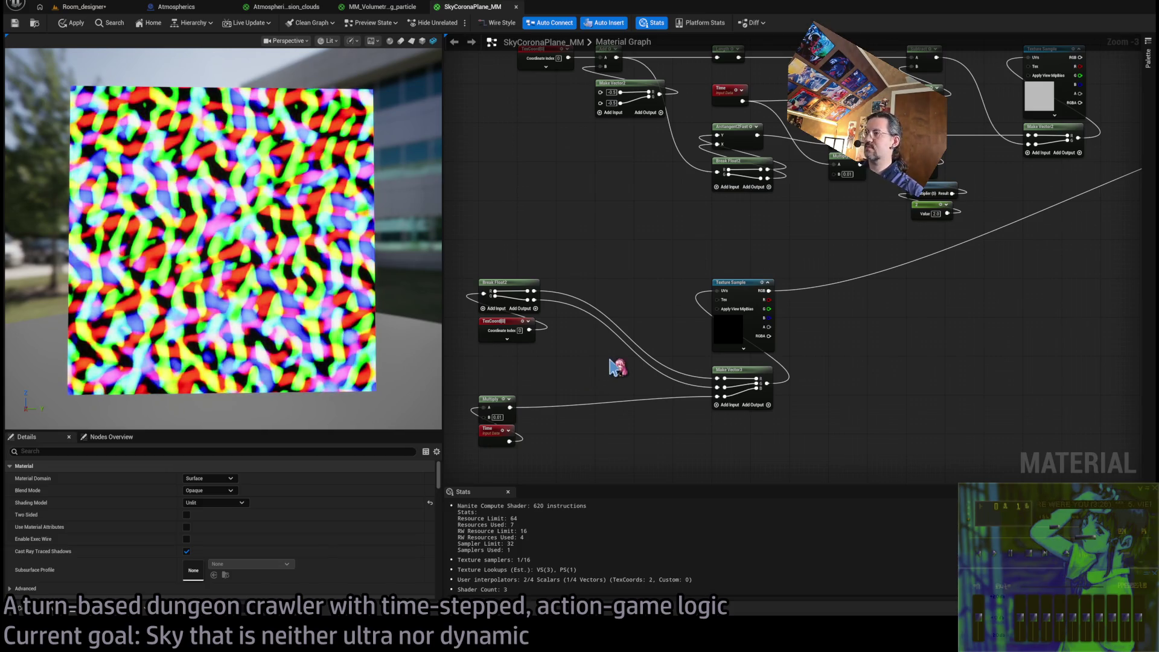
scroll(873, 350, down, 1)
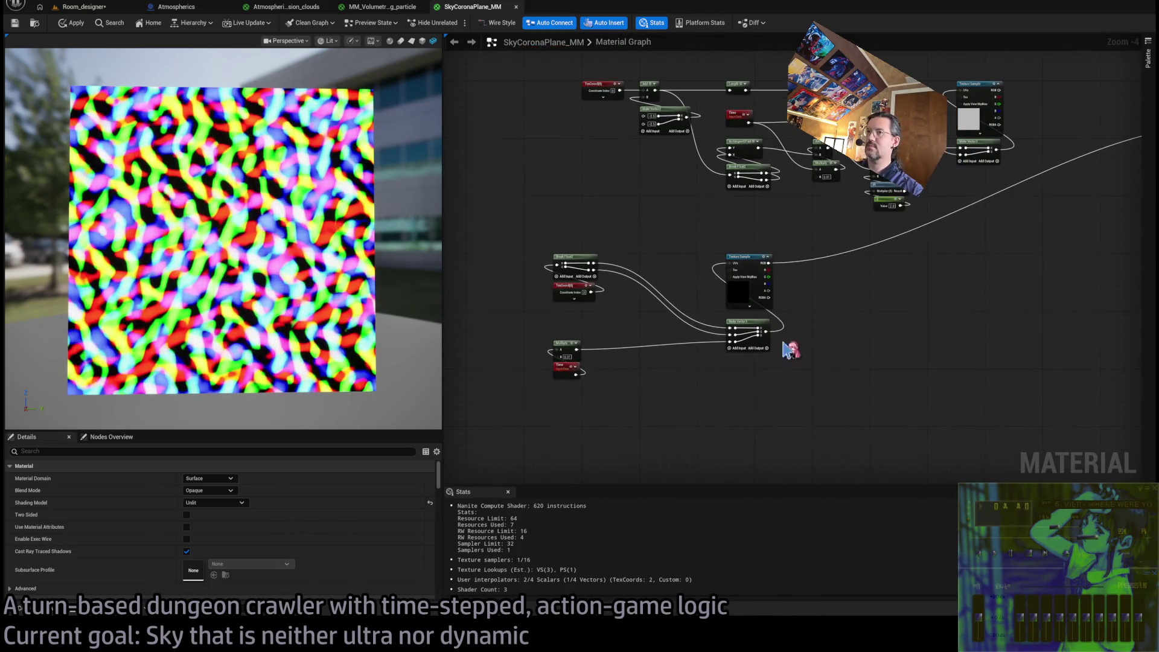
scroll(606, 389, up, 2)
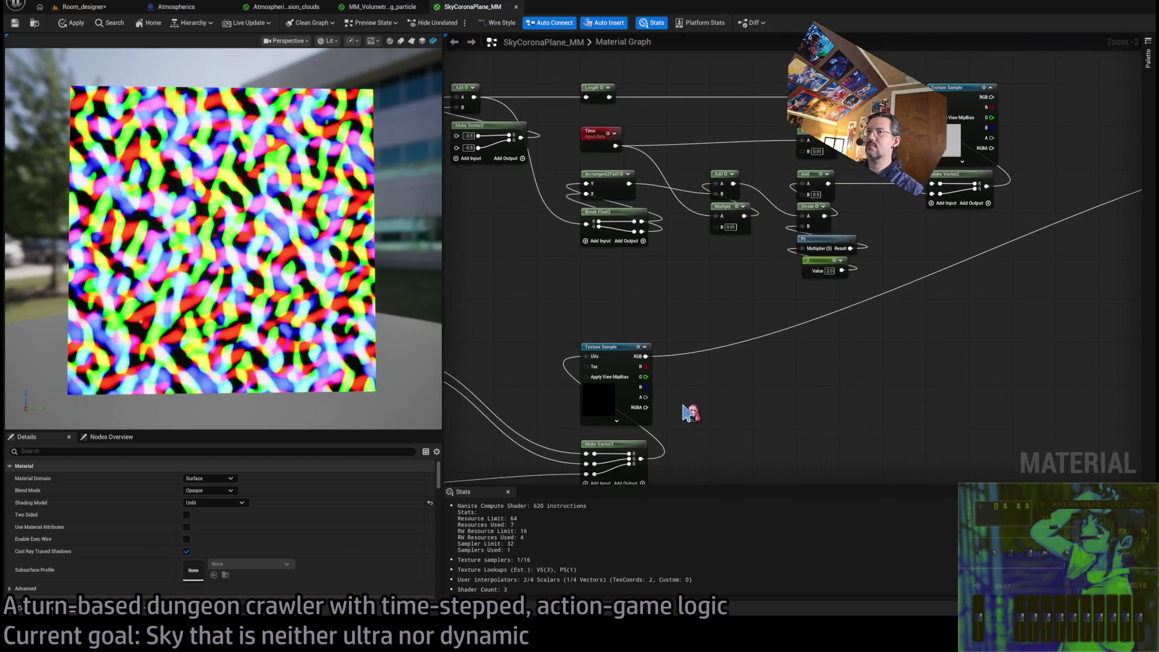
drag(754, 371, 702, 408)
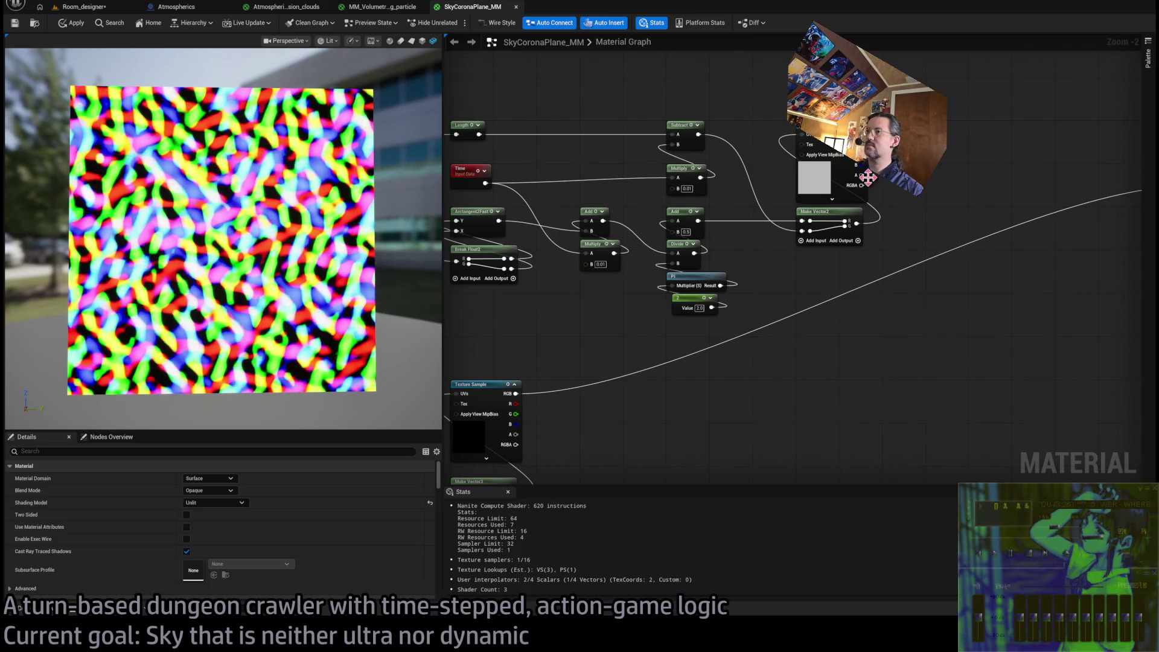
drag(847, 348, 894, 337)
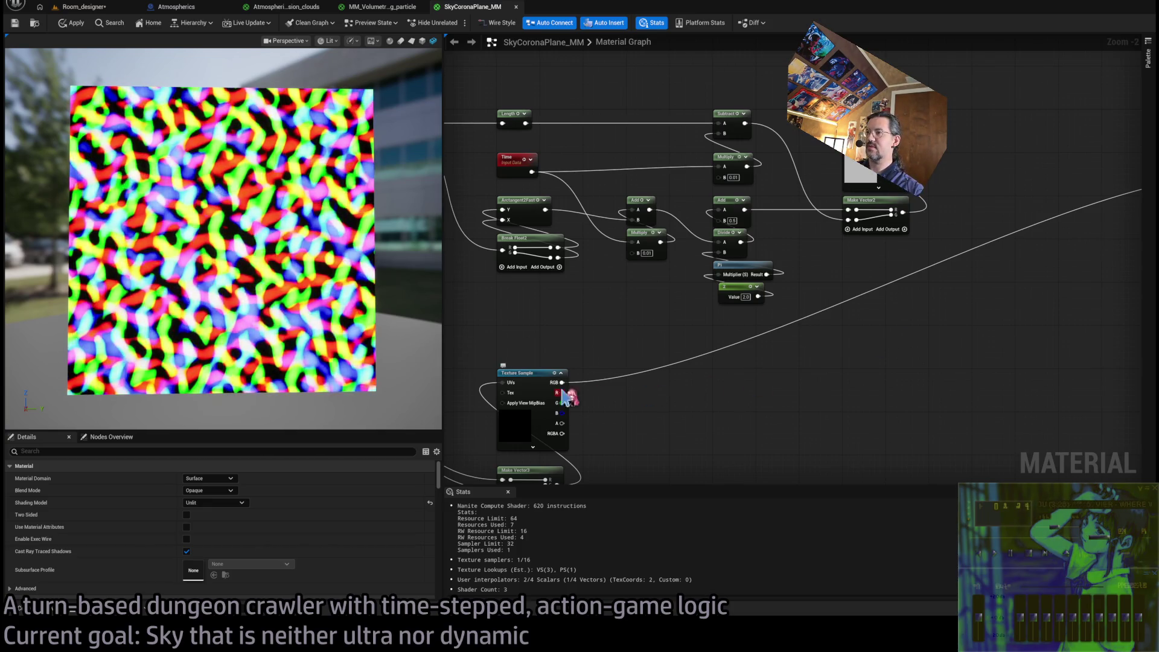
mouse_move(562, 382)
mouse_down()
mouse_move(628, 404)
mouse_move(751, 386)
mouse_move(841, 251)
mouse_up()
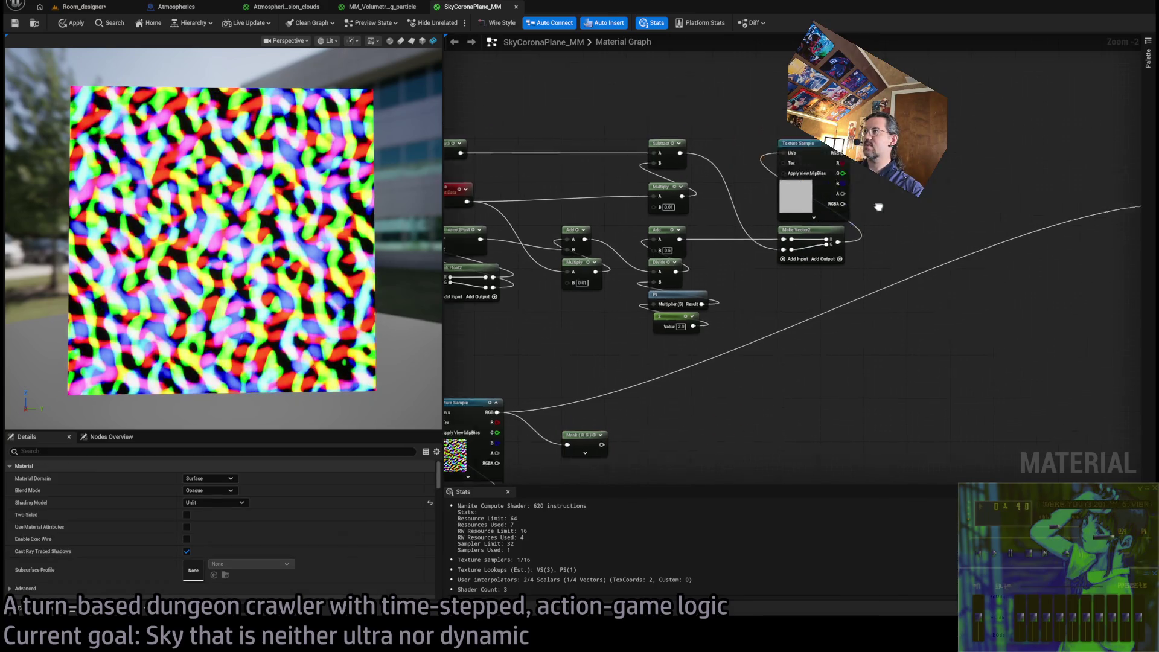
Rearrange the cloud nodes and feed the masked noise into the Add node's B input
mouse_move(775, 154)
mouse_down()
mouse_move(909, 167)
mouse_move(899, 156)
mouse_up()
mouse_move(791, 264)
mouse_down()
mouse_move(785, 166)
mouse_move(787, 208)
mouse_move(746, 169)
mouse_move(870, 176)
mouse_up()
mouse_move(563, 458)
mouse_down()
mouse_move(688, 205)
mouse_move(746, 177)
mouse_move(936, 234)
mouse_move(827, 194)
mouse_move(730, 188)
mouse_move(933, 234)
mouse_up()
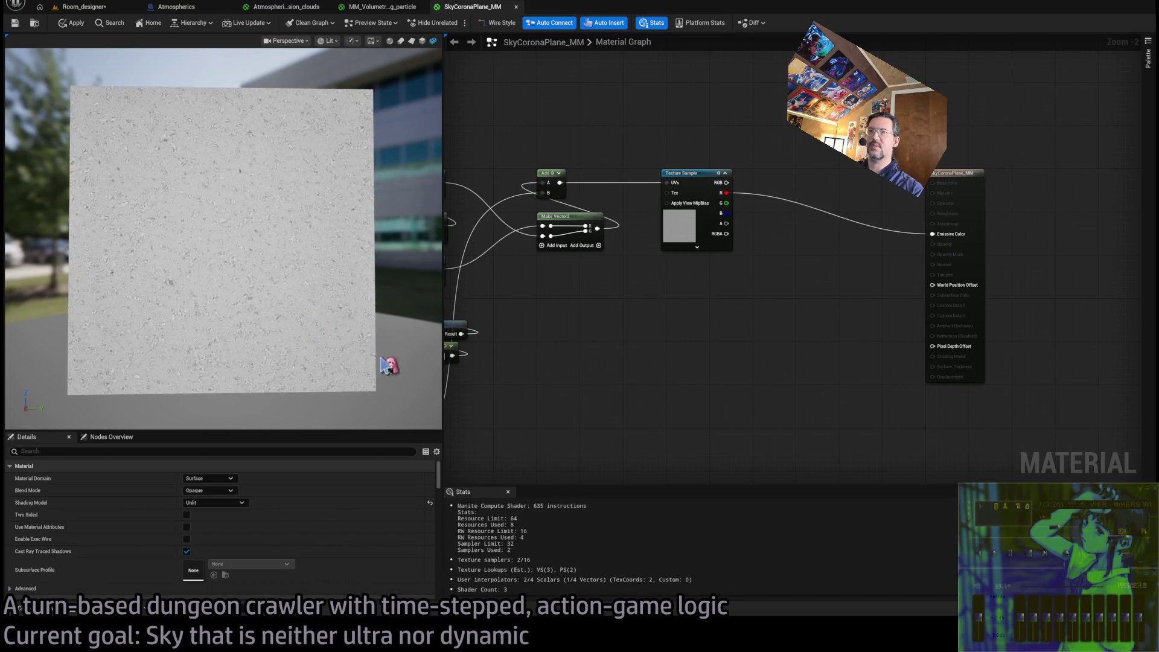
Insert a Multiply after the Mask (R G) output and arrange both nodes
drag(484, 399, 900, 279)
click(759, 329)
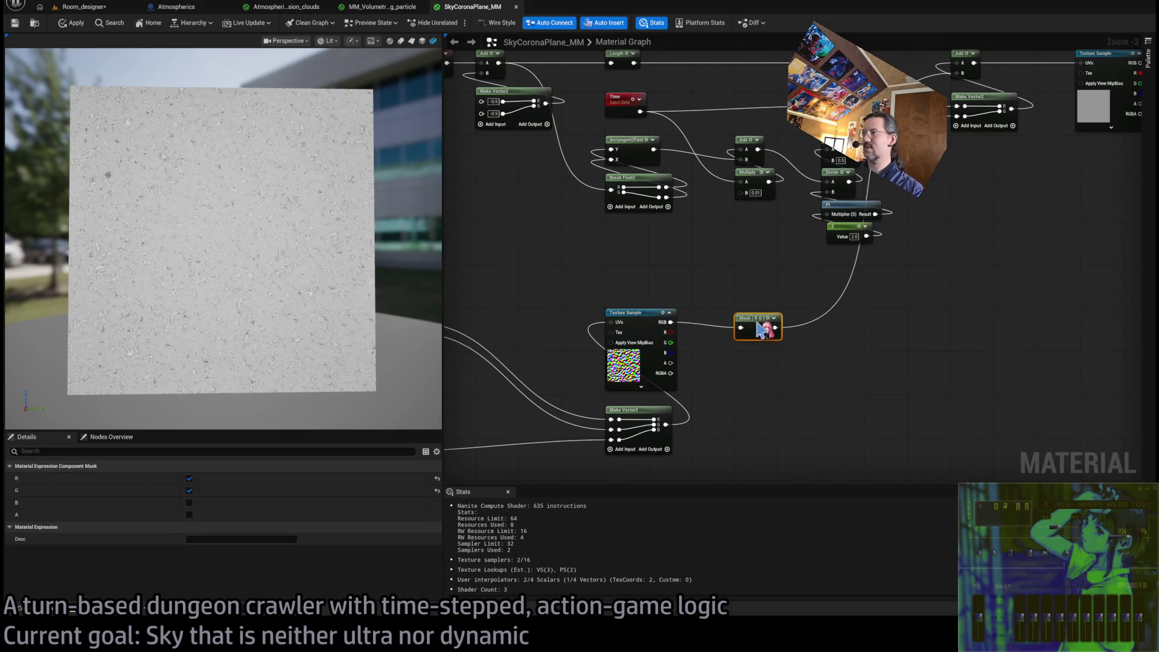
drag(806, 370, 748, 381)
mouse_move(716, 334)
mouse_down()
mouse_move(772, 342)
mouse_move(845, 242)
mouse_move(895, 85)
mouse_move(724, 327)
mouse_move(788, 379)
mouse_up()
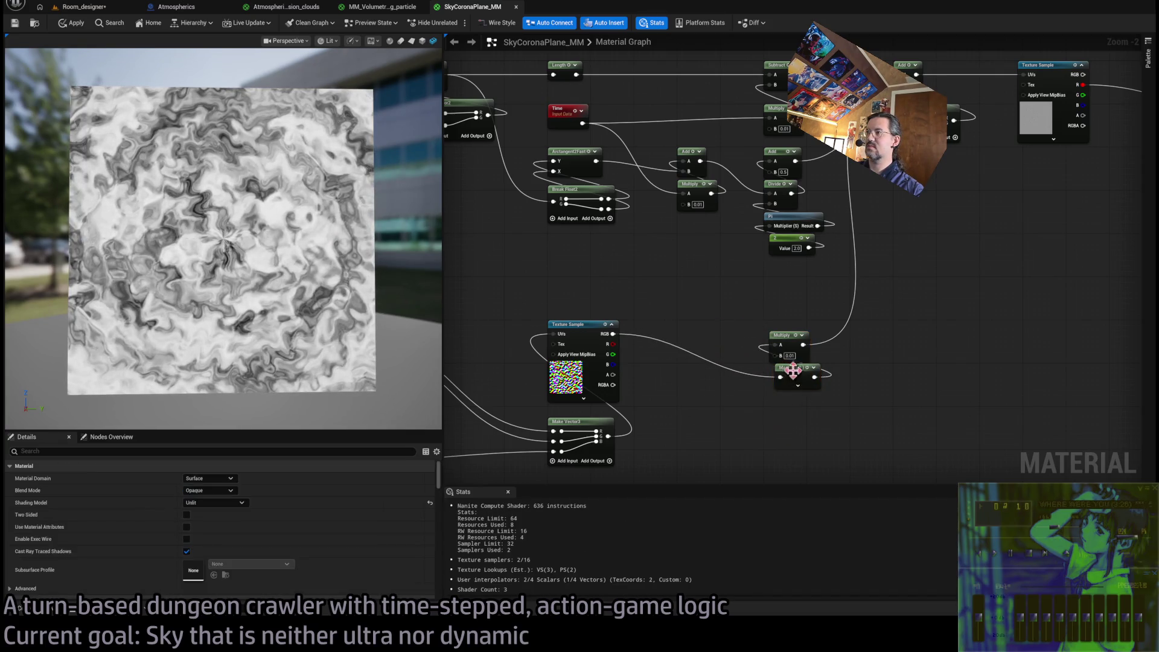
shift+click(784, 335)
drag(784, 335, 694, 326)
click(745, 383)
mouse_move(745, 382)
mouse_down()
mouse_move(918, 352)
mouse_move(1003, 293)
mouse_up()
mouse_move(744, 198)
mouse_down()
mouse_move(758, 187)
mouse_move(654, 207)
mouse_up()
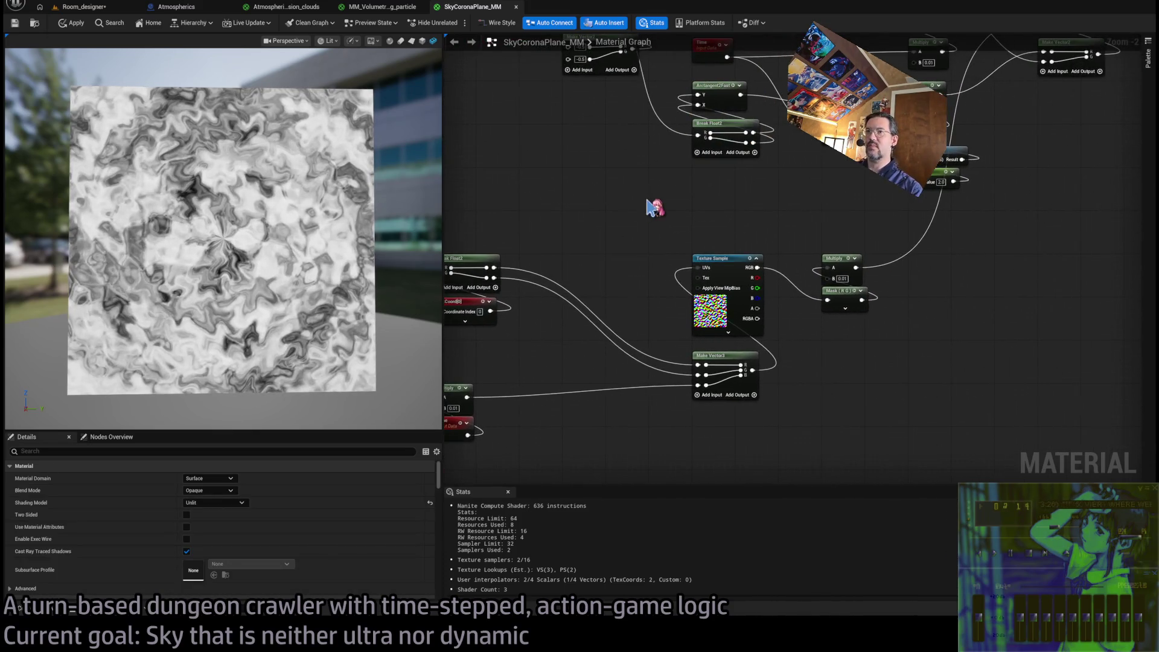
drag(762, 203, 688, 214)
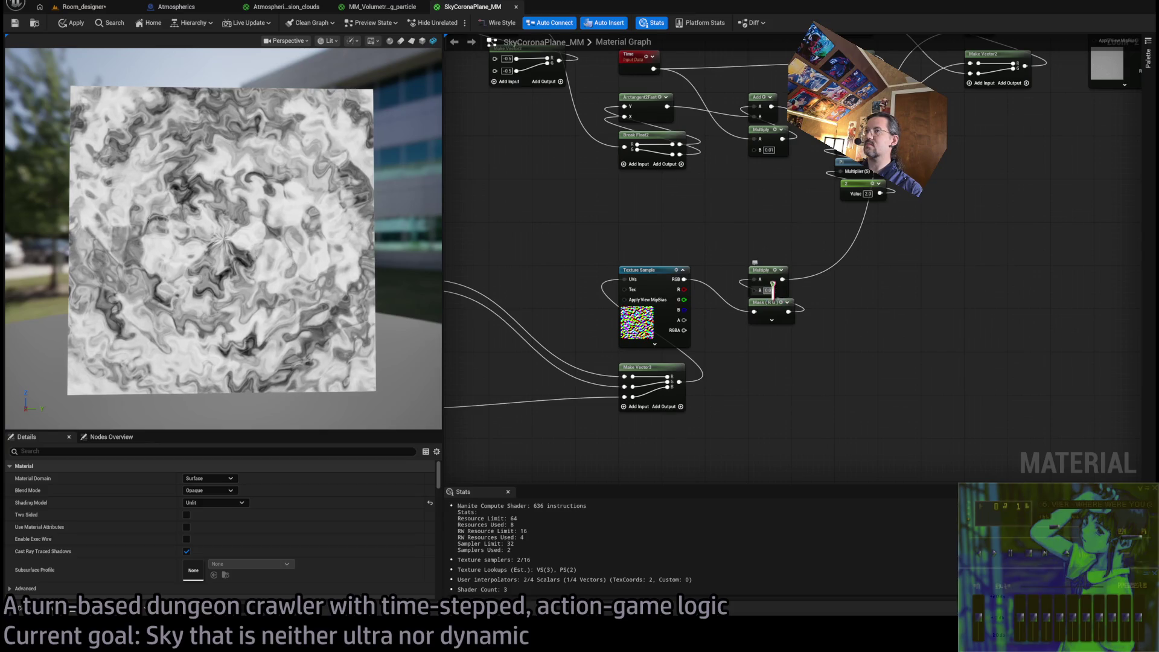
Set the Multiply's B distortion strength to 0.005
click(769, 291)
key(Return)
text(0.005)
key(Return)
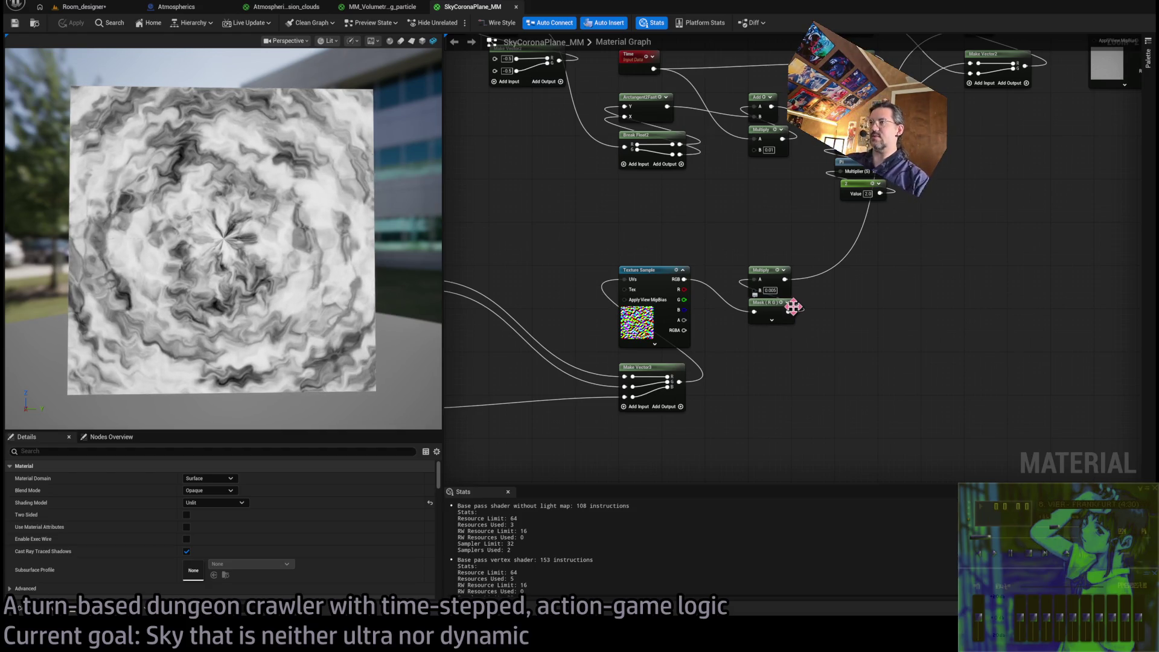
Preview the masked red-green noise directly on Emissive Color
mouse_move(610, 273)
mouse_down()
mouse_move(626, 253)
mouse_move(664, 283)
mouse_up()
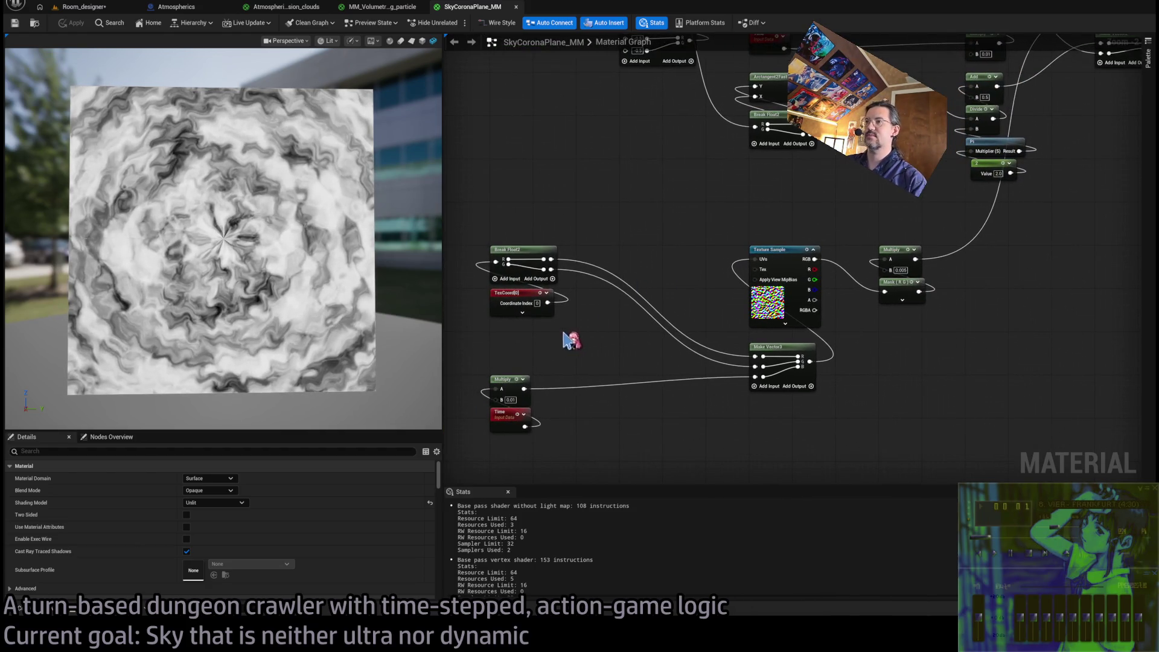
scroll(845, 273, down, 2)
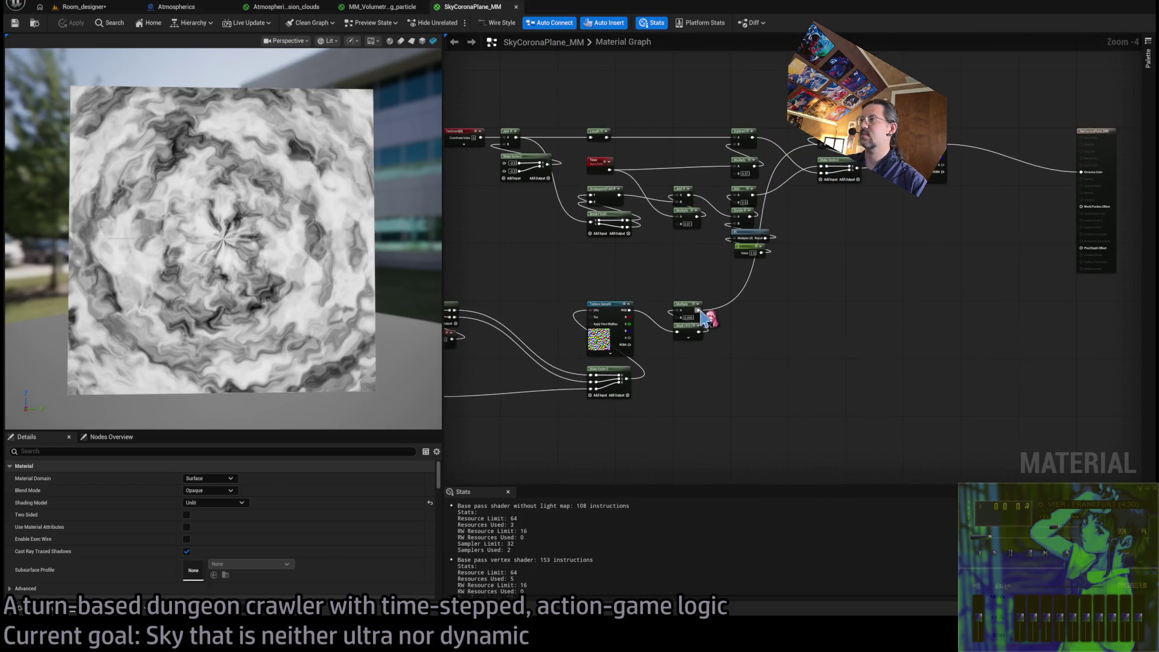
drag(698, 331, 1081, 172)
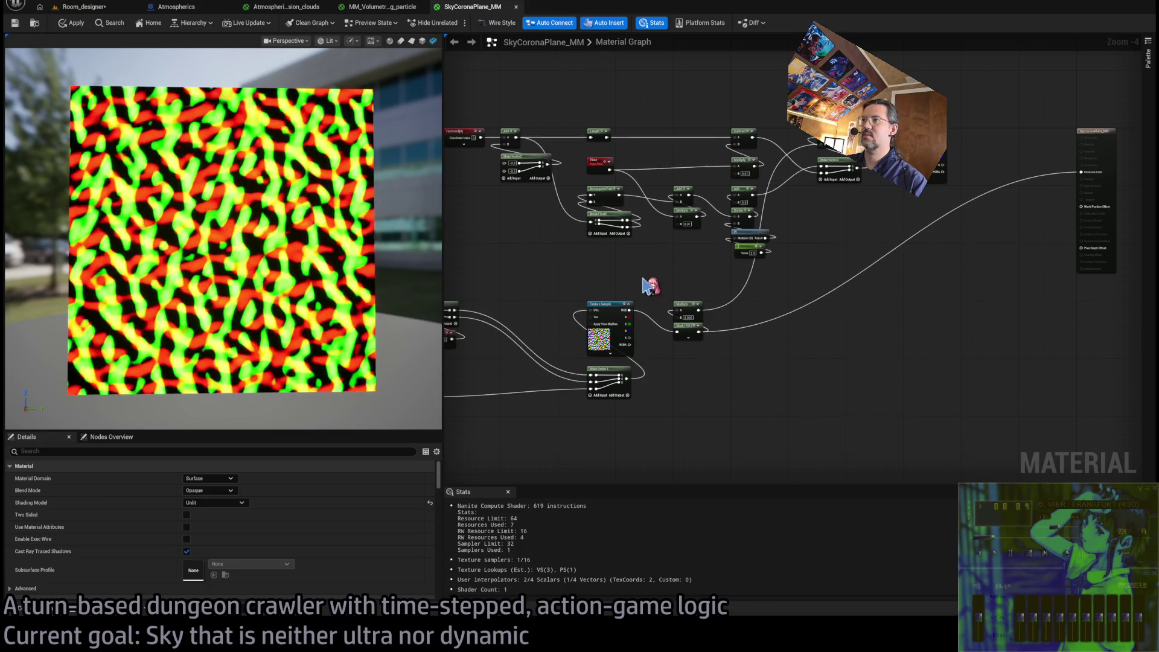
Make room and add a Panner fed by TexCoord ahead of Break Float2
drag(646, 279, 672, 305)
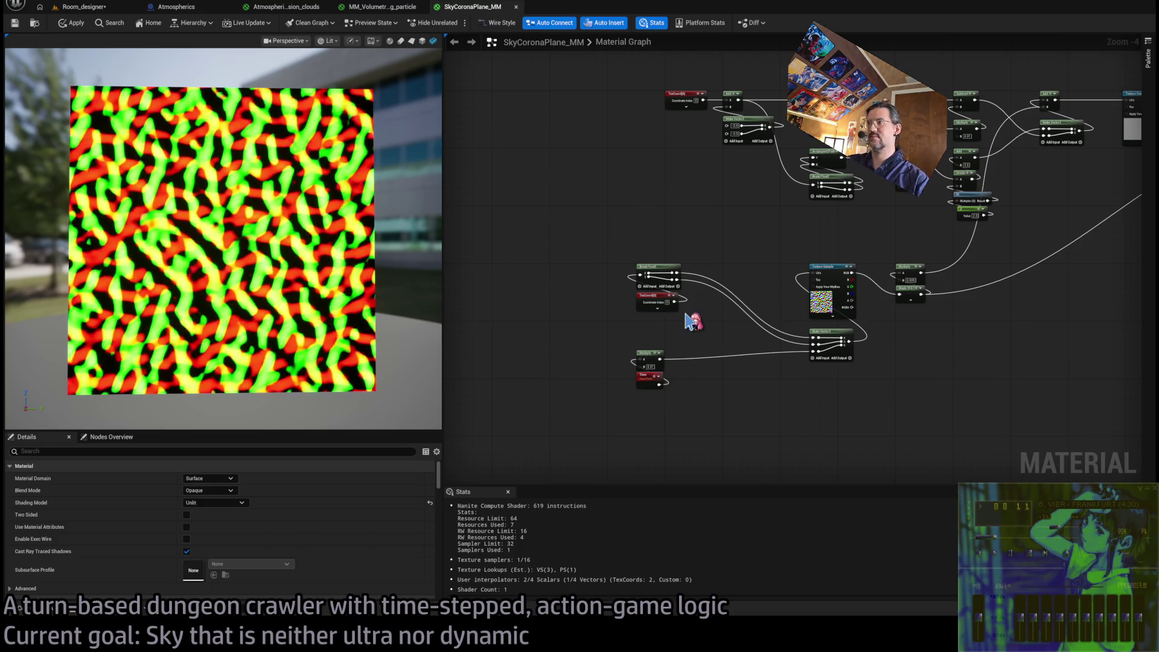
scroll(695, 314, up, 5)
drag(641, 275, 654, 300)
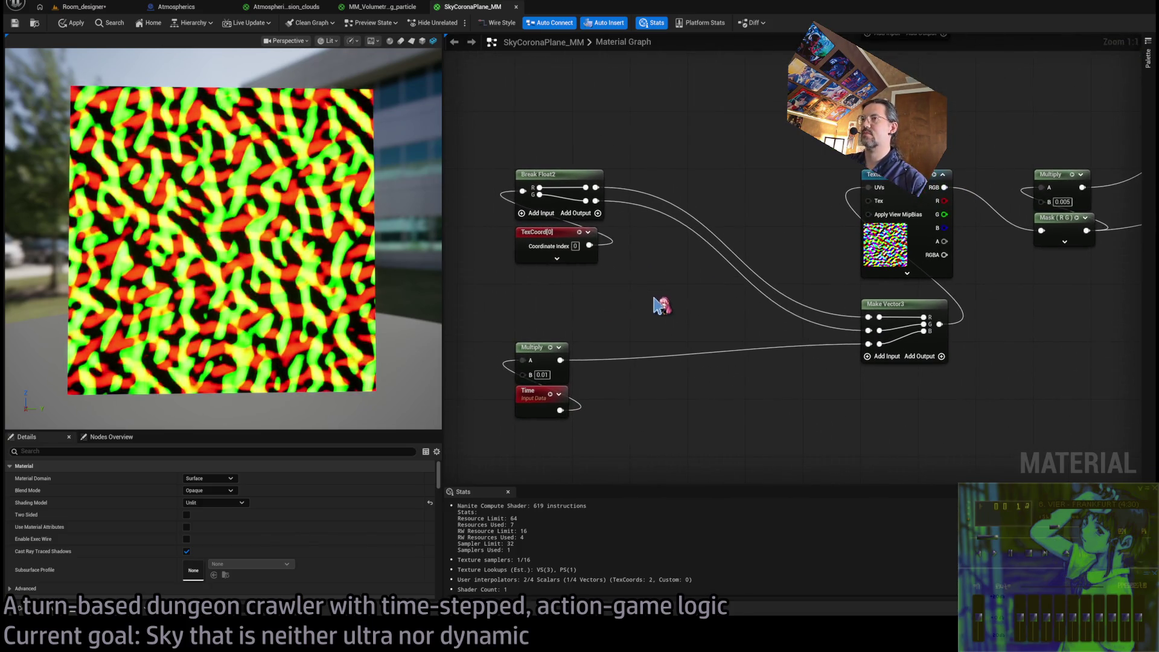
scroll(654, 314, down, 2)
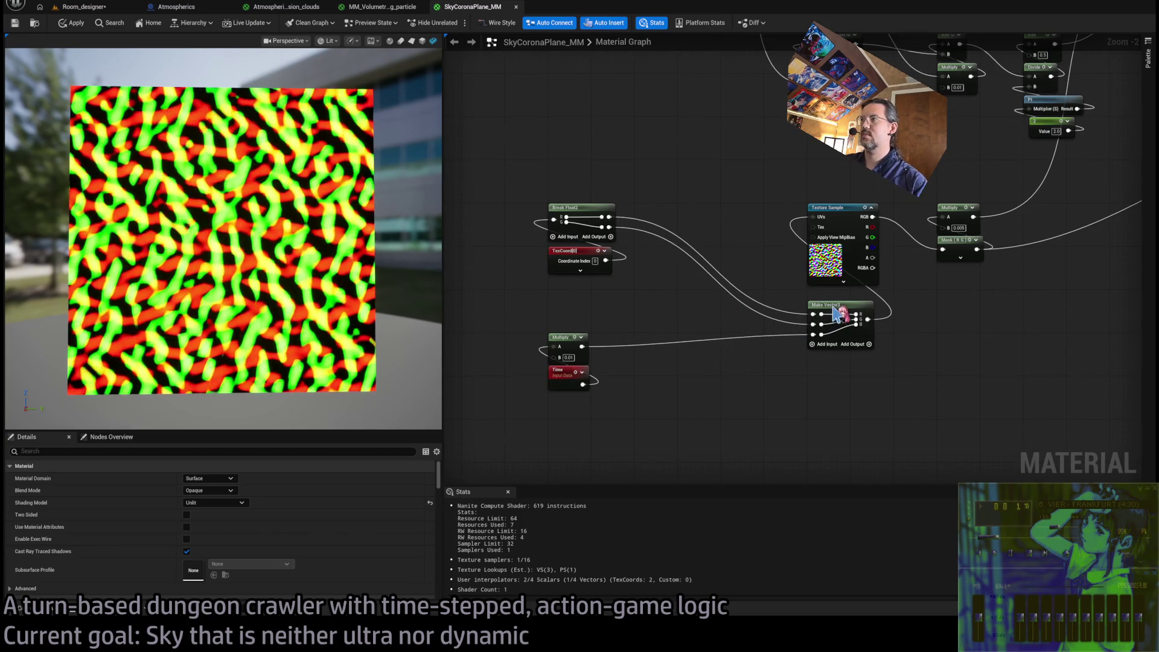
mouse_move(574, 215)
mouse_down()
mouse_move(709, 264)
mouse_move(703, 254)
mouse_up()
click(611, 263)
mouse_move(605, 261)
mouse_down()
mouse_move(615, 220)
mouse_move(646, 186)
mouse_move(693, 266)
mouse_move(707, 264)
mouse_up()
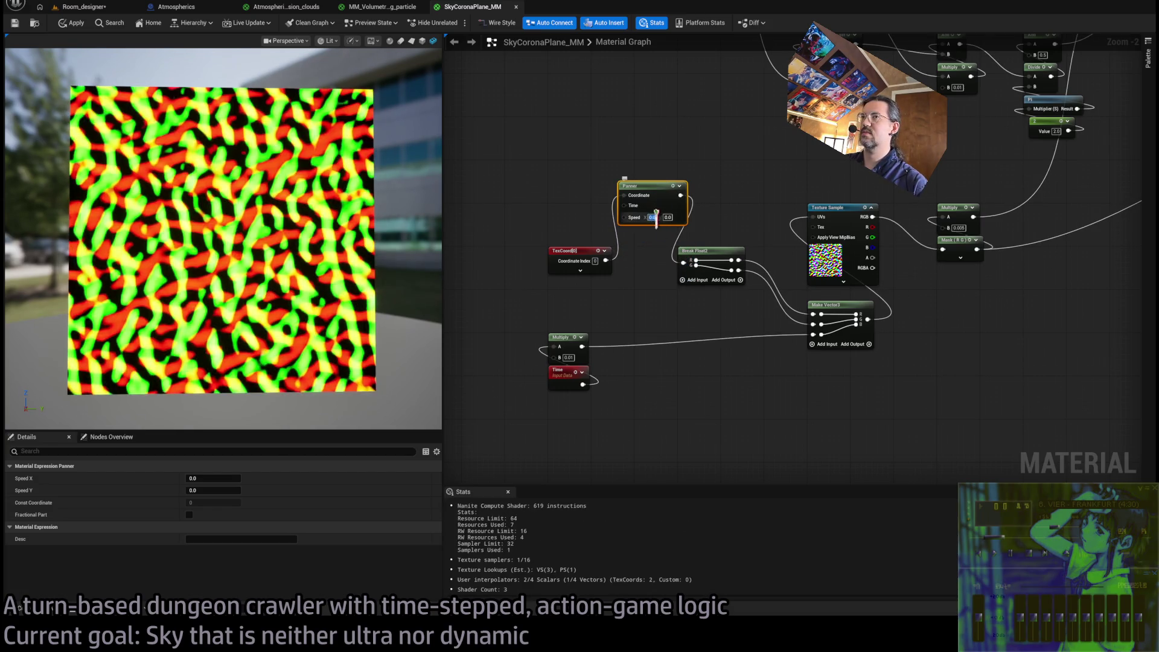
Tune the Panner speeds, trying X at 0.1 then 0.02 and Y around 0.011
text(0.1)
key(Return)
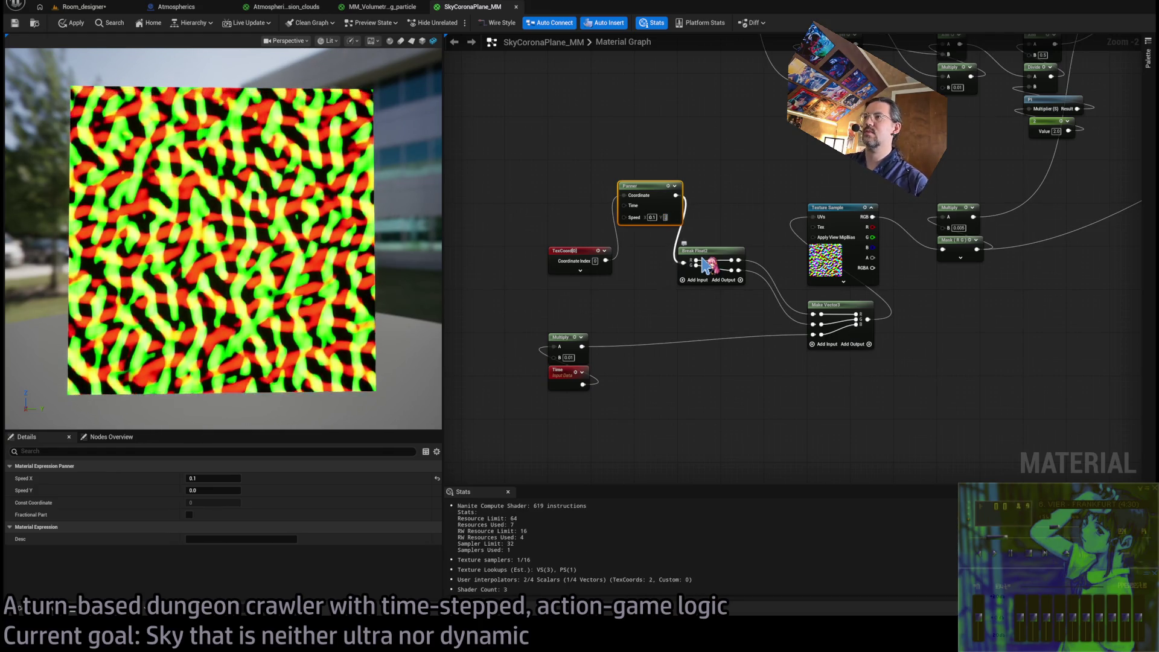
click(651, 217)
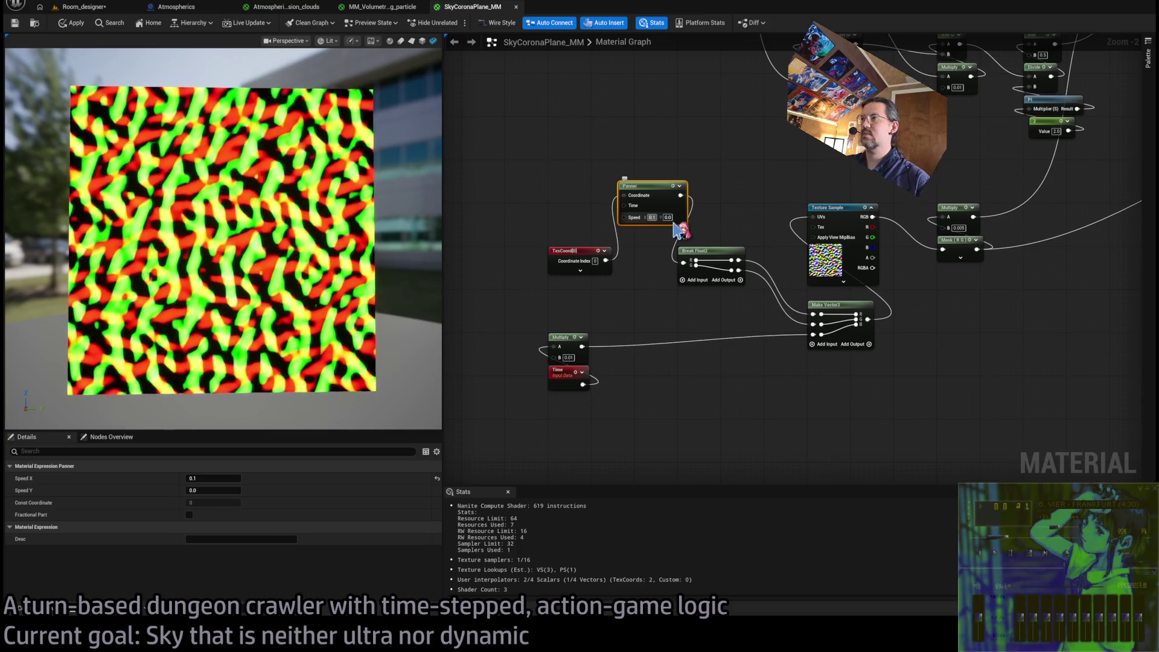
text(0.02)
key(Return)
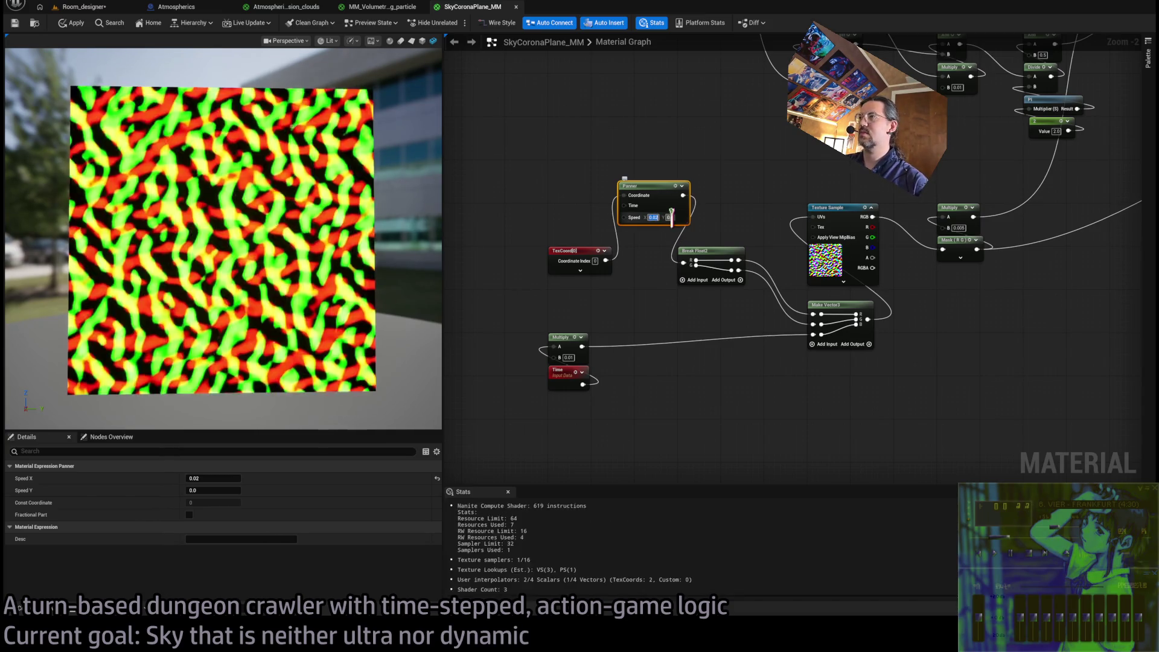
drag(707, 235, 698, 228)
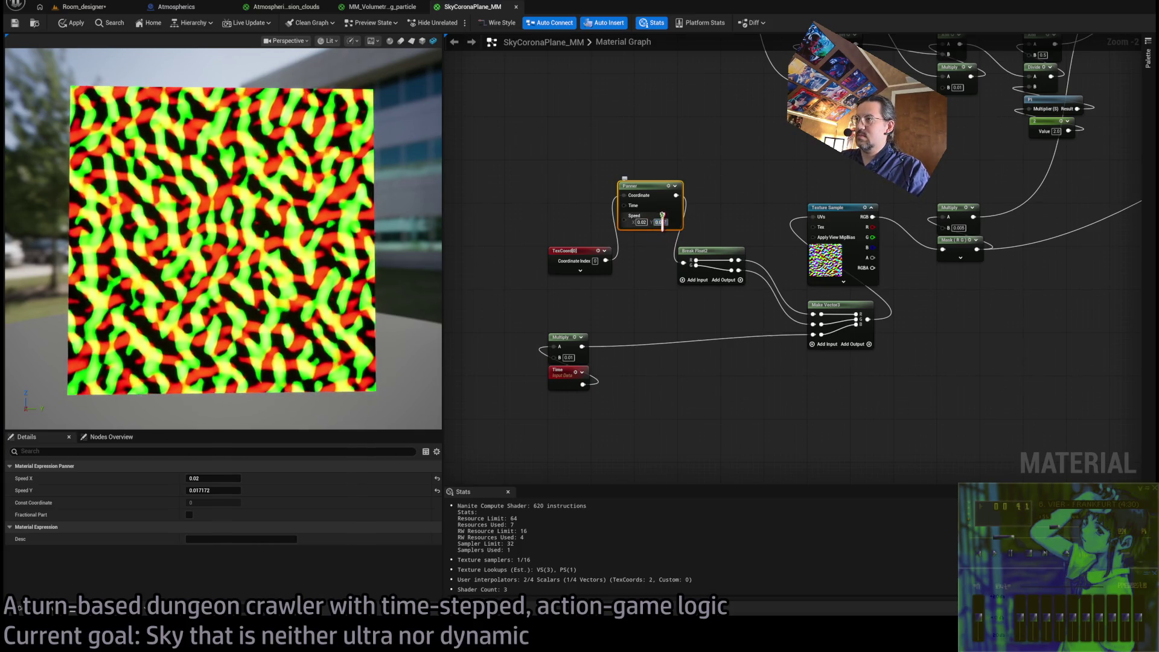
mouse_move(661, 222)
mouse_down()
mouse_move(644, 219)
mouse_move(672, 230)
mouse_up()
Set the Panner's X speed to 0.008
click(653, 168)
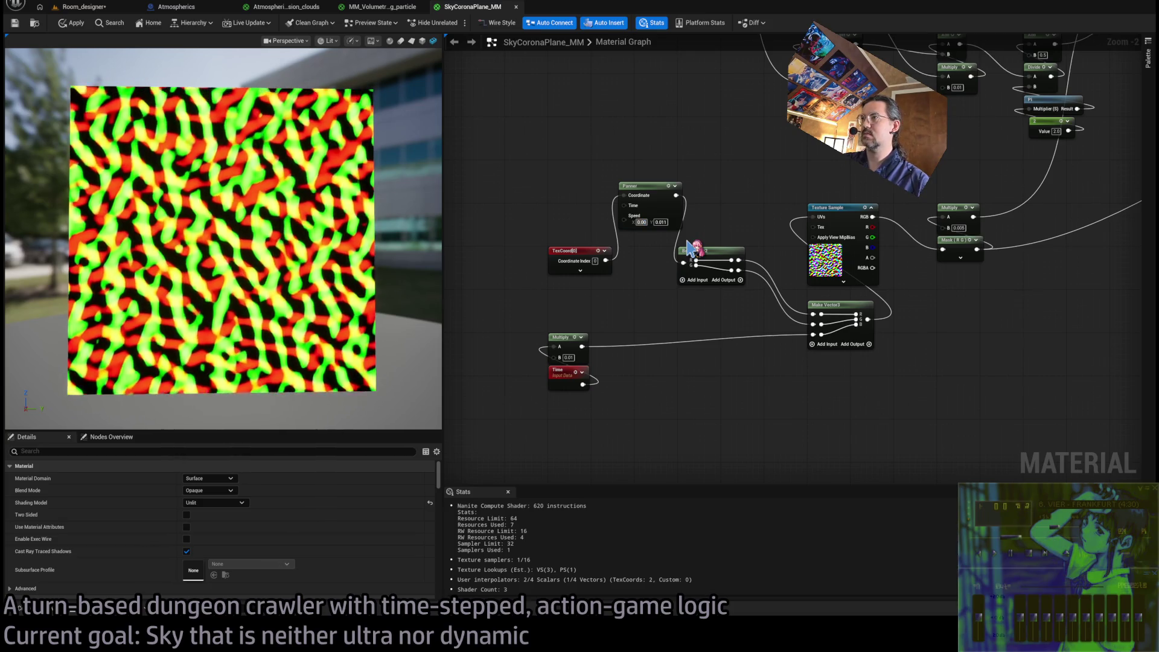
text(8)
key(Return)
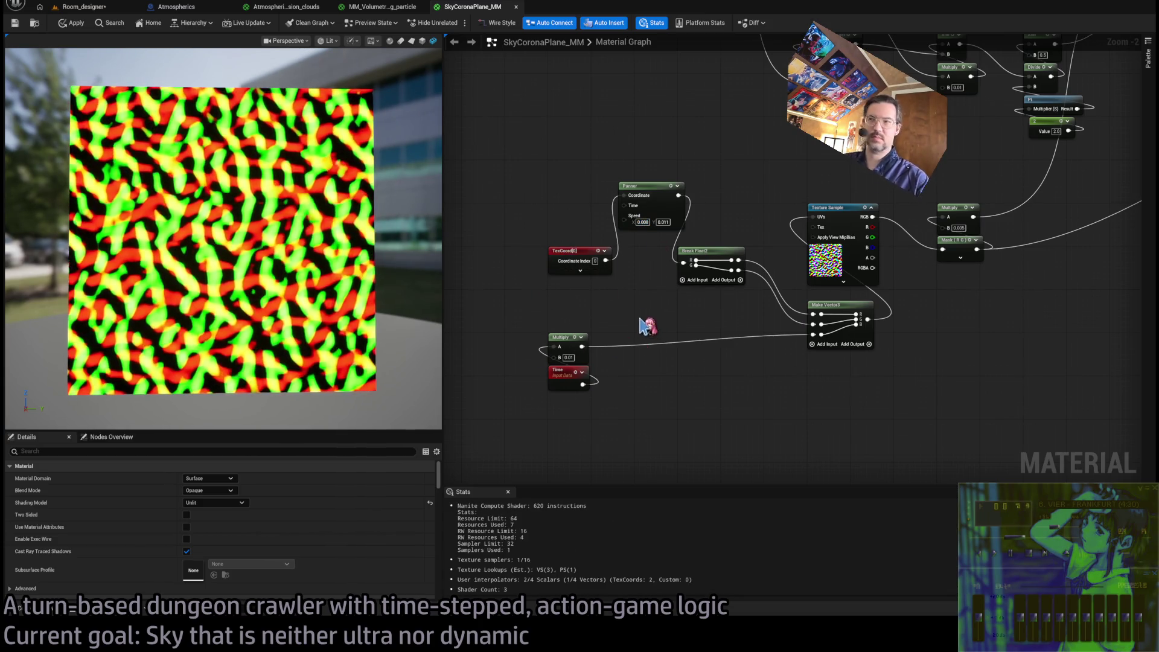
click(583, 264)
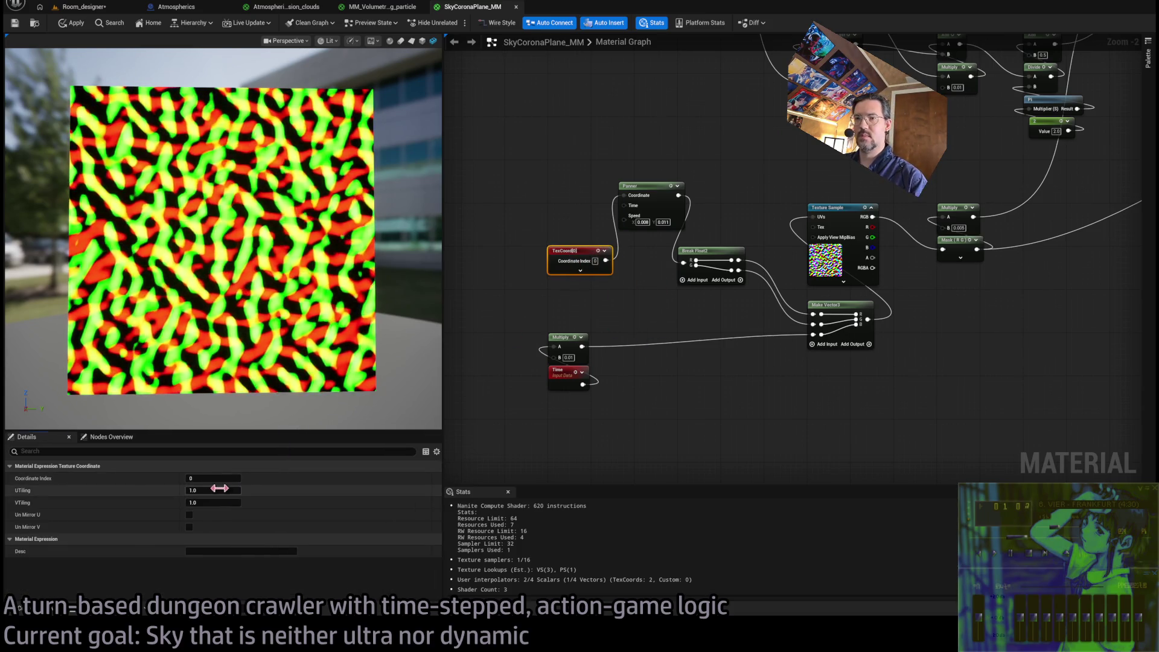
Set the TexCoord tiling to 0.1 on both U and V
drag(212, 490, 221, 488)
key(Tab)
text(.1)
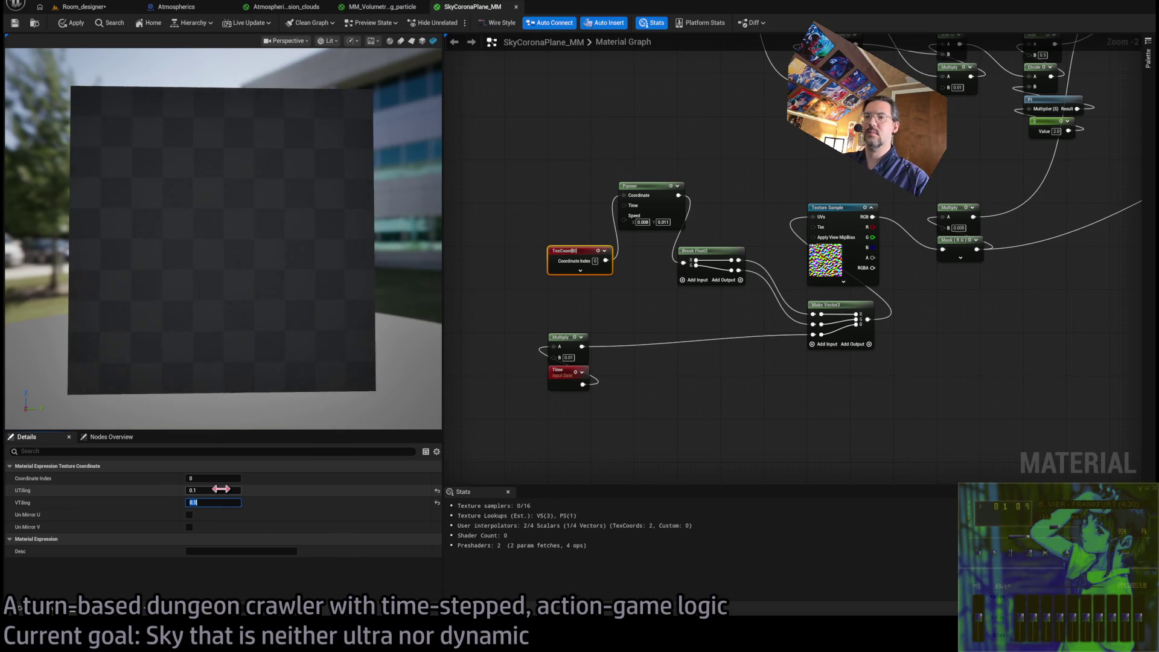
key(Return)
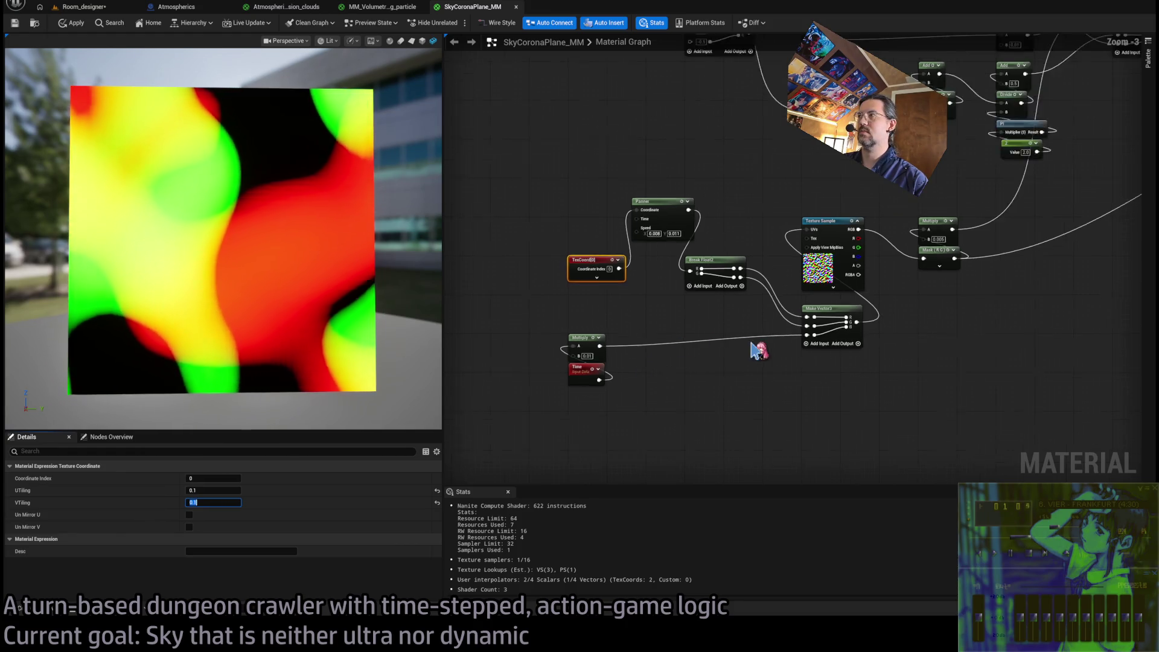
Send the final cloud result back to Emissive Color
drag(758, 344, 558, 402)
scroll(558, 401, down, 2)
drag(893, 148, 1056, 181)
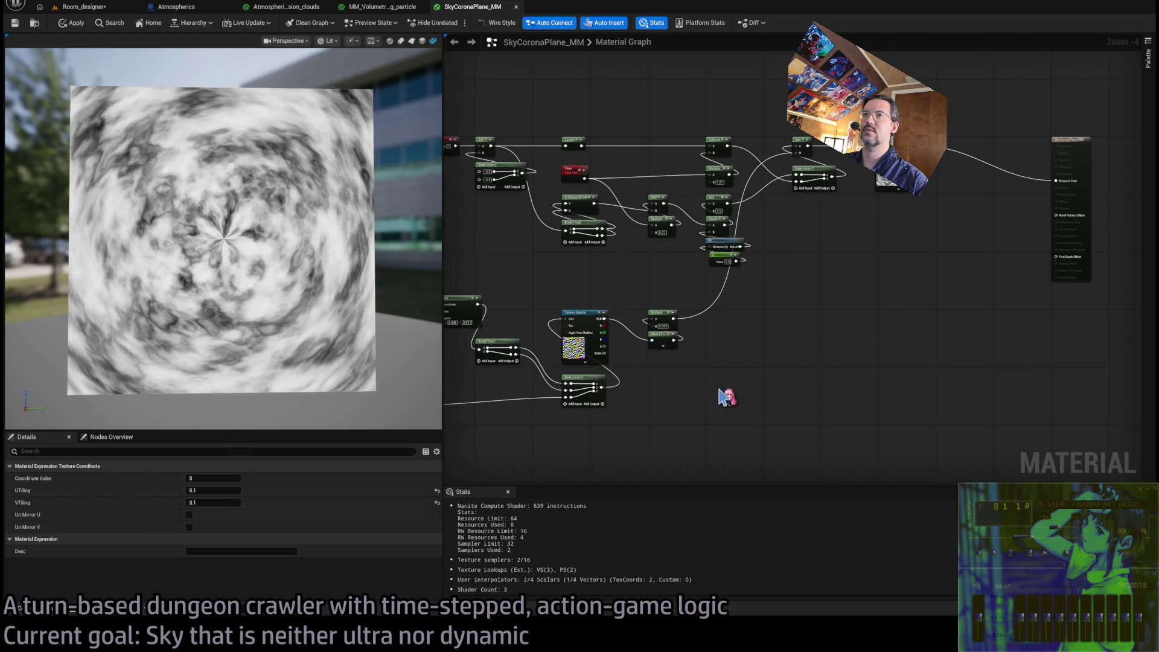
scroll(664, 404, up, 5)
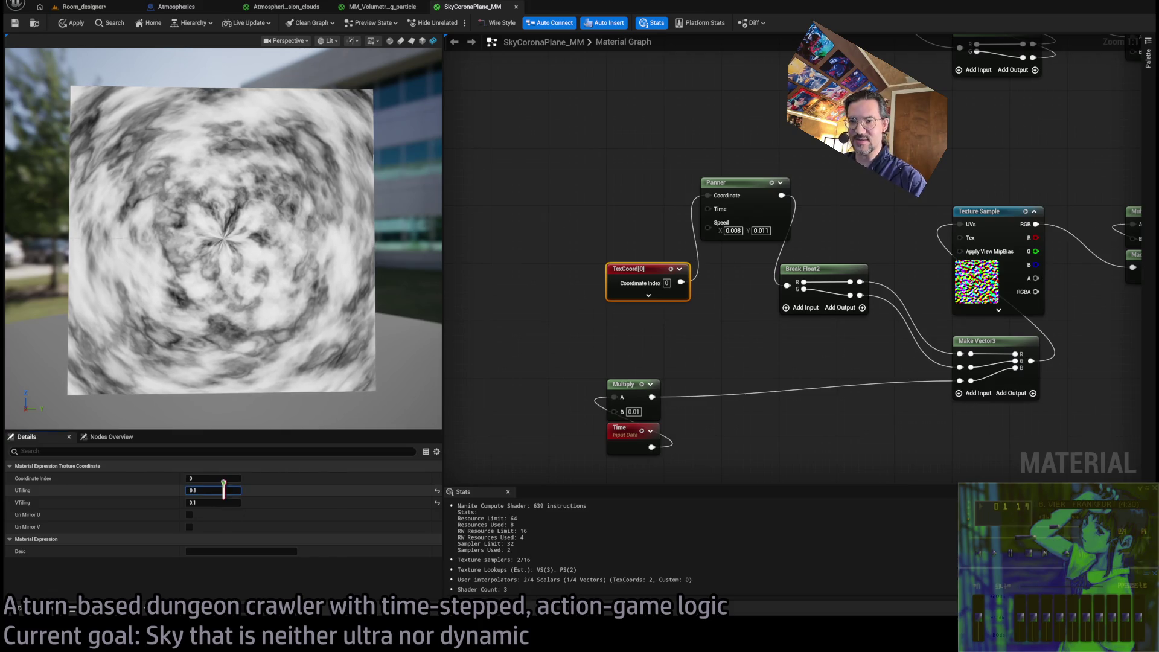
Change the TexCoord tiling to 0.3 on both U and V
text(0.3)
key(Tab)
key(BackSpace)
text(3)
key(Return)
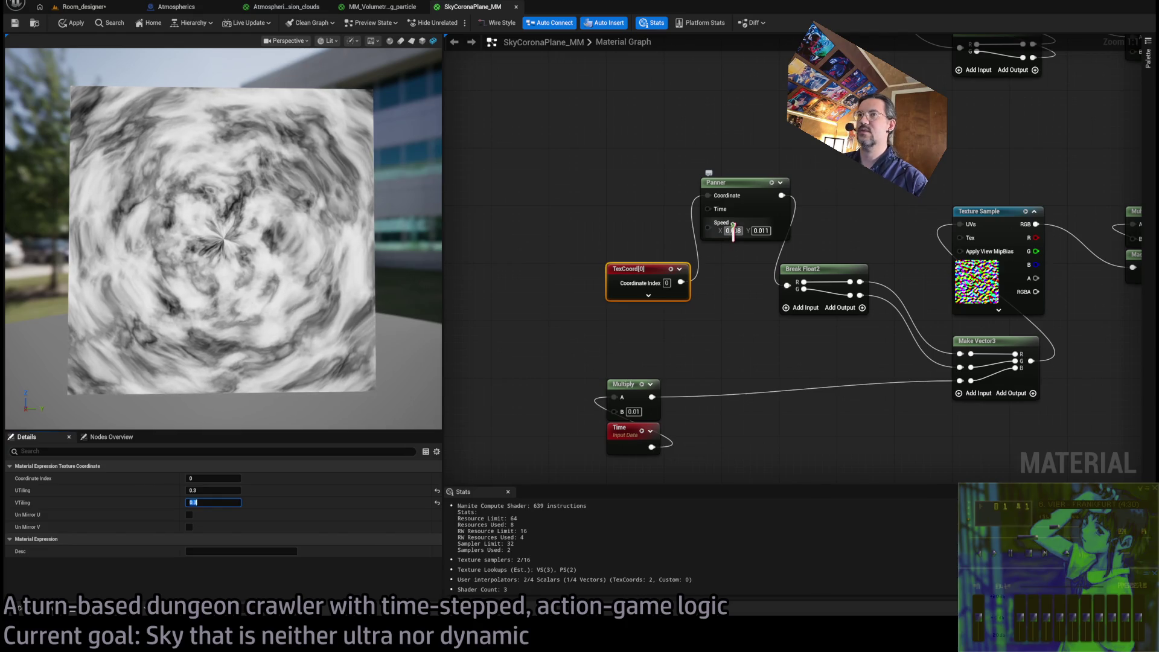
click(750, 344)
Move the Panner node below Break Float2
scroll(743, 343, down, 3)
mouse_move(744, 343)
mouse_down()
mouse_move(704, 272)
mouse_move(1114, 87)
mouse_up()
drag(770, 321, 1016, 290)
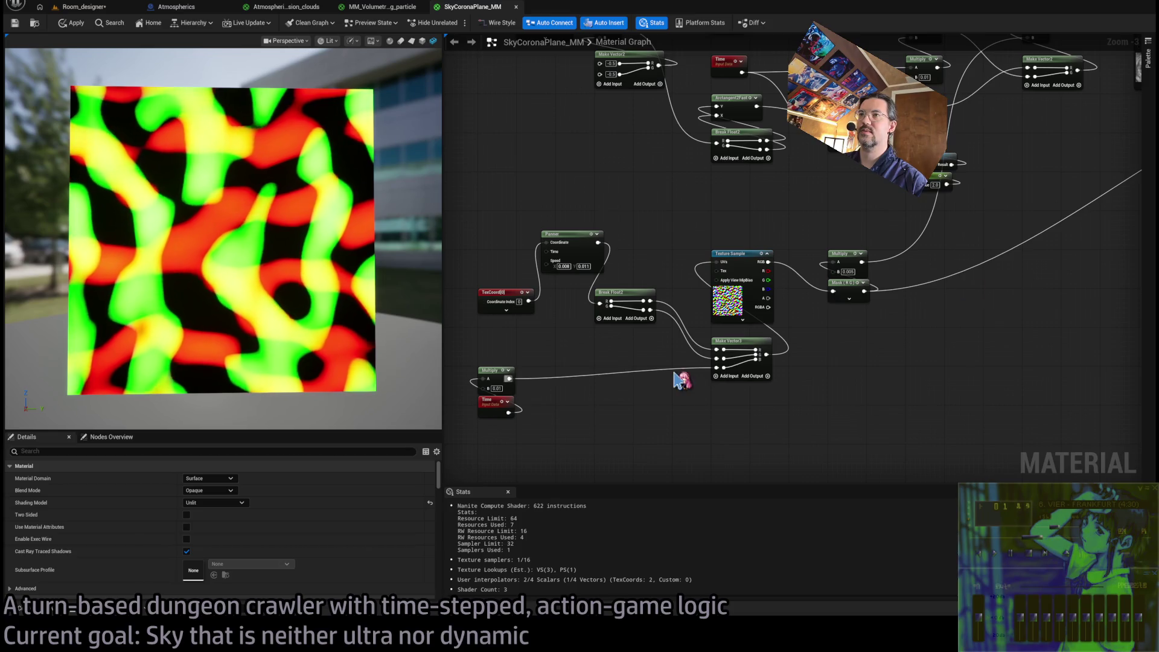
scroll(604, 344, up, 3)
mouse_move(615, 235)
mouse_down()
mouse_move(707, 426)
mouse_move(694, 372)
mouse_up()
click(727, 441)
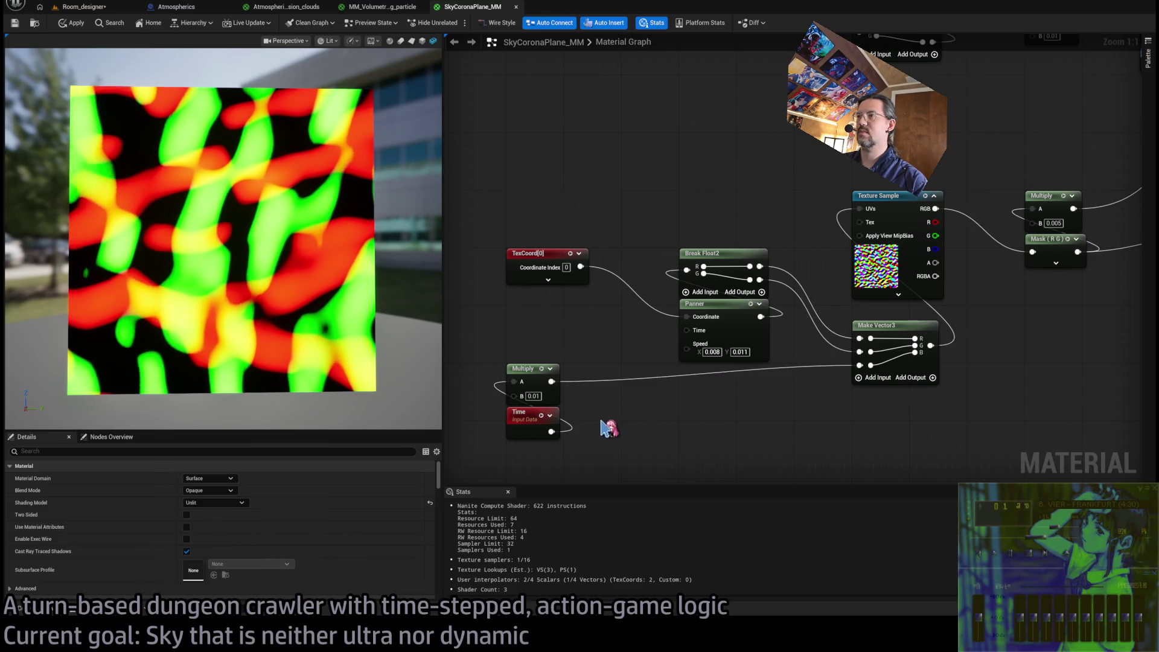
drag(690, 415, 681, 402)
Set the time Multiply to 0.003 and both Panner speeds to 0.001
click(527, 381)
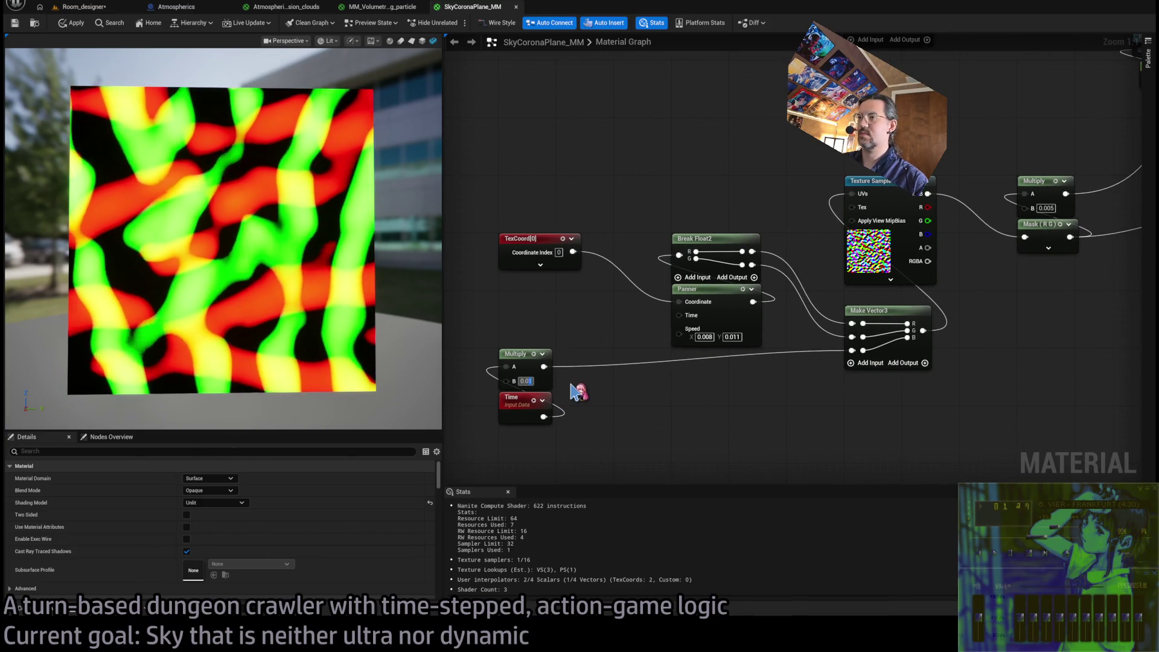
text(0.003)
key(Return)
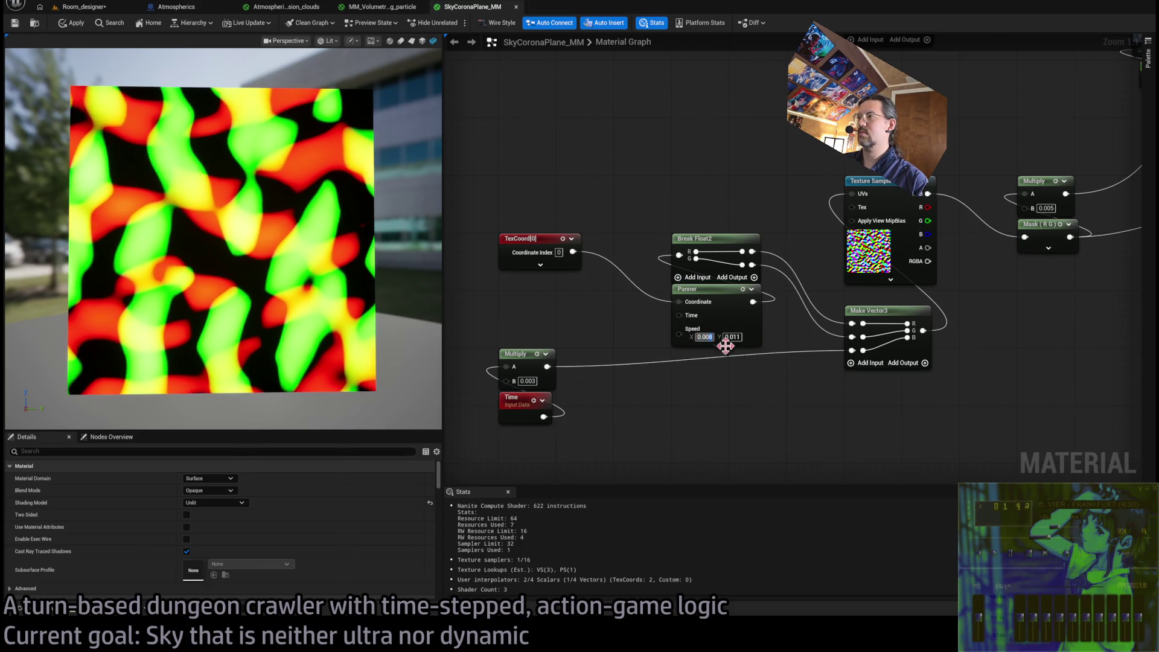
text(0.001)
key(Return)
double_click(733, 336)
text(0.001)
key(Return)
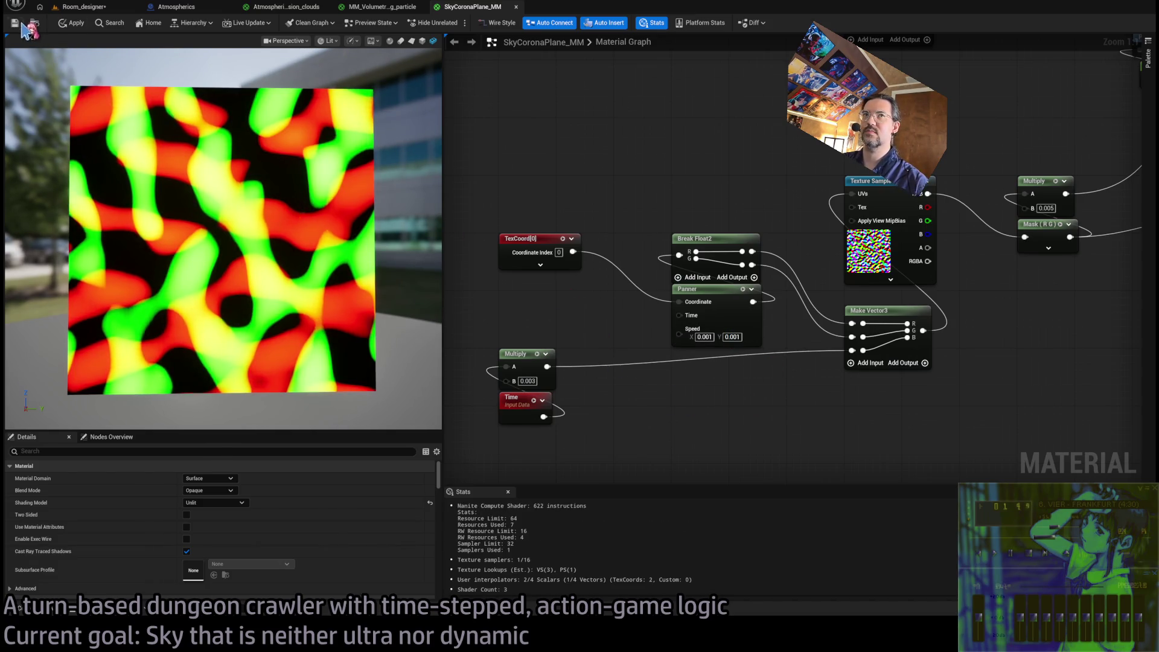
scroll(561, 293, down, 5)
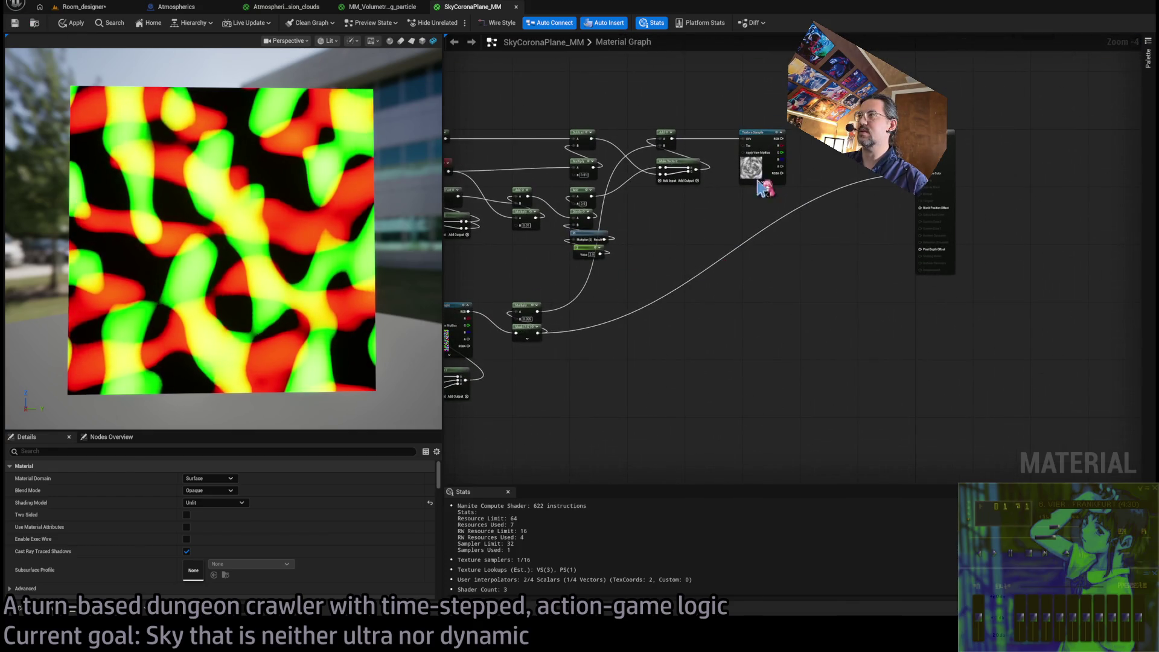
Feed the cloud texture's red channel into Emissive Color, save, and preview the radial gradient
drag(781, 146, 920, 174)
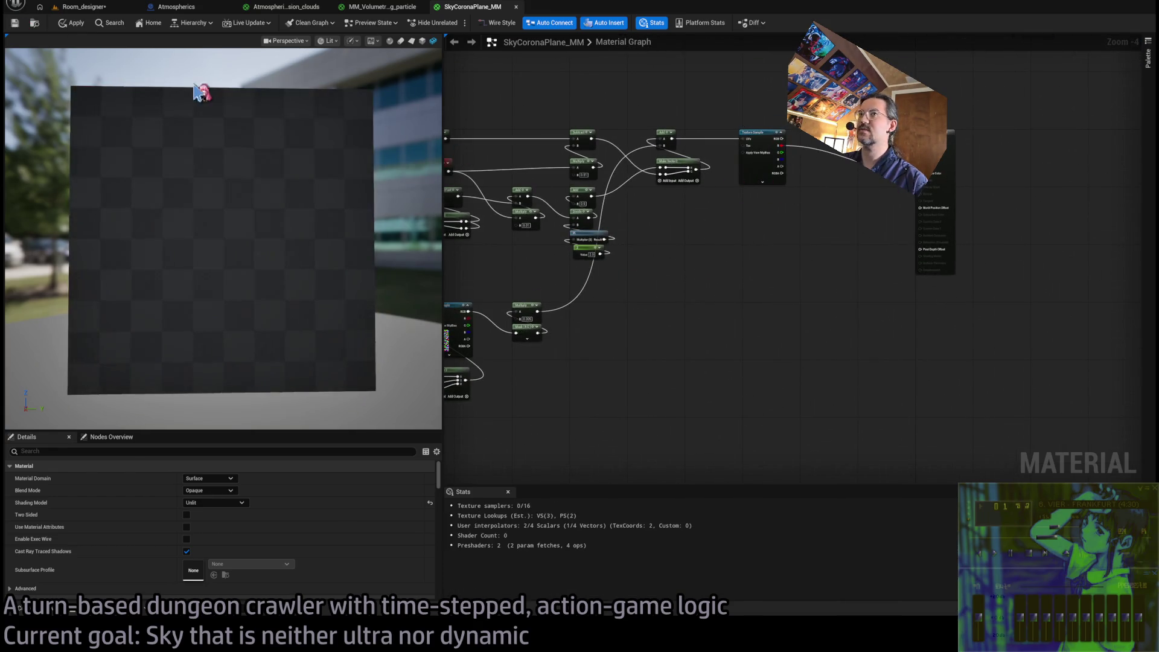
key(ctrl+s)
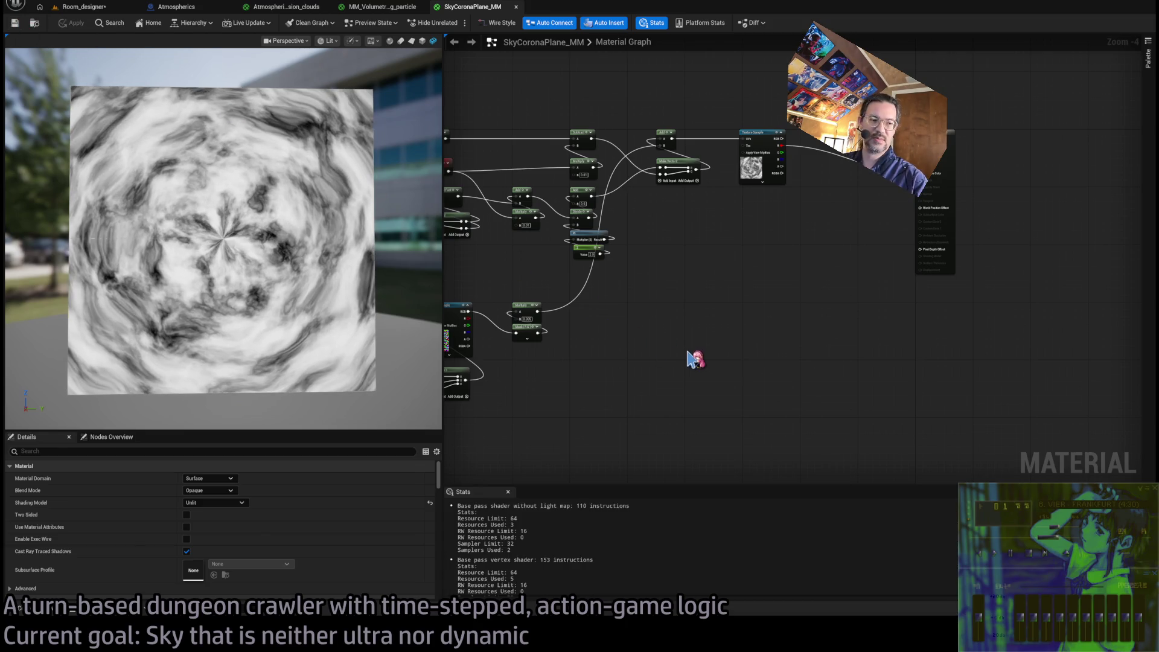
drag(670, 355, 745, 339)
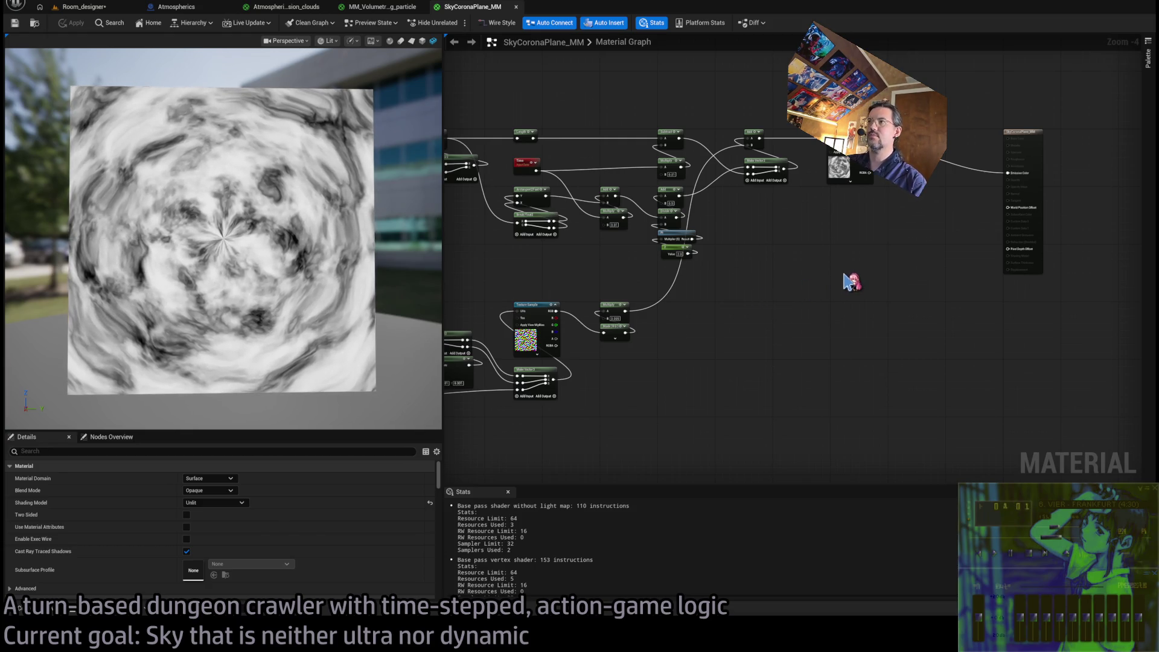
drag(833, 257, 843, 337)
scroll(694, 196, up, 1)
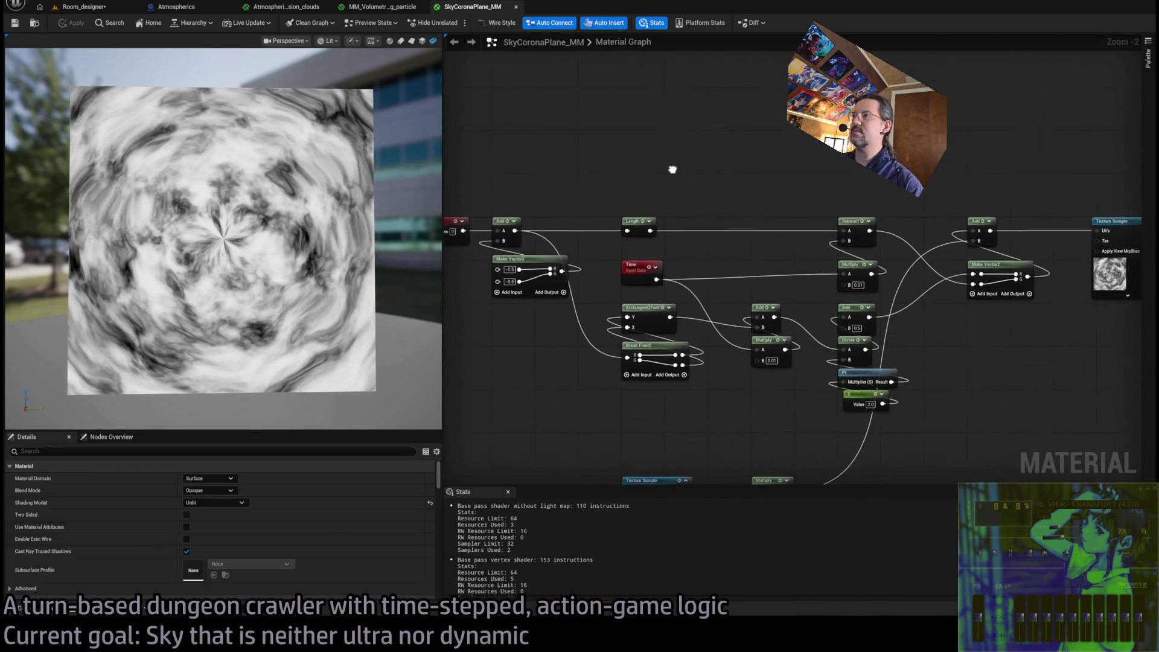
mouse_move(525, 227)
mouse_down()
mouse_move(1087, 284)
mouse_move(1082, 300)
mouse_up()
drag(708, 166, 887, 141)
drag(776, 160, 606, 183)
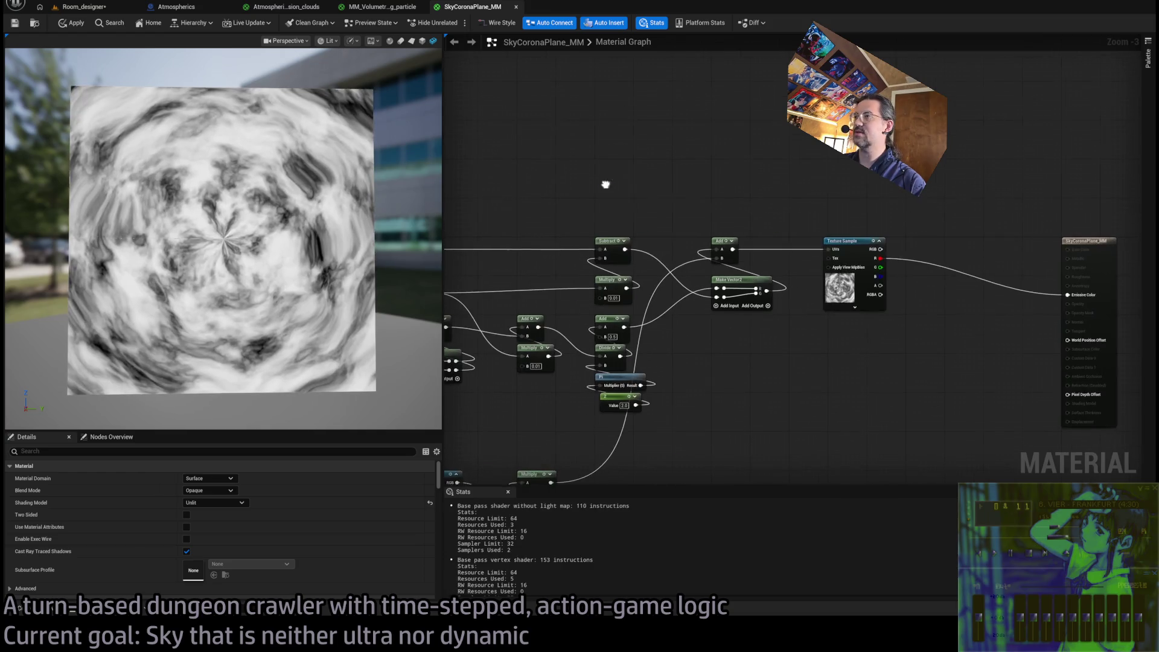
drag(898, 293, 849, 310)
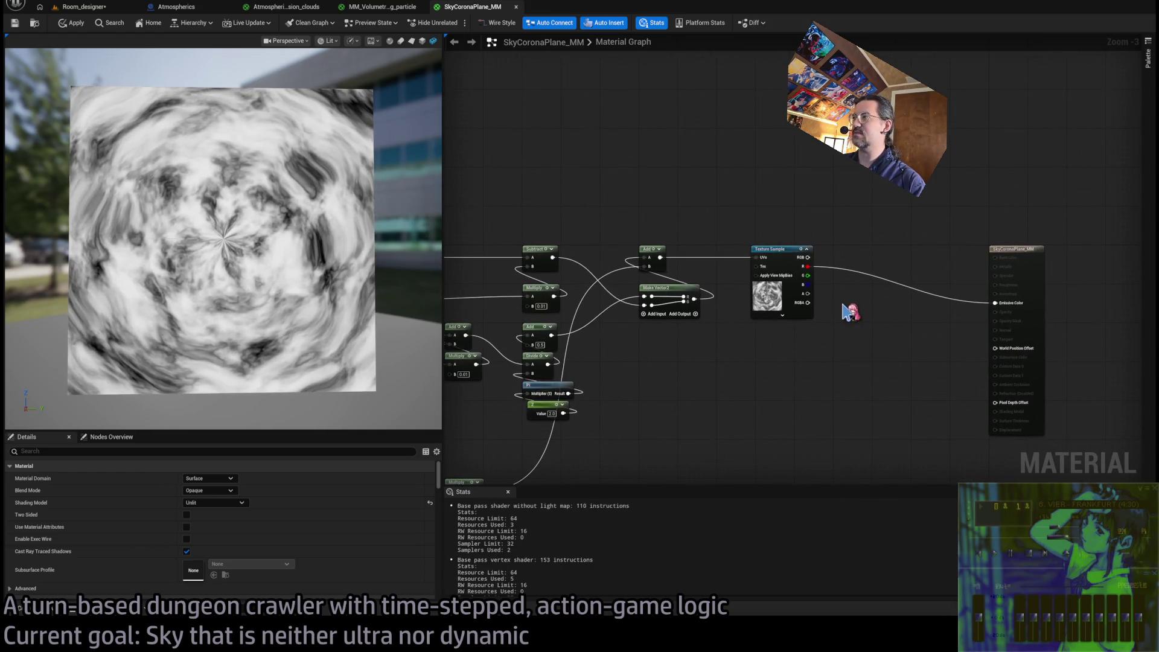
Add a Lerp node and wire the Length value into its Alpha via a reroute
click(877, 336)
drag(887, 223, 1049, 213)
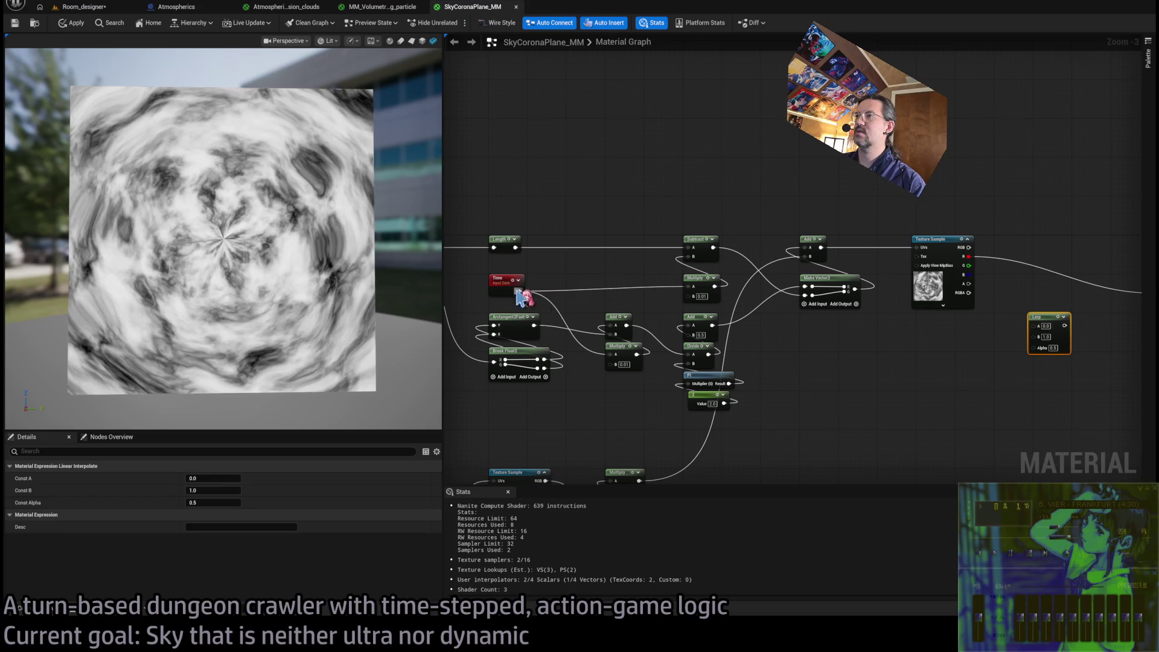
mouse_move(507, 285)
mouse_down()
mouse_move(685, 248)
mouse_move(986, 253)
mouse_move(660, 226)
mouse_move(720, 362)
mouse_up()
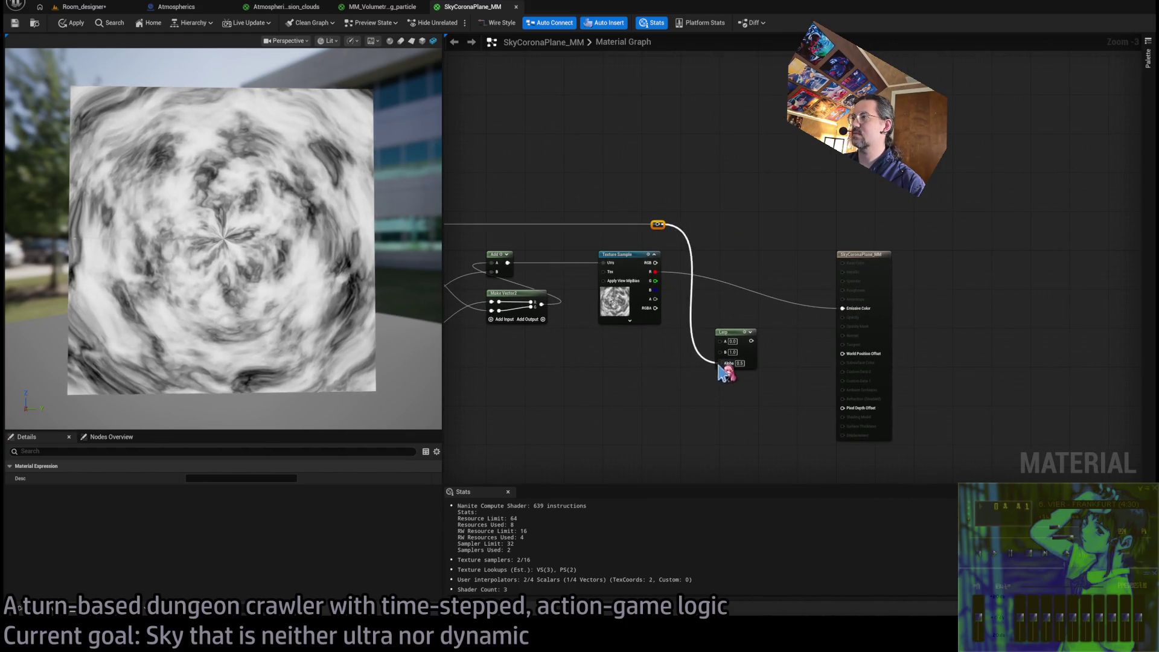
scroll(700, 253, up, 4)
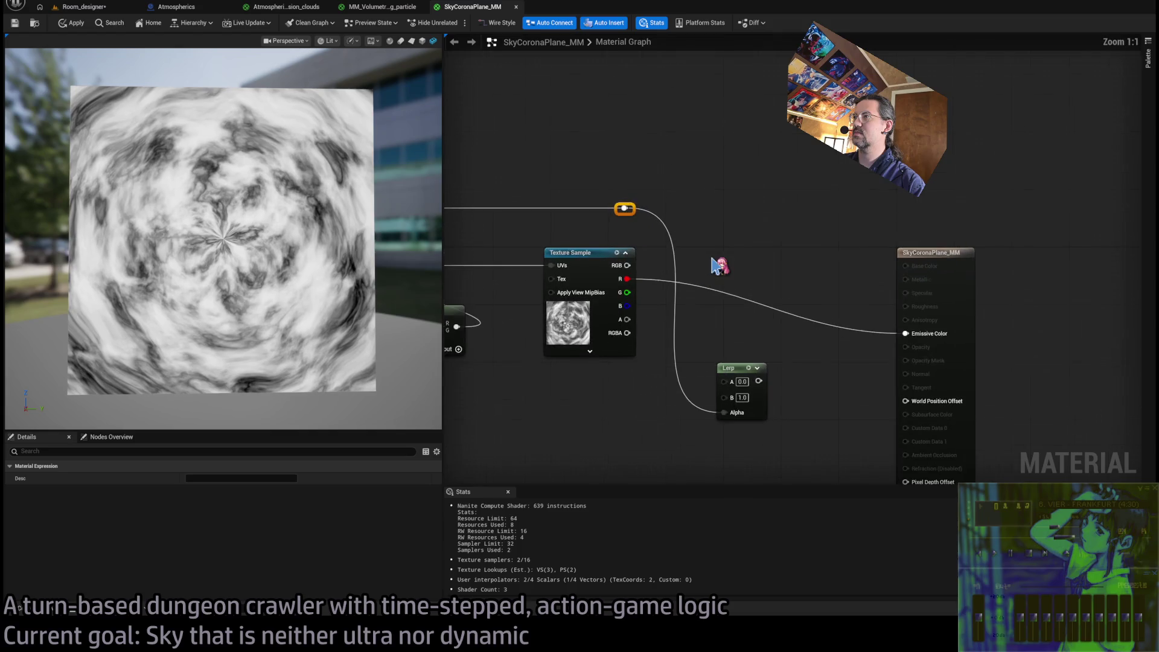
Add a Power node on the red channel with Lerp exponent 0.5 to 8.0, feeding Emissive Color
click(690, 302)
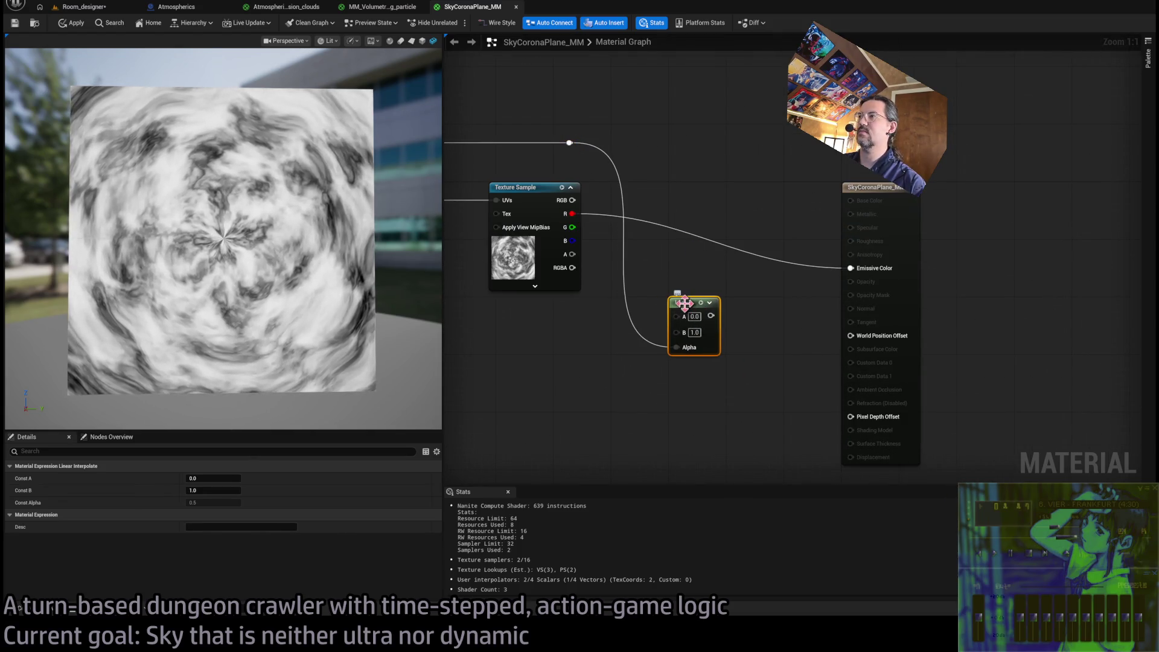
drag(572, 214, 679, 205)
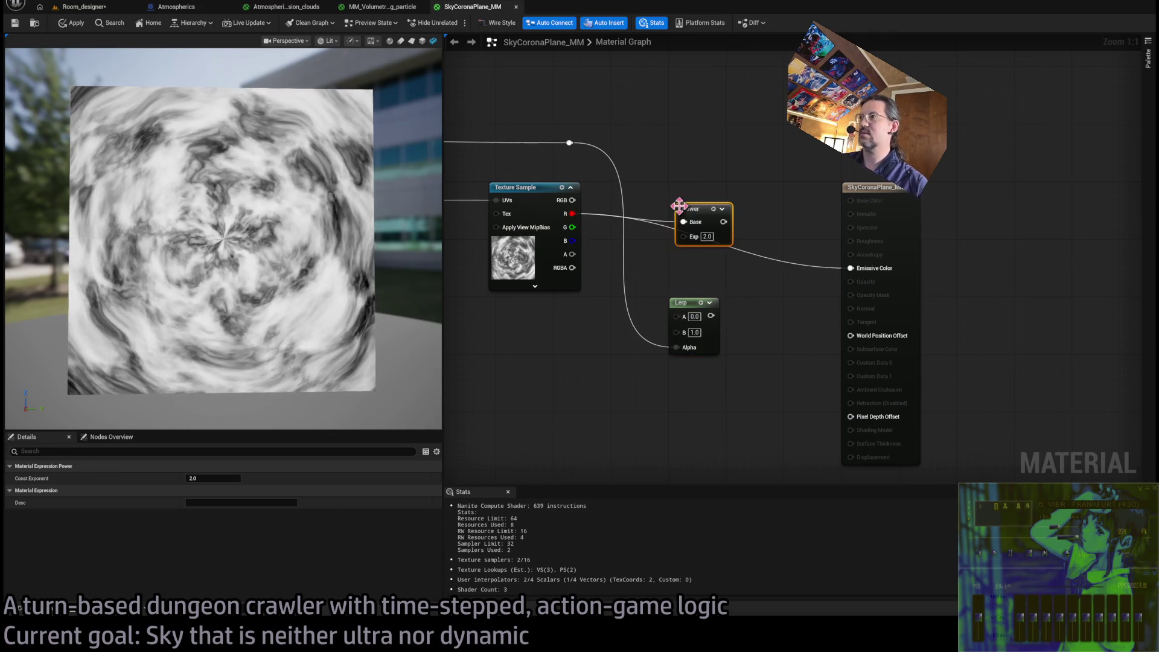
drag(711, 315, 690, 237)
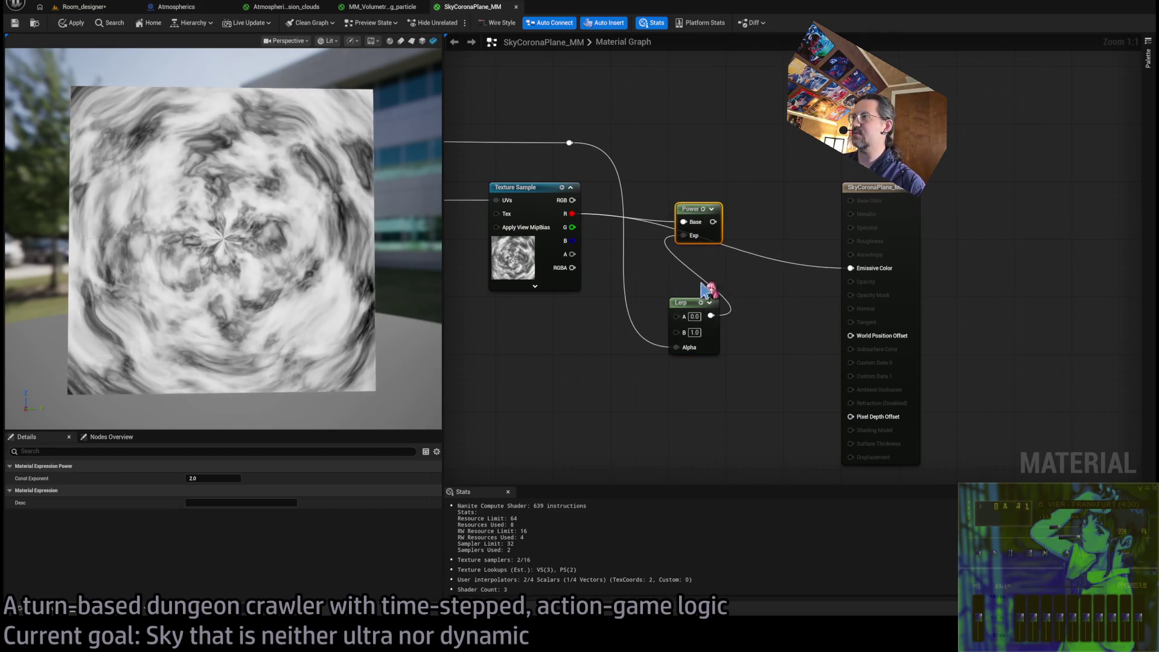
click(694, 317)
text(0.5)
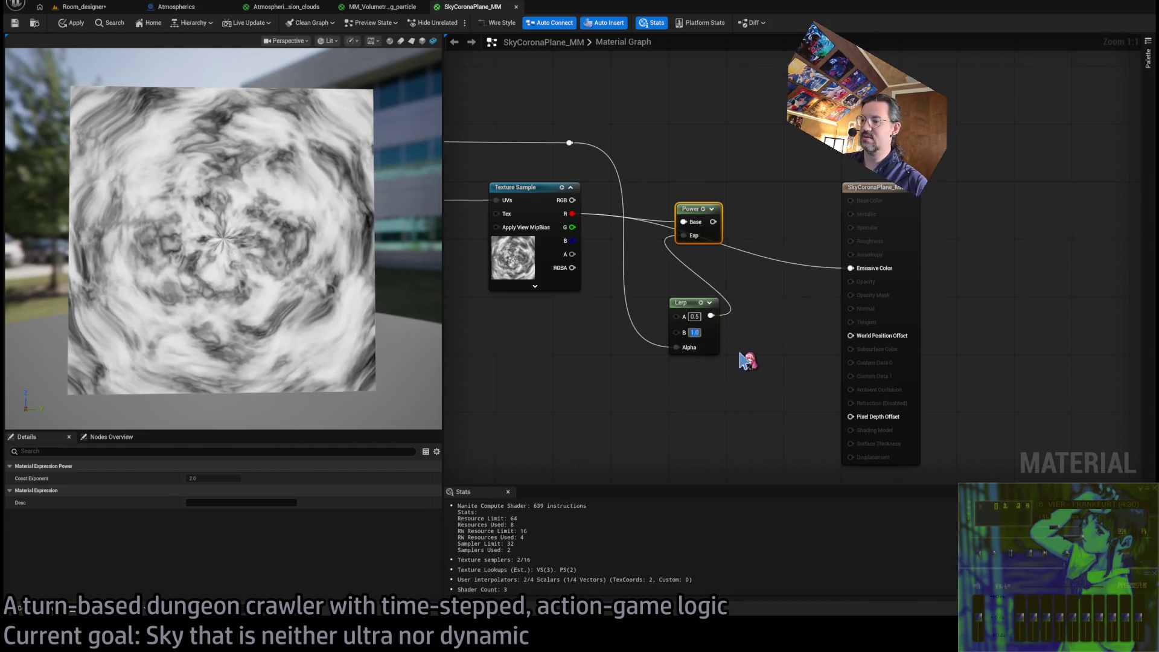
text(8)
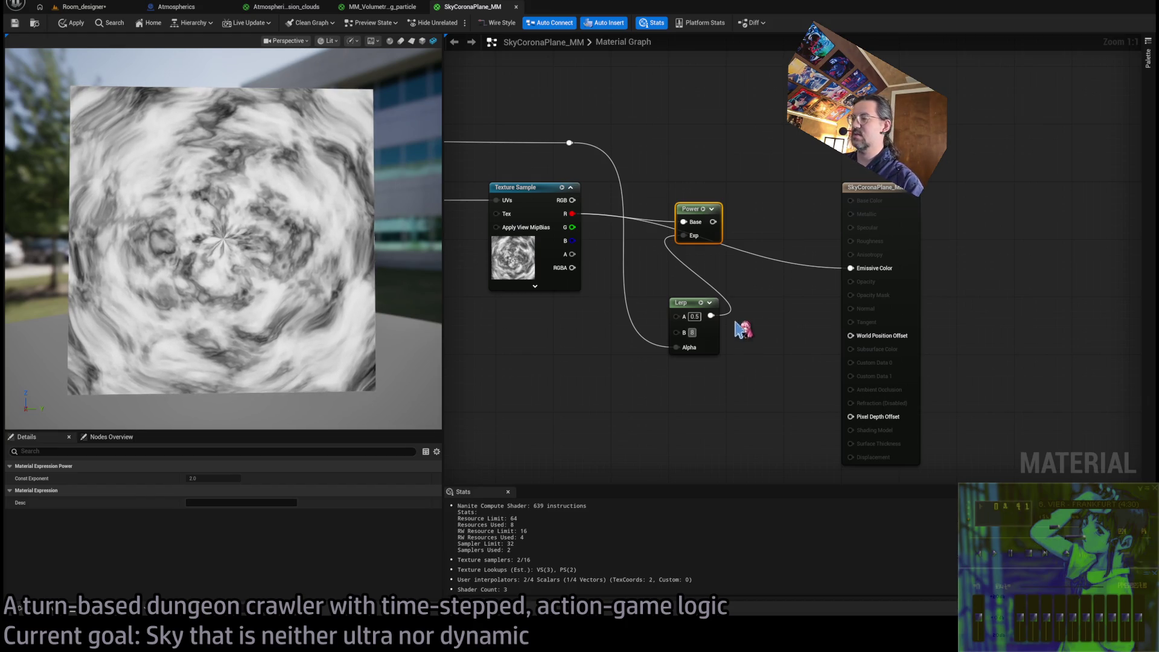
mouse_move(711, 232)
mouse_down()
mouse_move(719, 217)
mouse_move(702, 211)
mouse_move(738, 212)
mouse_move(851, 268)
mouse_up()
drag(697, 298, 695, 226)
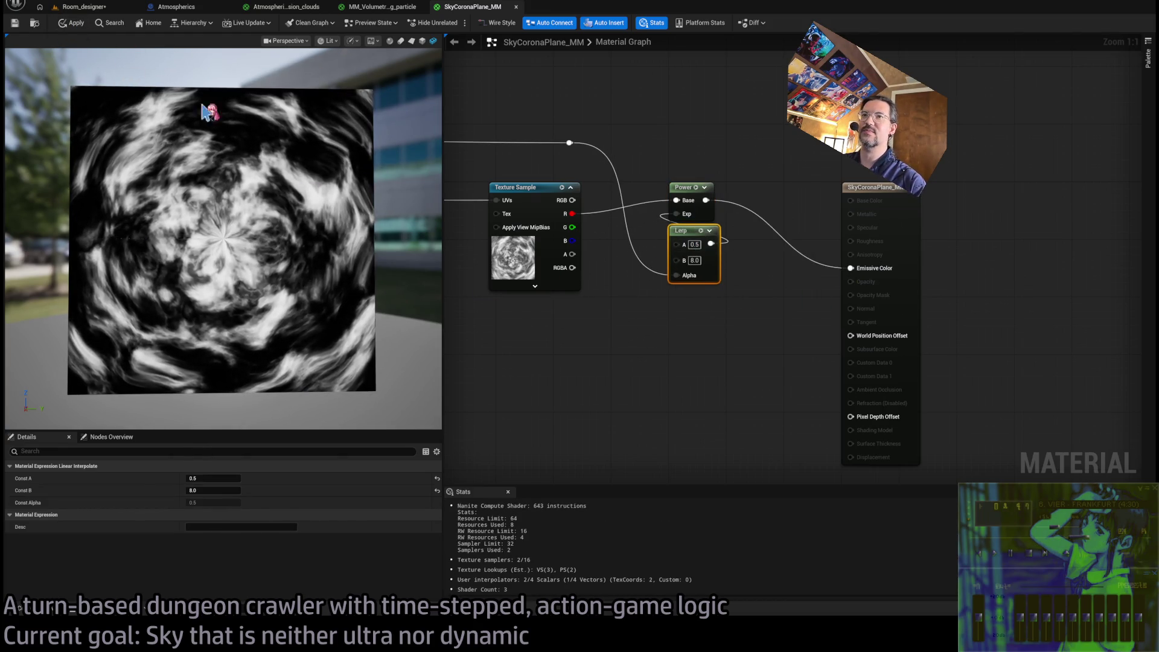
Orbit the preview to view the plane edge-on, then frontally again
scroll(224, 239, up, 5)
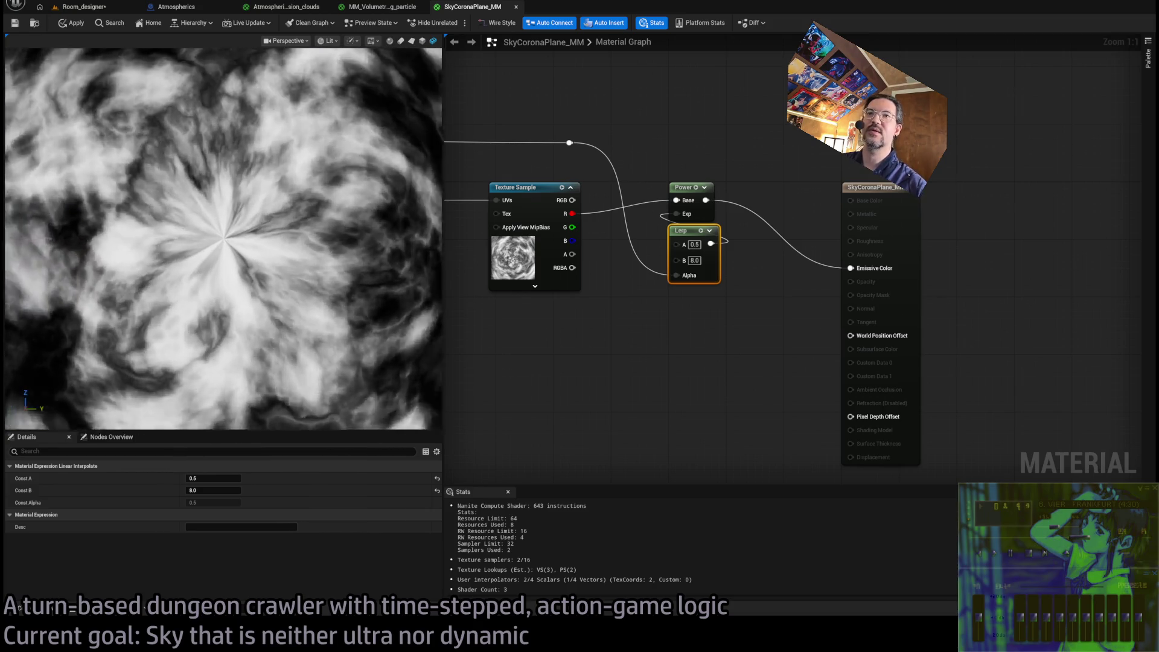
drag(223, 238, 127, 239)
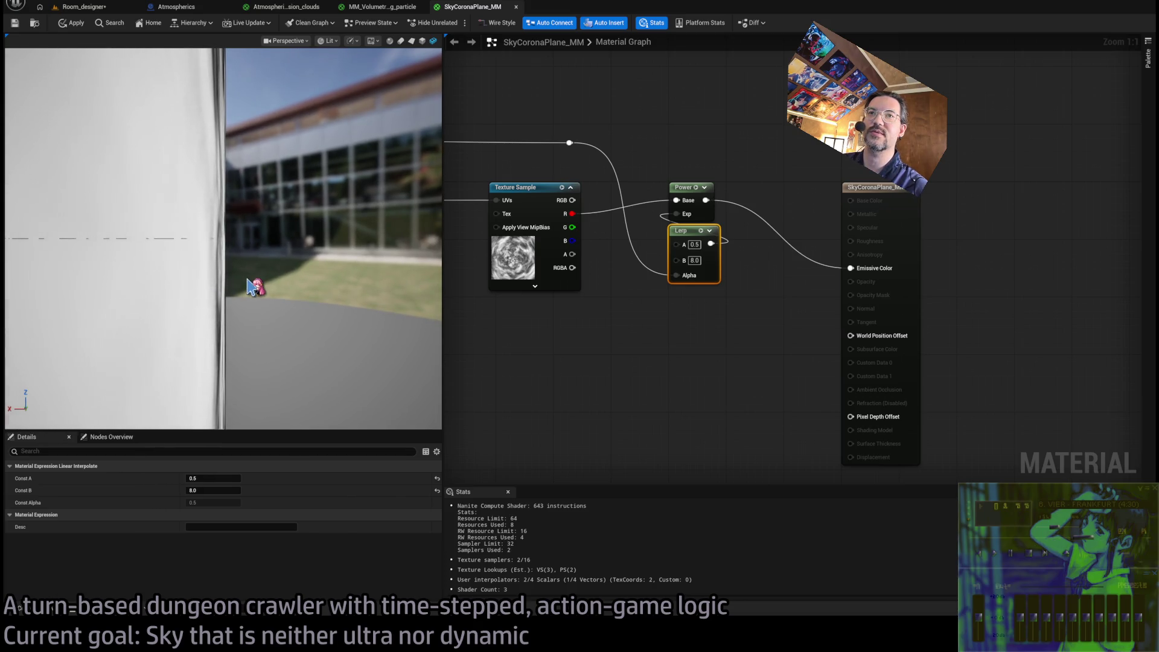
drag(315, 279, 242, 279)
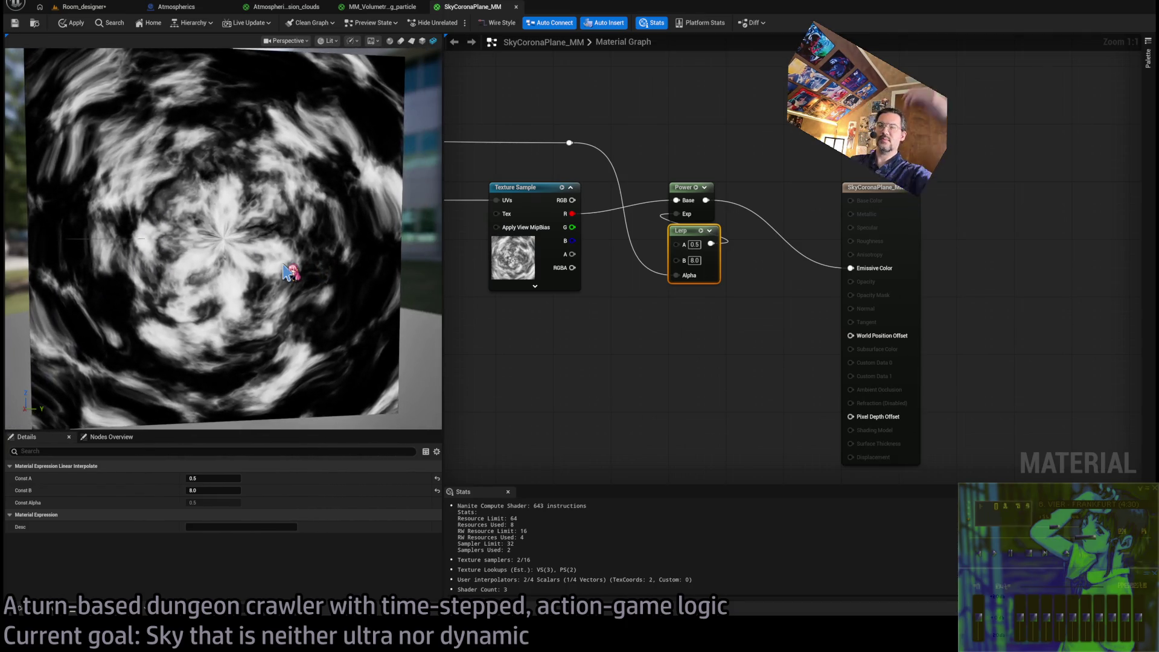
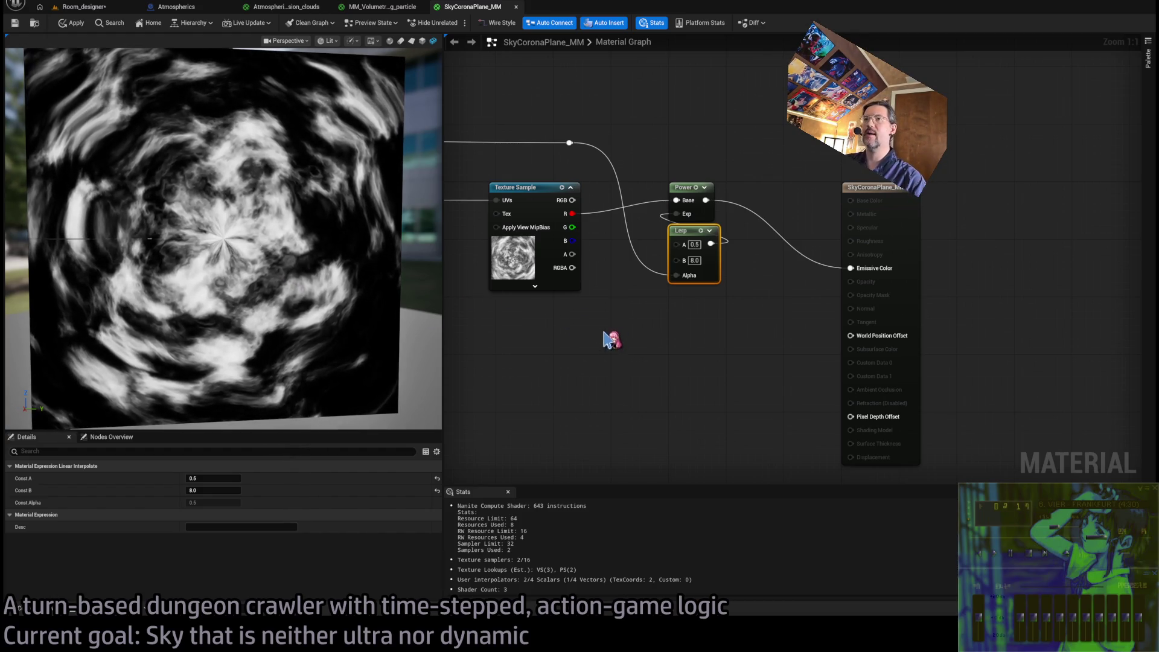
Duplicate the Lerp node and feed the copy's Alpha from the shared reroute point
drag(607, 351, 686, 335)
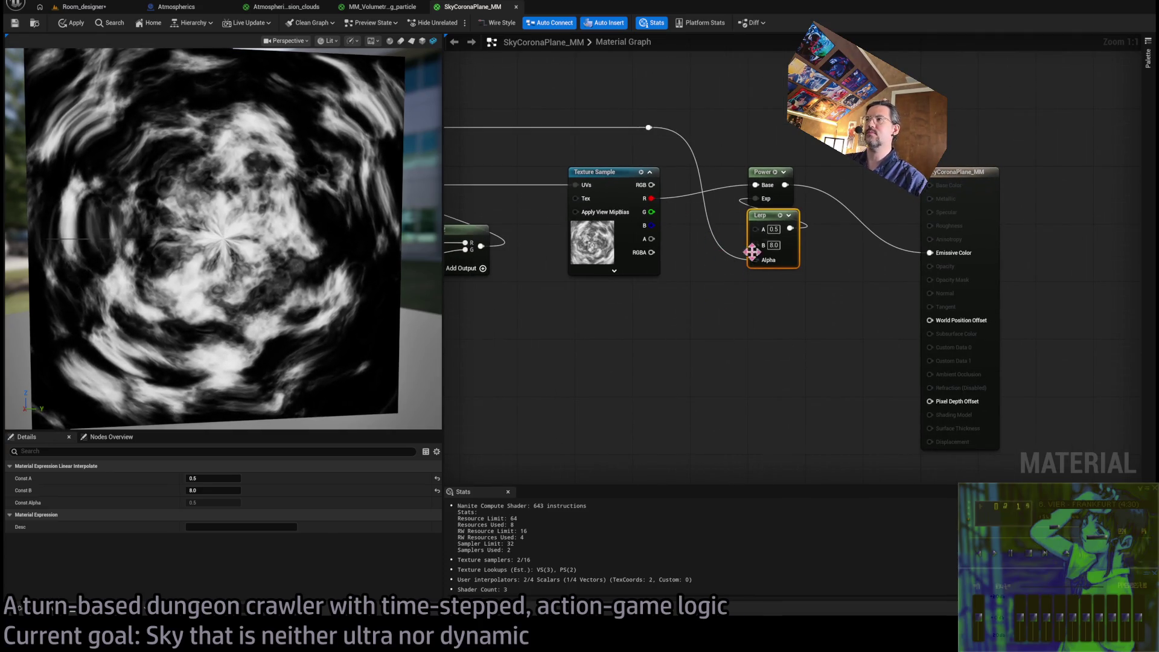
click(735, 134)
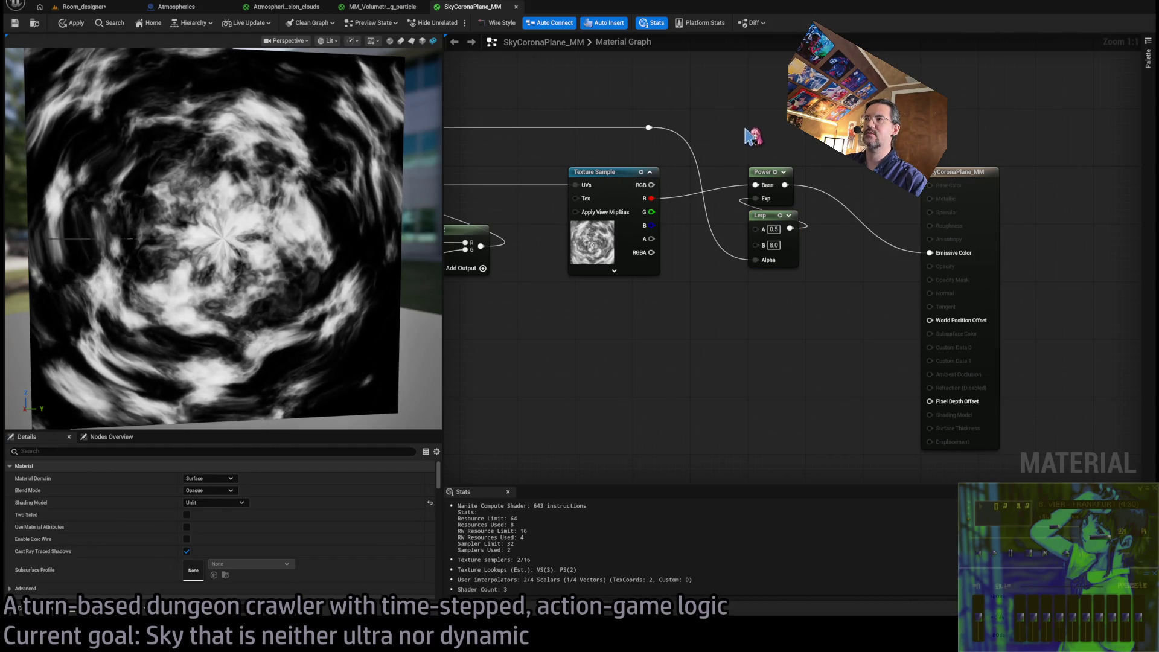
drag(741, 137, 795, 309)
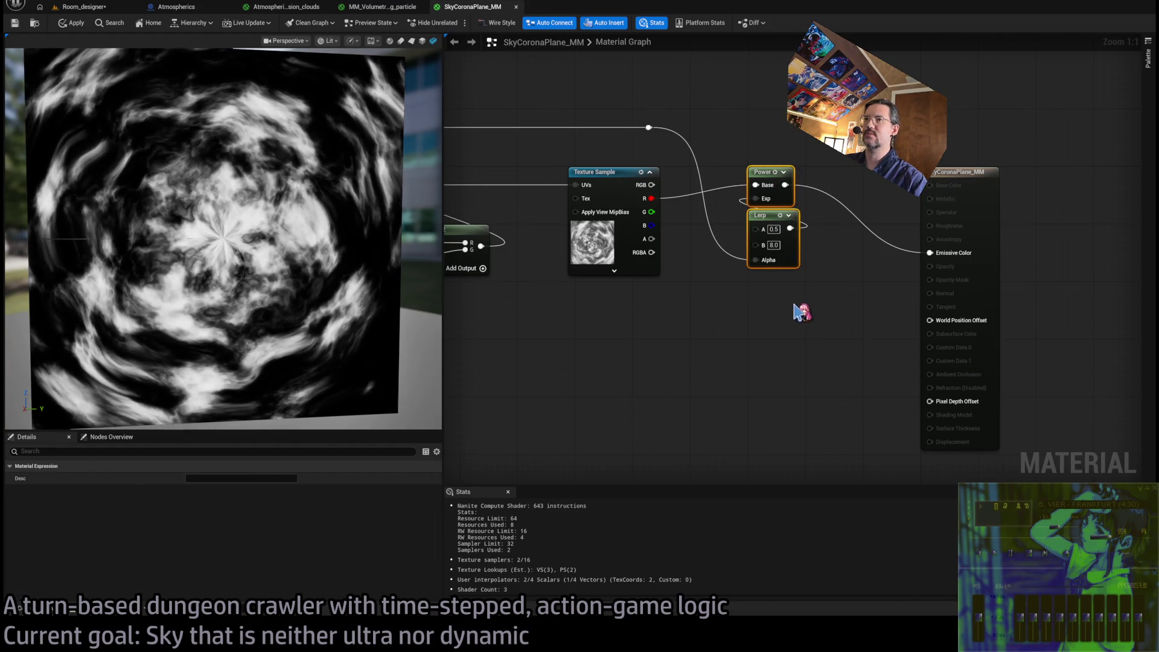
mouse_move(739, 152)
mouse_down()
mouse_move(824, 268)
mouse_move(809, 141)
mouse_up()
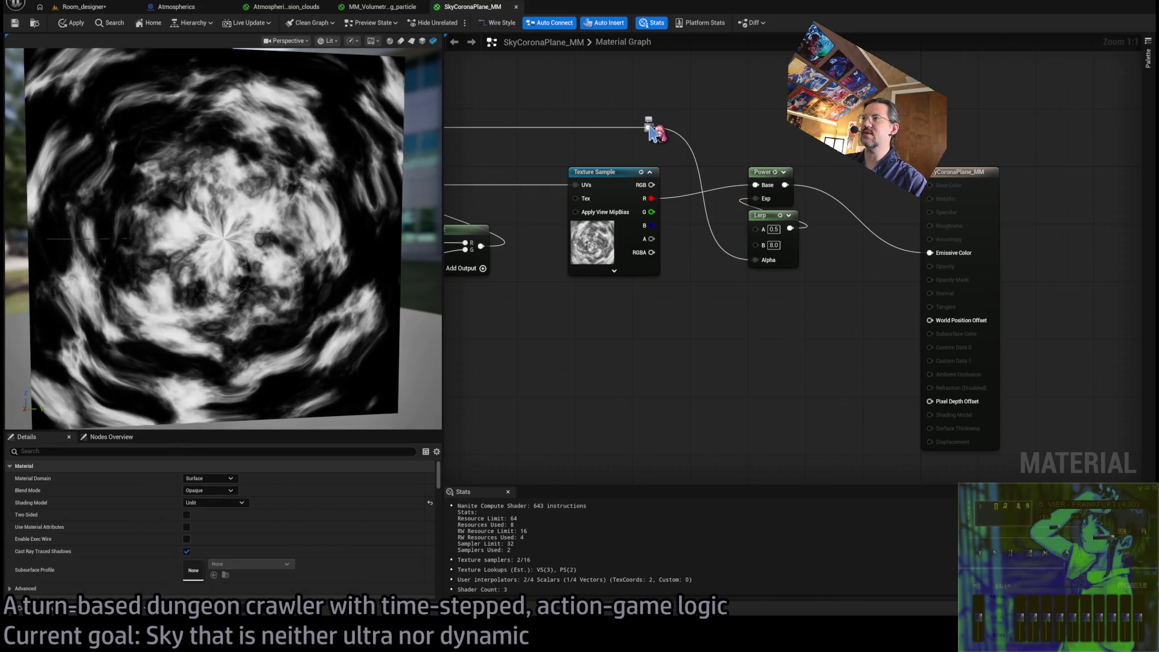
click(760, 215)
key(ctrl+d)
mouse_move(648, 127)
mouse_down()
mouse_move(662, 194)
mouse_move(766, 414)
mouse_move(756, 412)
mouse_up()
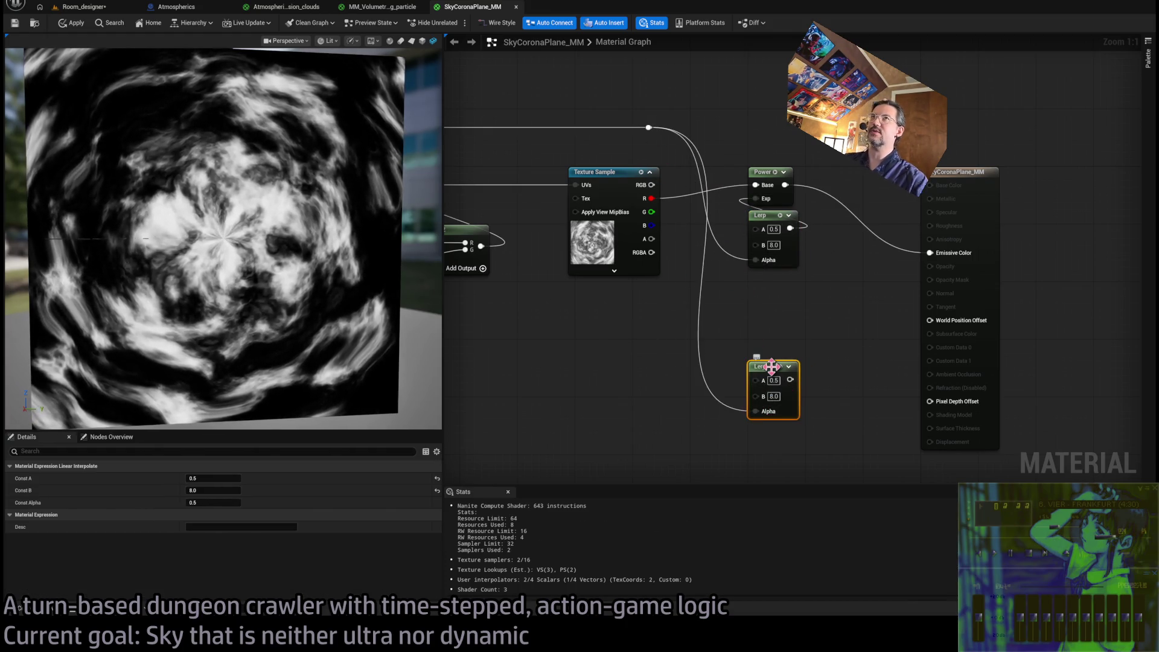
mouse_move(772, 366)
mouse_down()
mouse_move(795, 371)
mouse_move(780, 371)
mouse_up()
Set the new Lerp to A 0.2 and B -1.0, then drag out from the texture's red channel
click(770, 380)
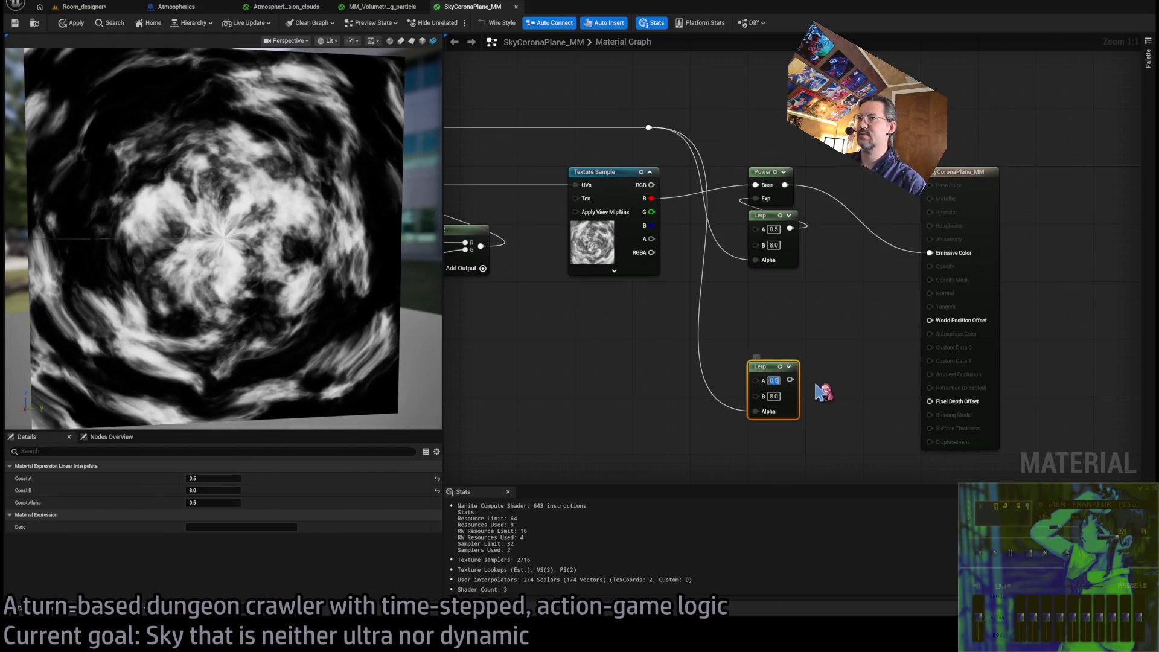
text(0.2)
key(Tab)
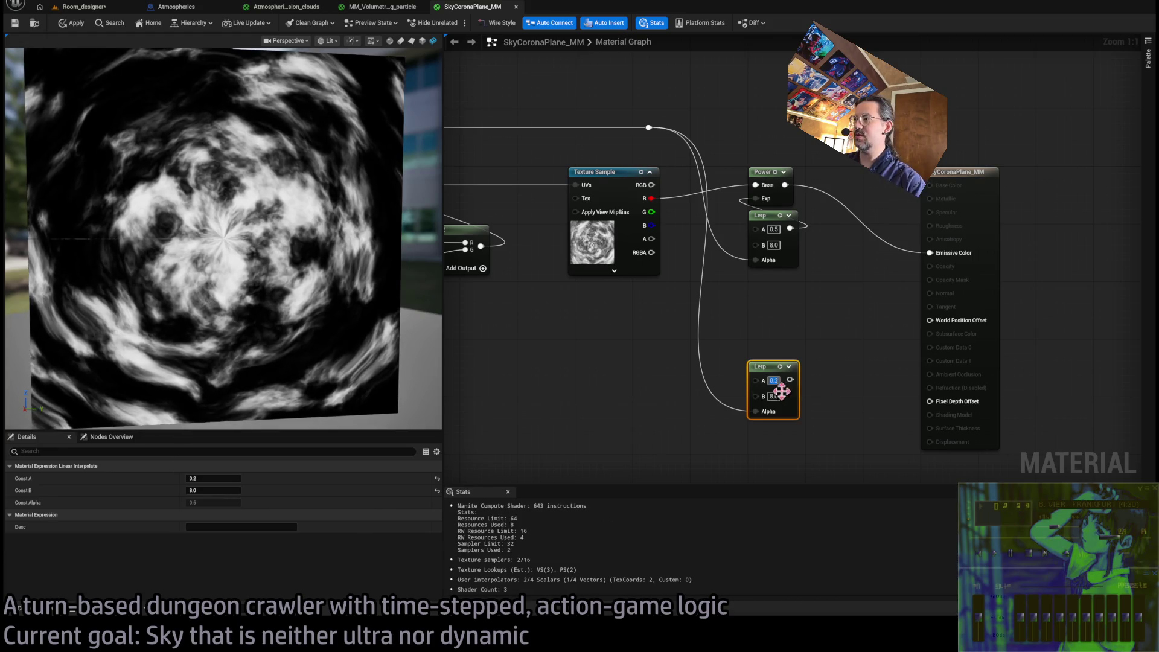
text(-1)
key(Return)
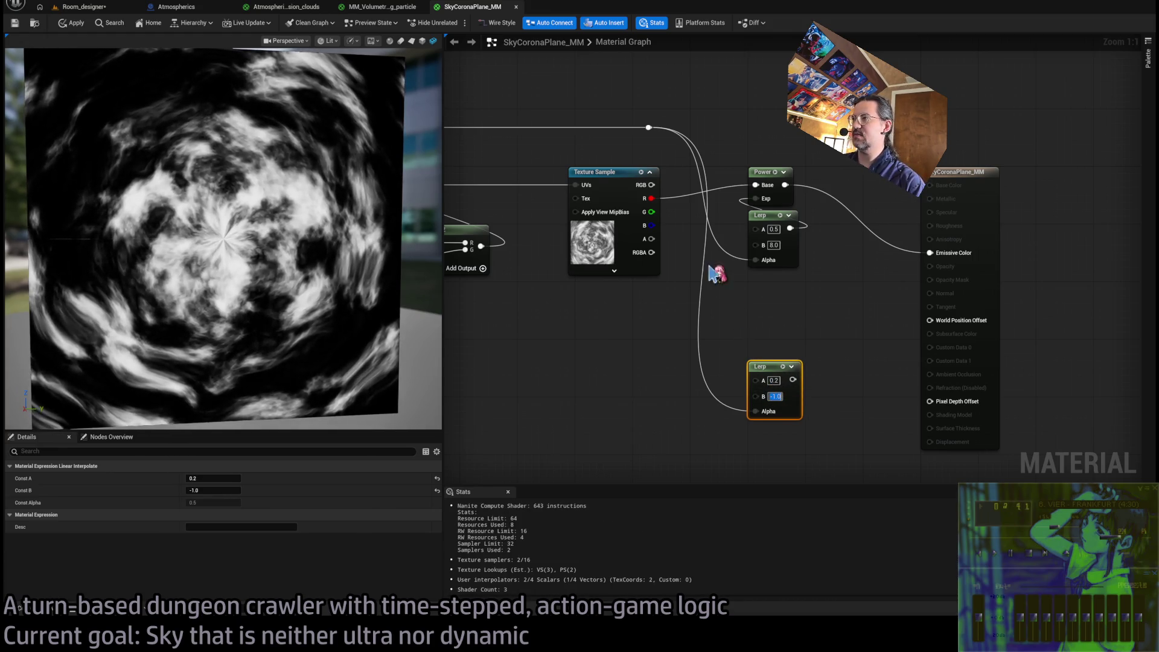
drag(651, 198, 768, 320)
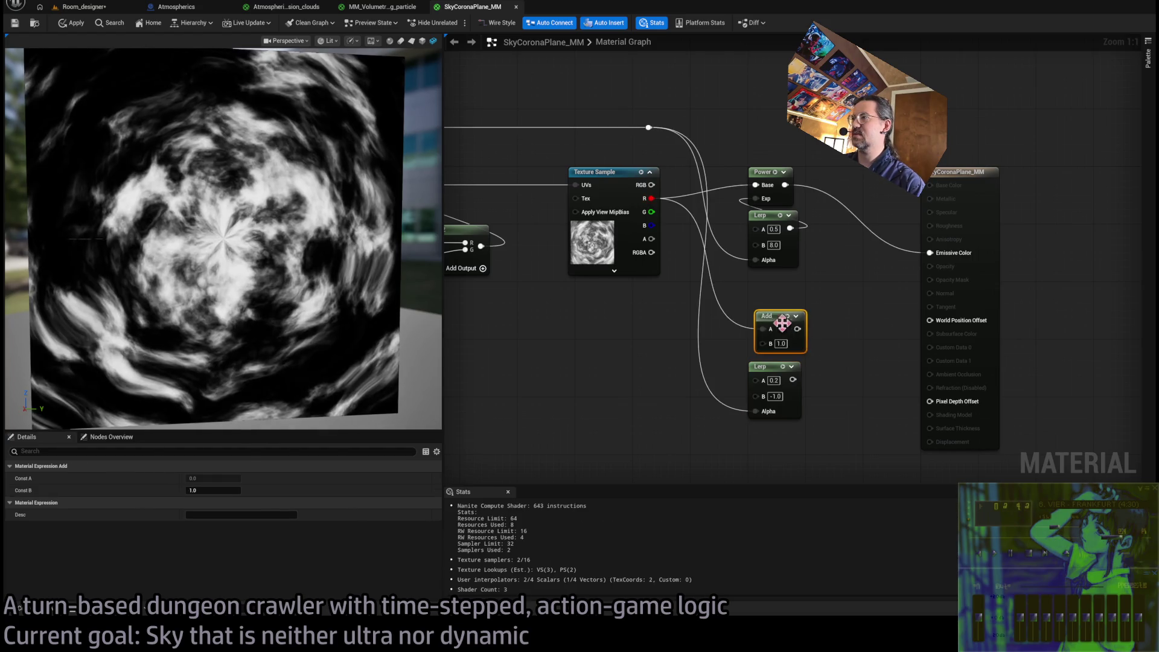
Feed the lower Lerp's output into the Add node beside the texture's red channel
mouse_move(792, 379)
mouse_down()
mouse_move(765, 342)
mouse_move(929, 253)
mouse_up()
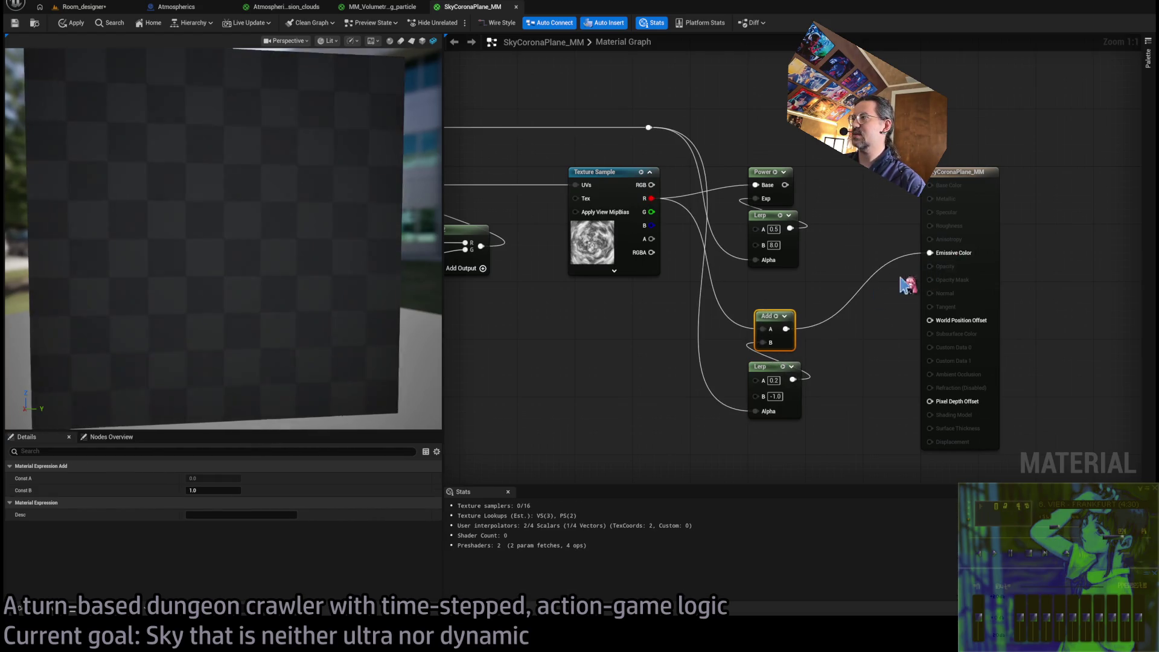
drag(766, 323, 758, 330)
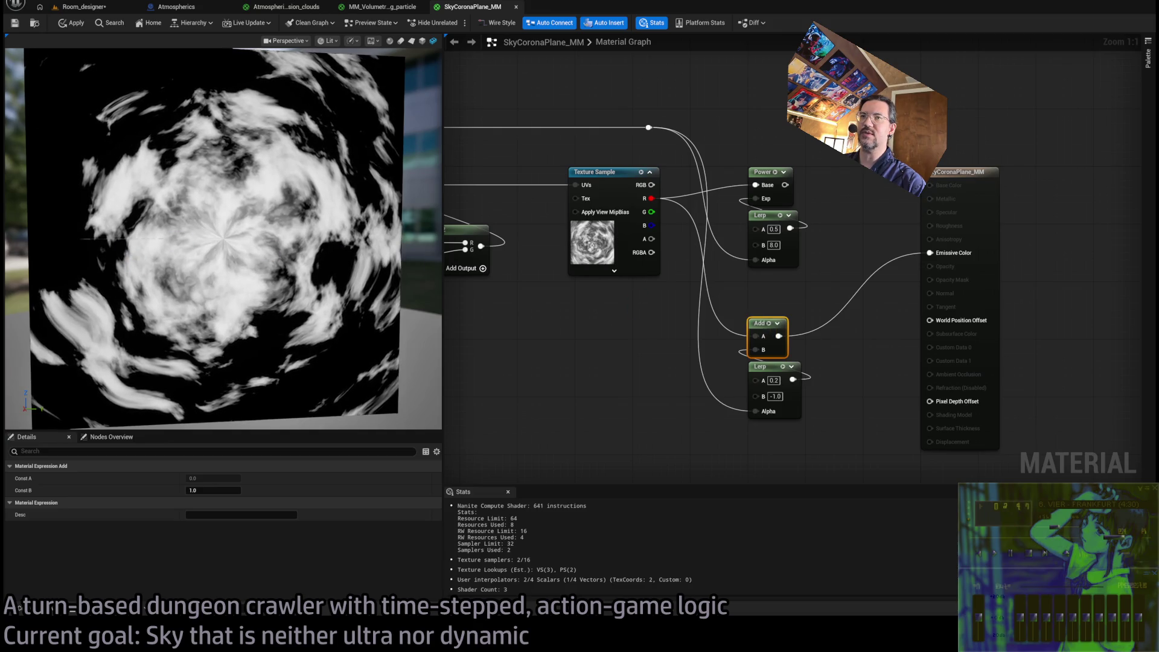
drag(151, 248, 150, 249)
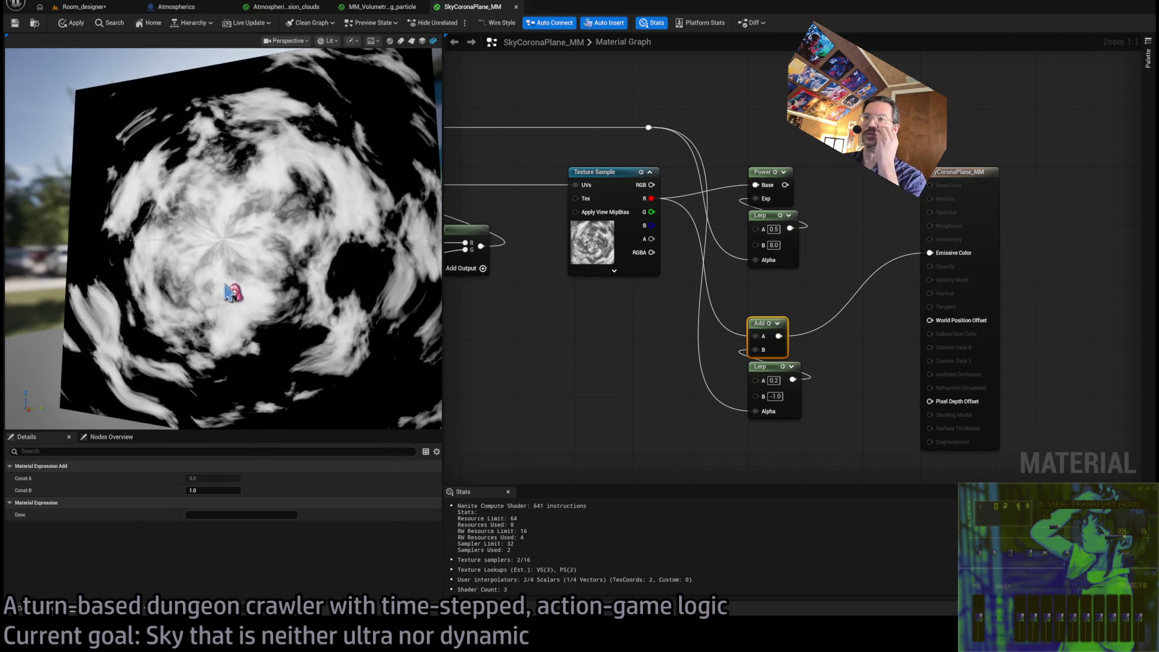
drag(251, 300, 247, 271)
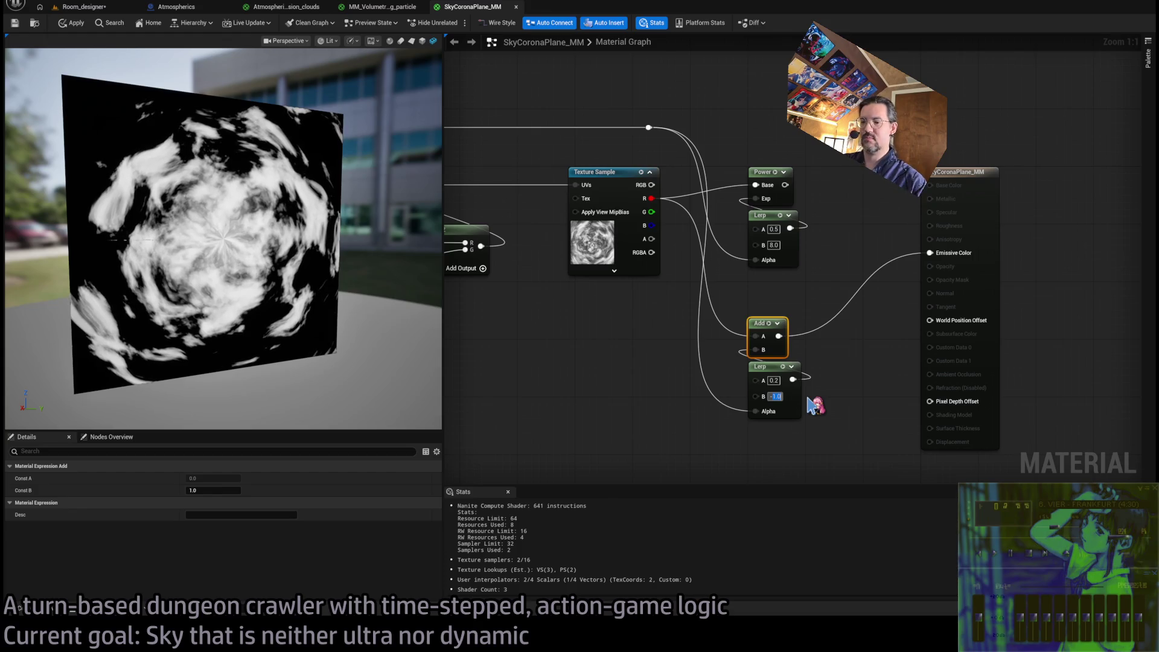
Set the lower Lerp to A 0.5 and B -1.5
text(-1.5)
key(Return)
click(773, 381)
text(1)
key(Return)
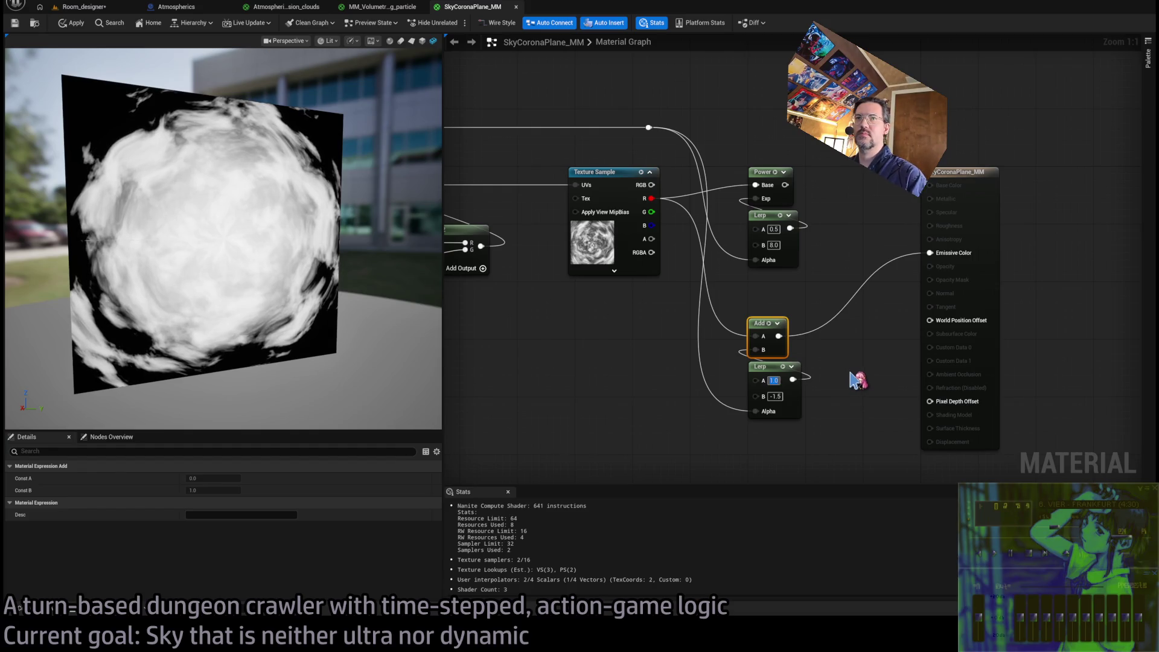
text(.5)
key(Return)
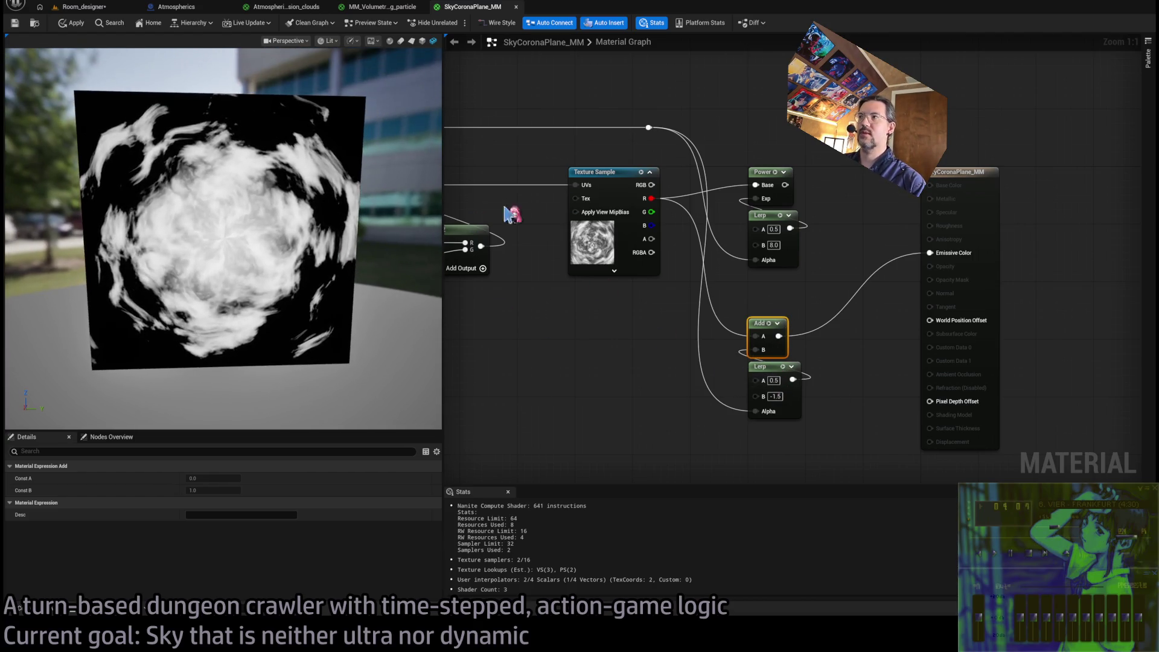
Try the upper Lerp straight into Emissive Color, then undo so the Add keeps driving it
drag(790, 228, 921, 260)
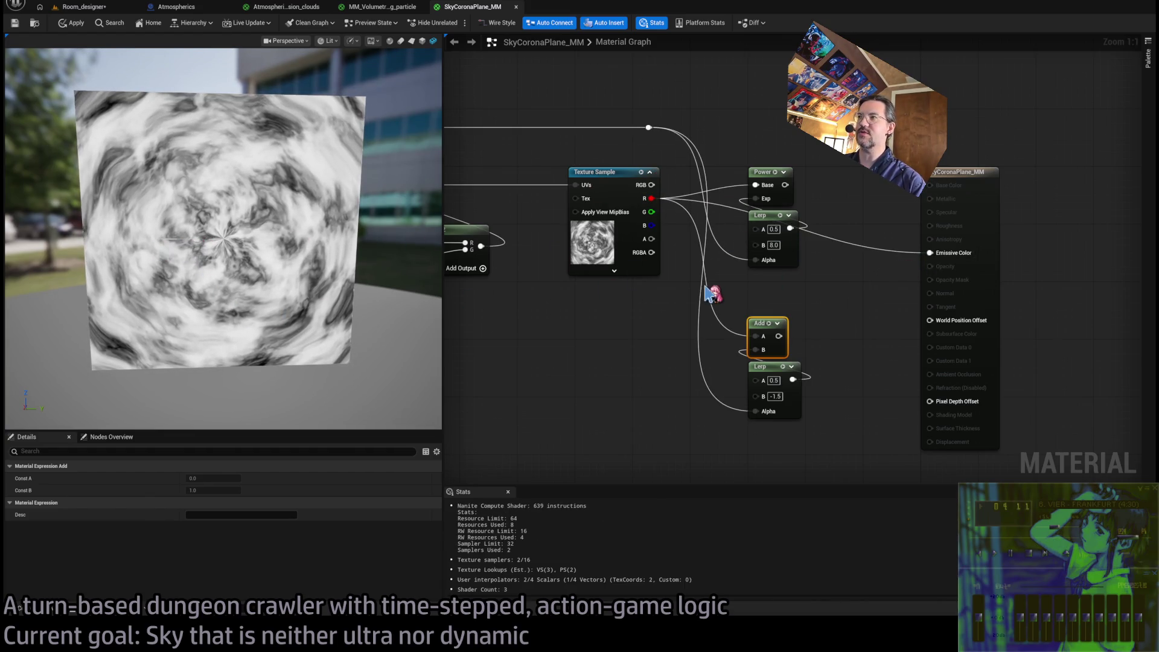
key(ctrl+z)
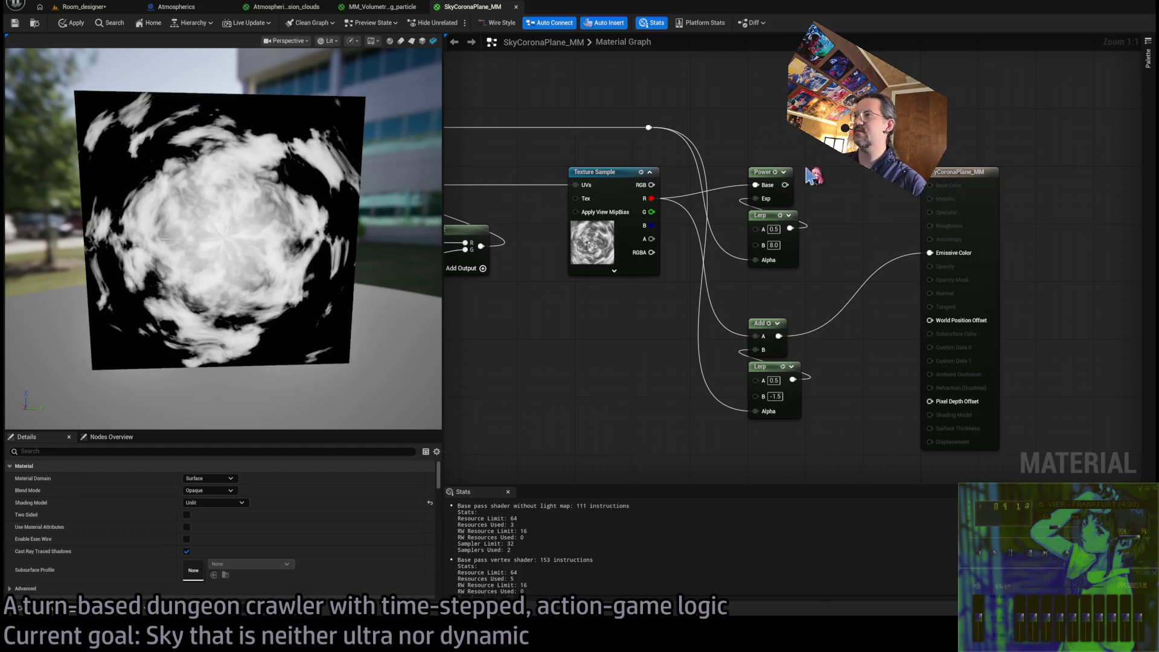
click(595, 245)
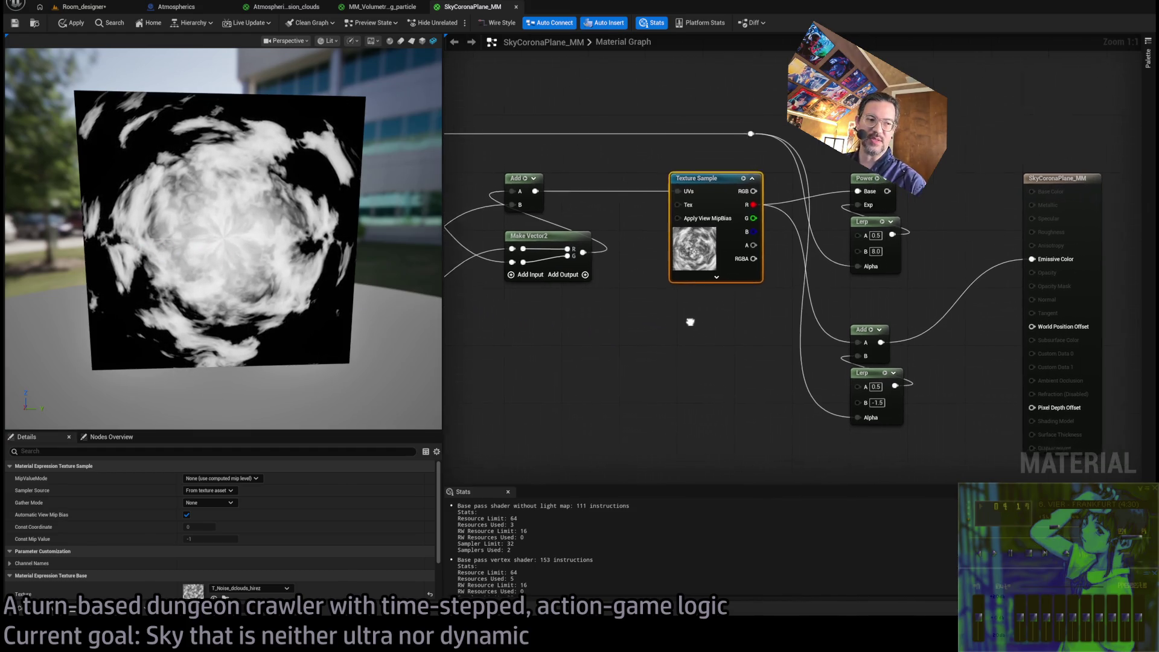
scroll(718, 338, up, 2)
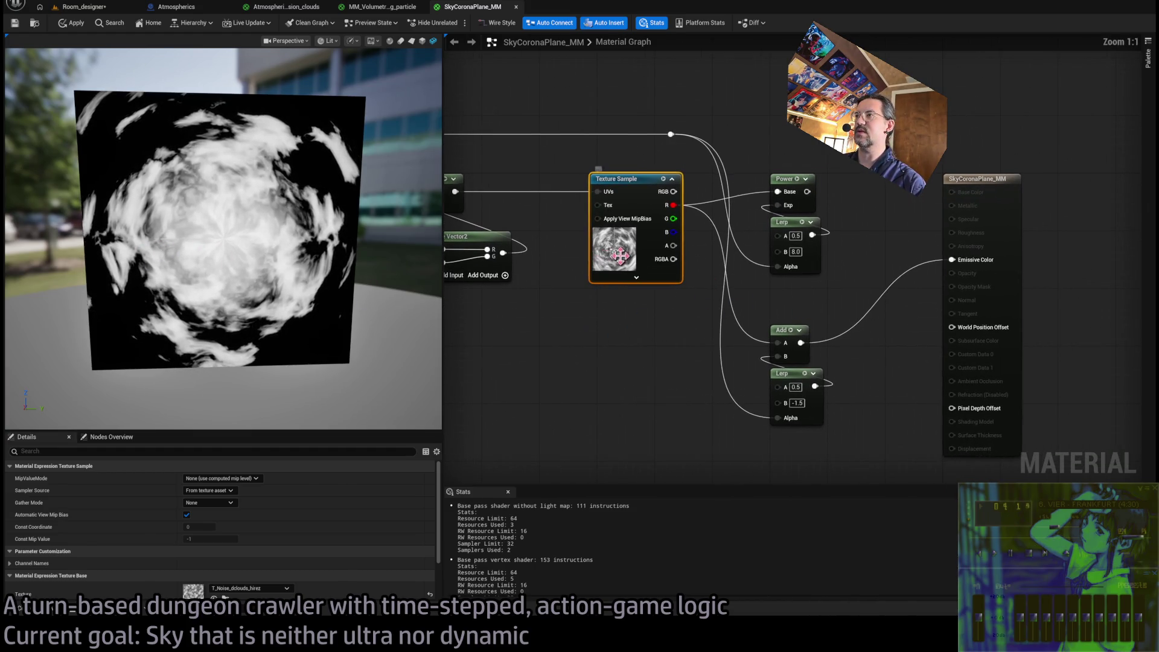
click(655, 352)
click(633, 181)
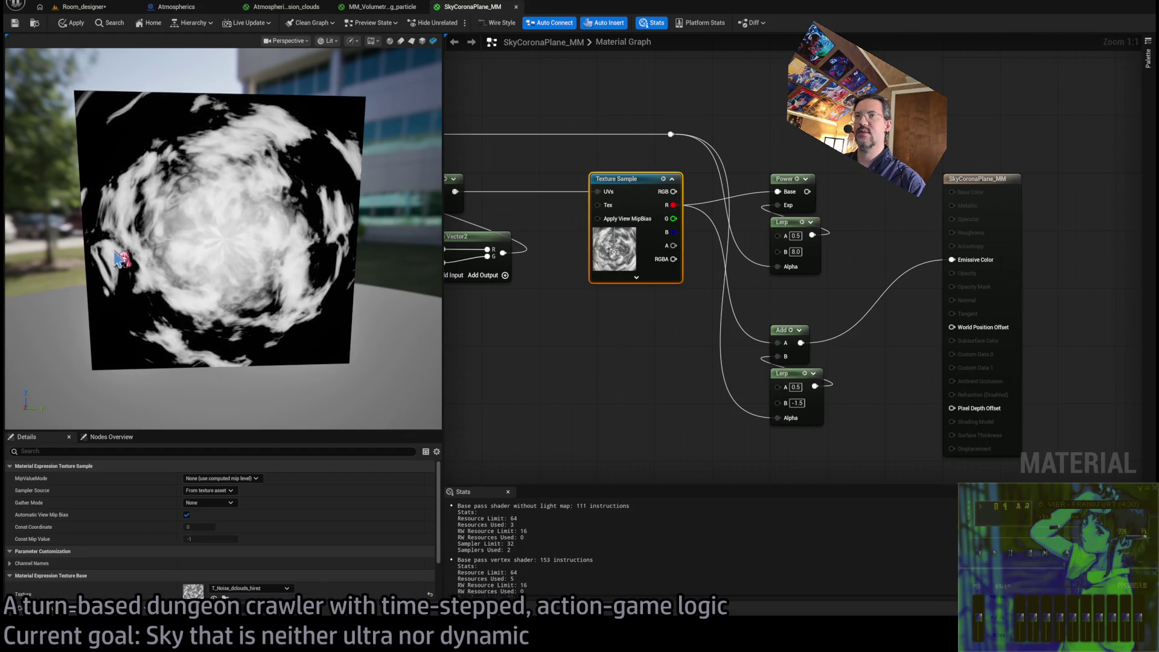
mouse_move(537, 332)
mouse_down()
mouse_move(693, 370)
mouse_move(693, 388)
mouse_move(845, 370)
mouse_move(700, 331)
mouse_move(583, 331)
mouse_up()
drag(189, 292, 370, 294)
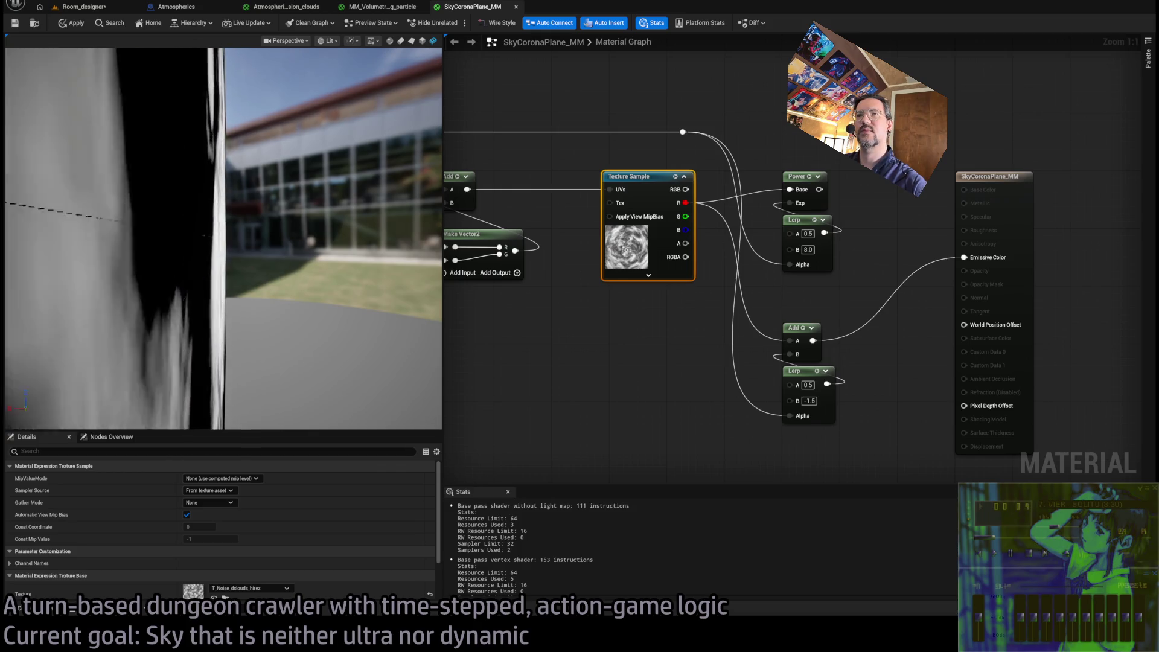
drag(331, 300, 96, 302)
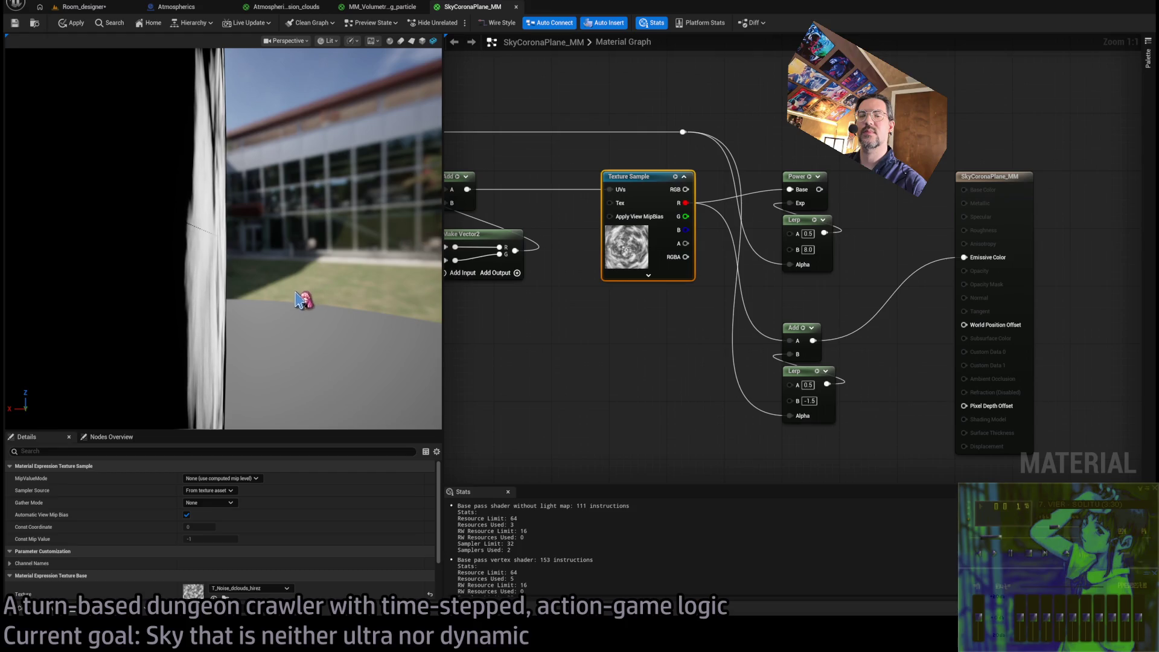
scroll(308, 514, down, 3)
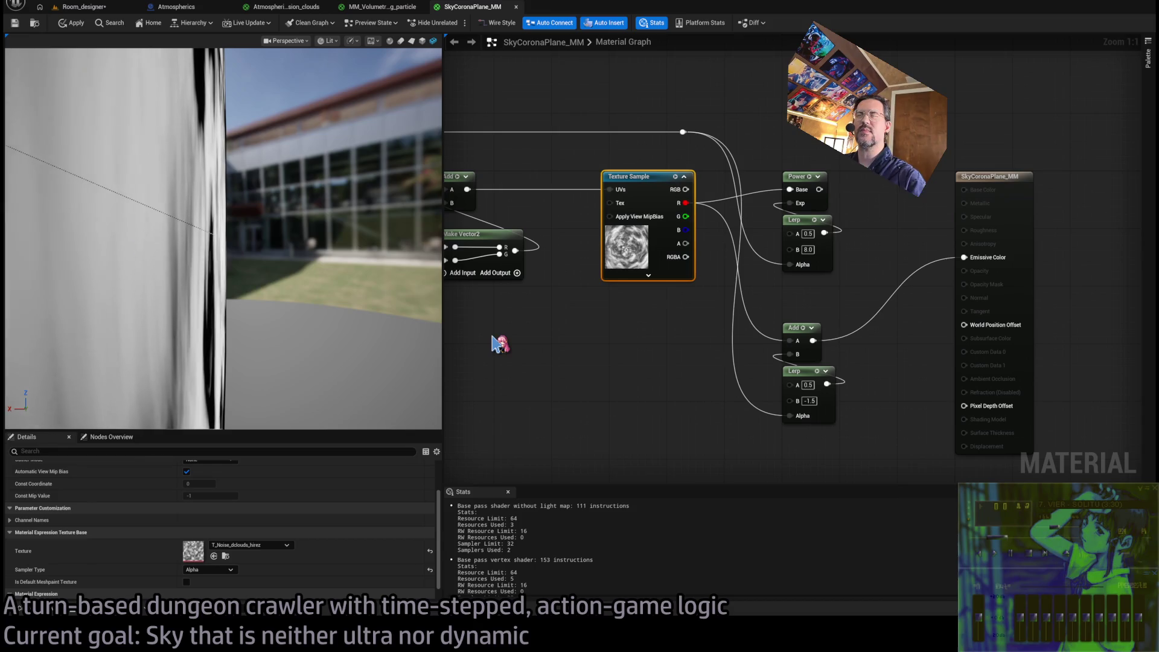
drag(386, 326, 610, 326)
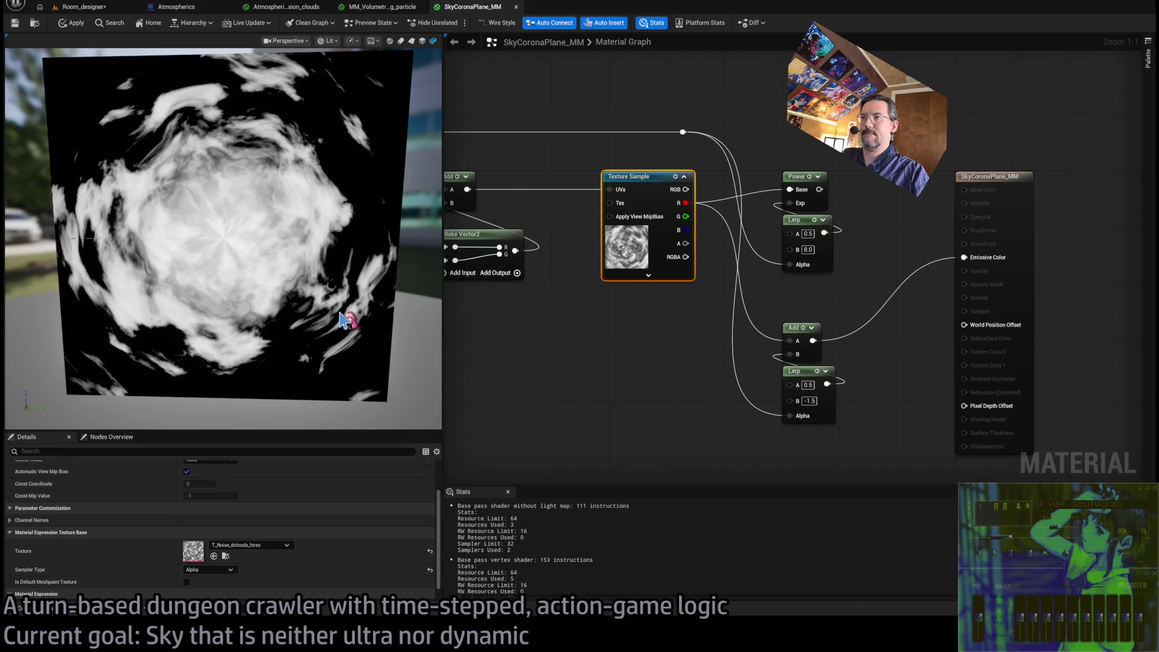
scroll(871, 301, down, 2)
mouse_move(871, 301)
mouse_down()
mouse_move(580, 323)
mouse_move(561, 311)
mouse_up()
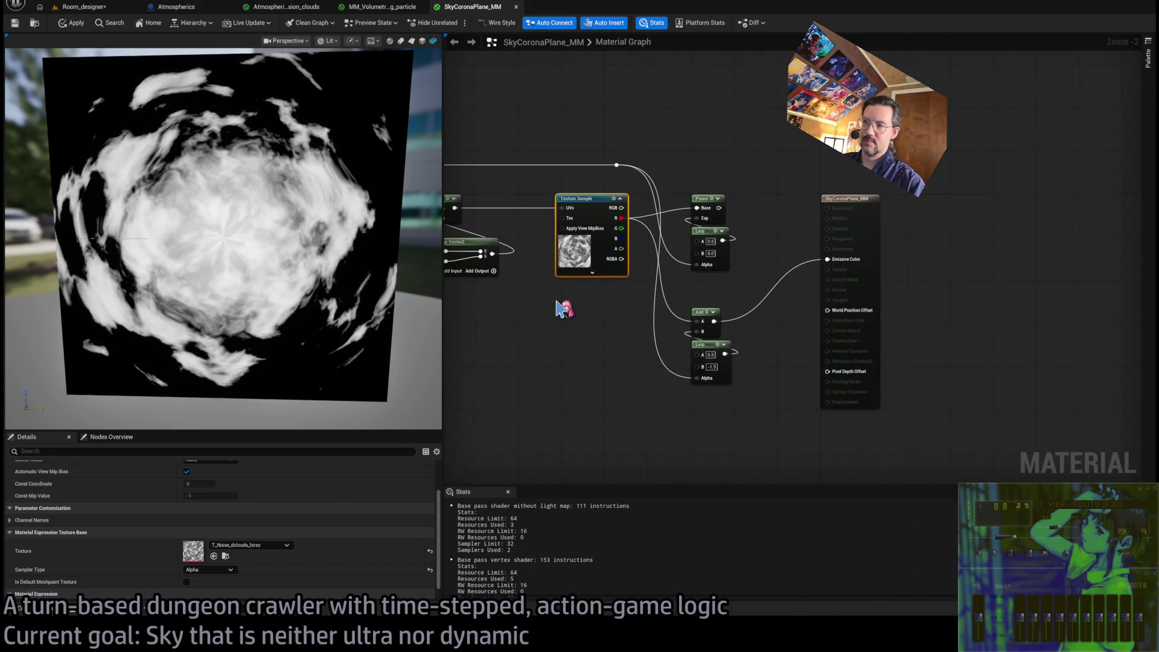
Pan the graph and orbit the preview to inspect the upstream UV and noise nodes
drag(561, 323, 930, 275)
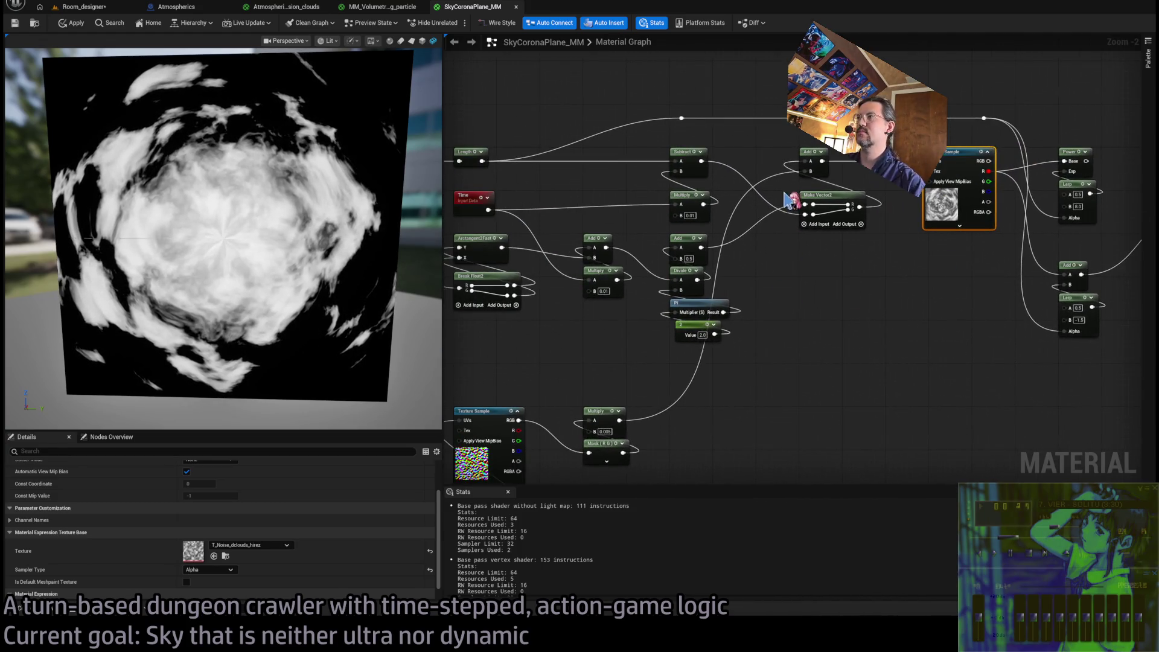
mouse_move(261, 270)
mouse_down()
mouse_move(199, 269)
mouse_move(303, 251)
mouse_up()
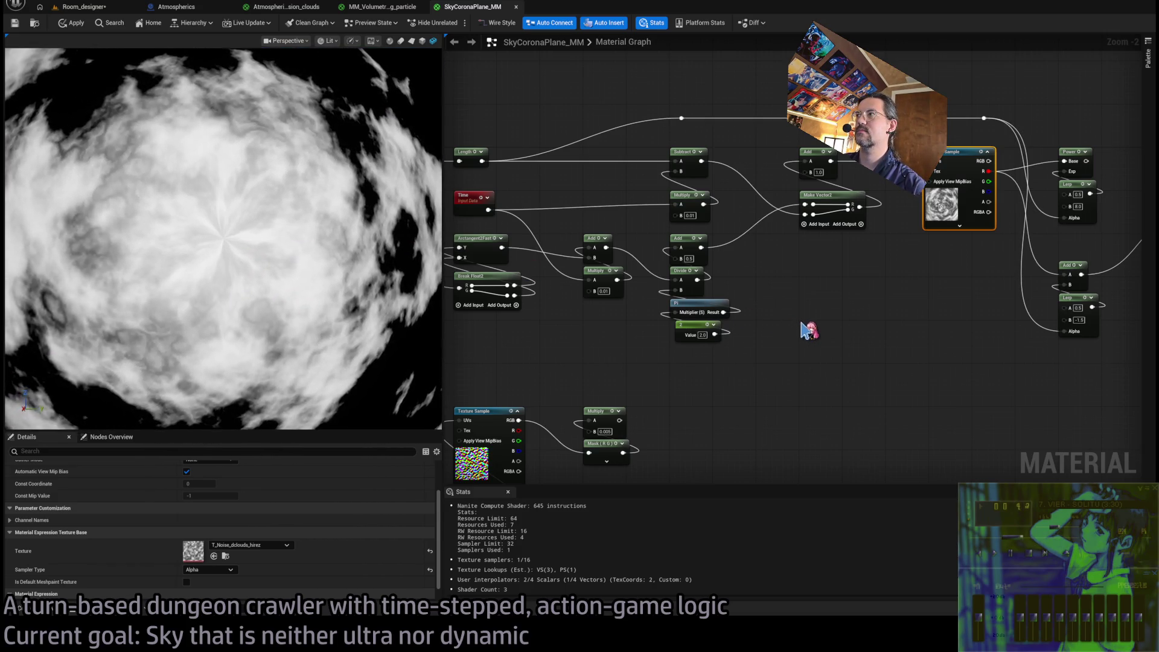
mouse_move(737, 393)
mouse_down()
mouse_move(862, 329)
mouse_move(797, 333)
mouse_up()
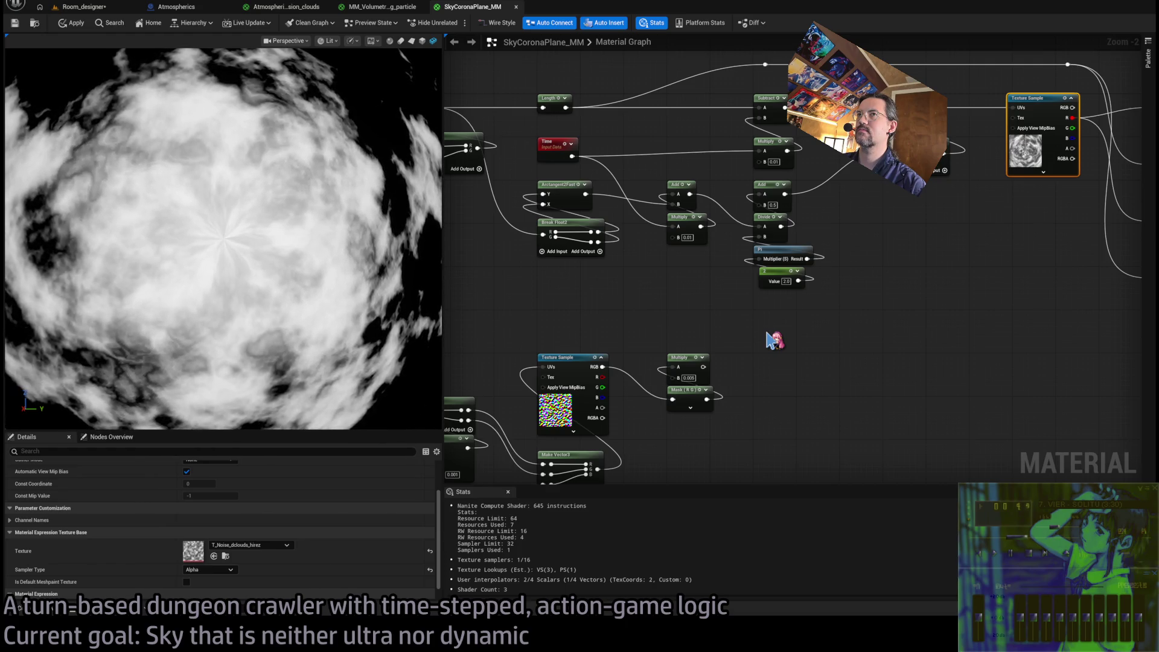
click(779, 338)
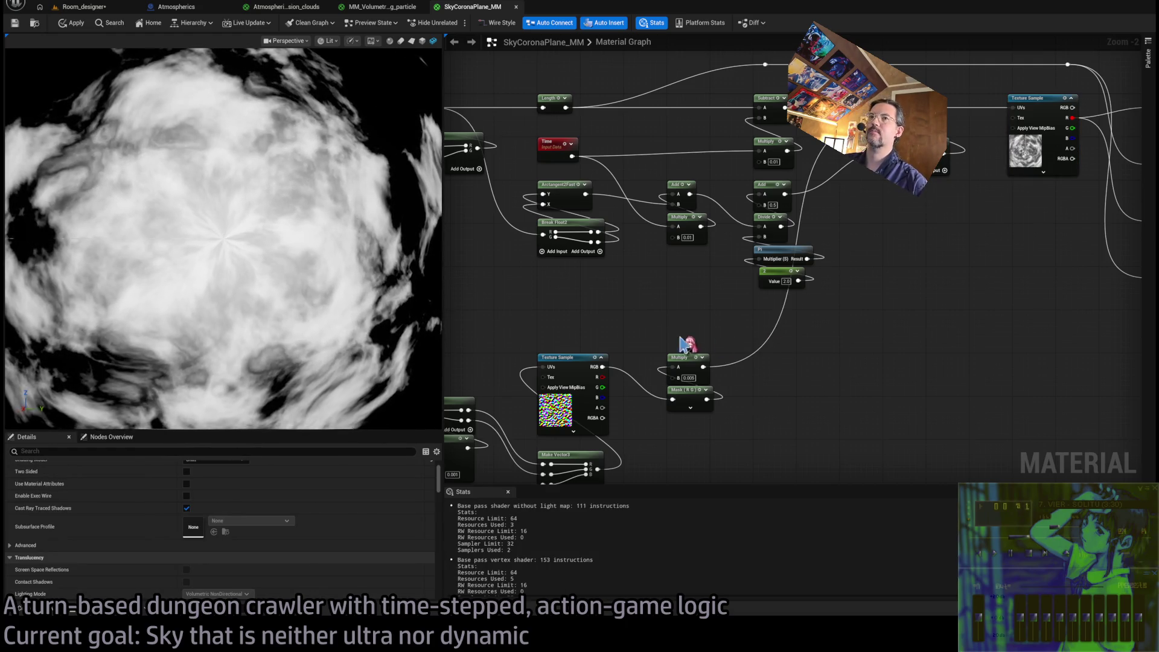
scroll(770, 335, down, 2)
mouse_move(792, 313)
mouse_down()
mouse_move(491, 455)
mouse_move(520, 455)
mouse_move(495, 448)
mouse_up()
click(827, 368)
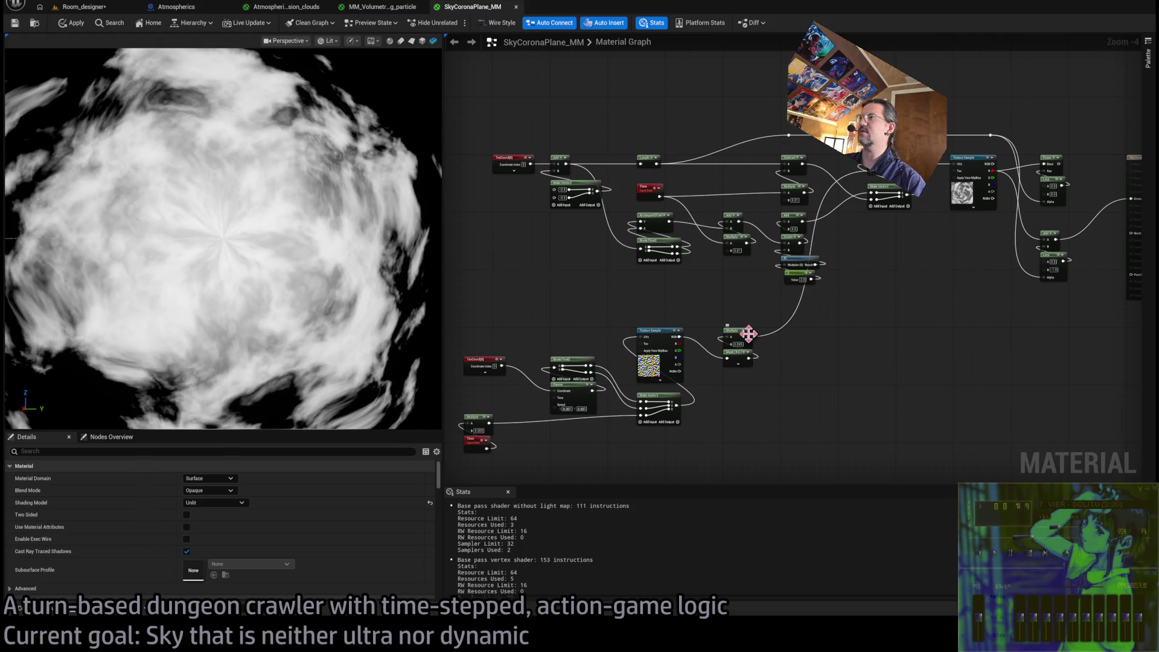
scroll(733, 268, up, 3)
Try a Multiply B value of 1 on the cloud swirl, then revert it to 0.01
click(728, 260)
text(1)
key(Return)
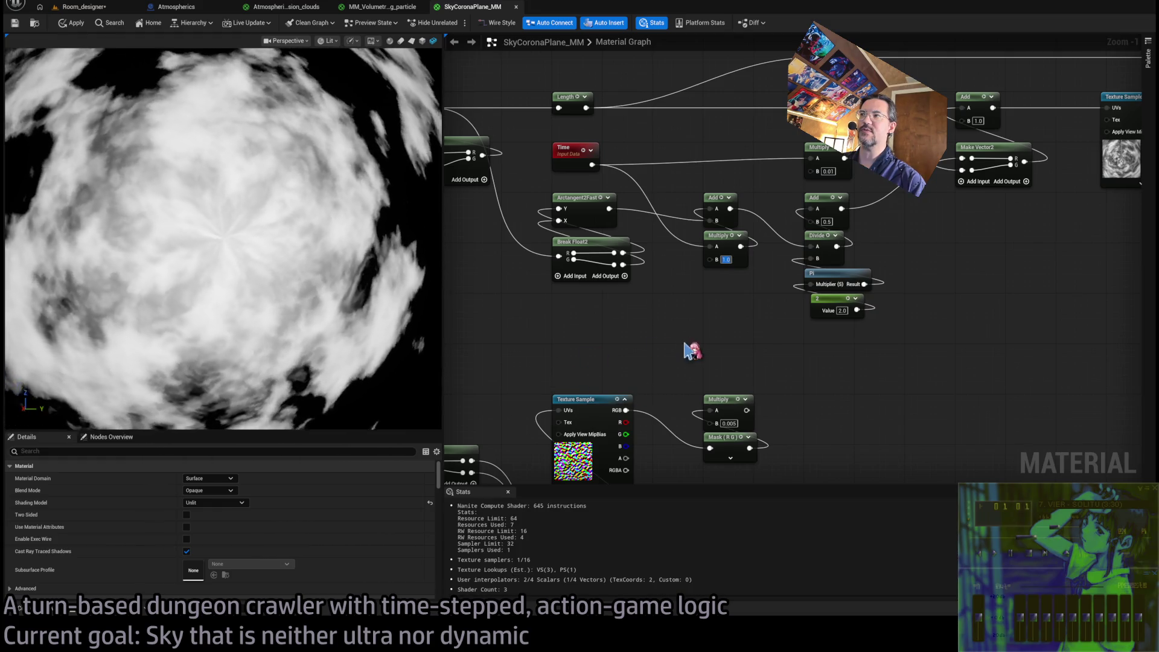
scroll(702, 308, down, 2)
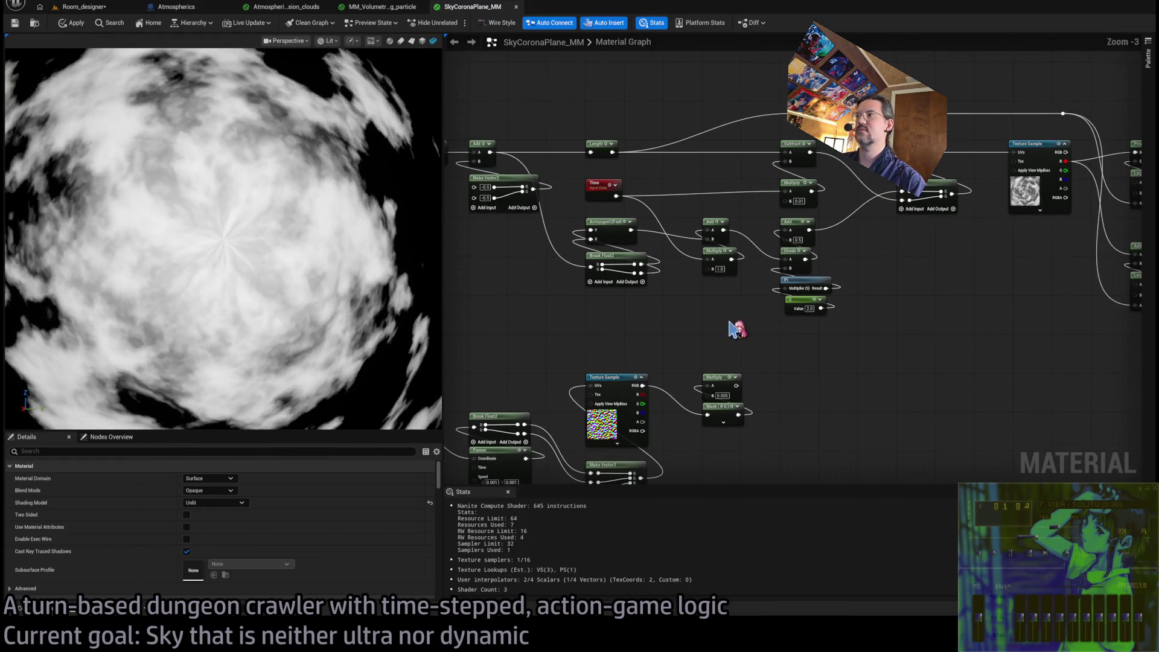
key(ctrl+z)
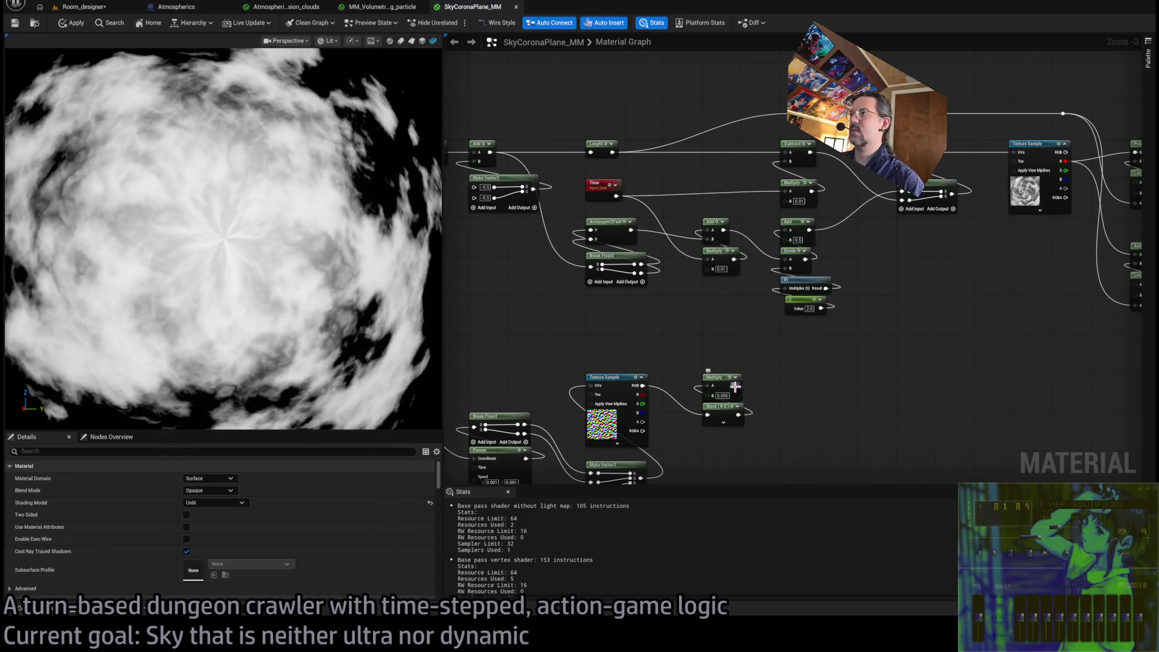
Drop the loose Multiply wire and duplicate the existing Break Float2 node
mouse_move(740, 388)
mouse_down()
mouse_move(811, 349)
mouse_move(817, 296)
mouse_move(804, 340)
mouse_move(854, 331)
mouse_move(848, 306)
mouse_move(812, 356)
mouse_up()
click(810, 357)
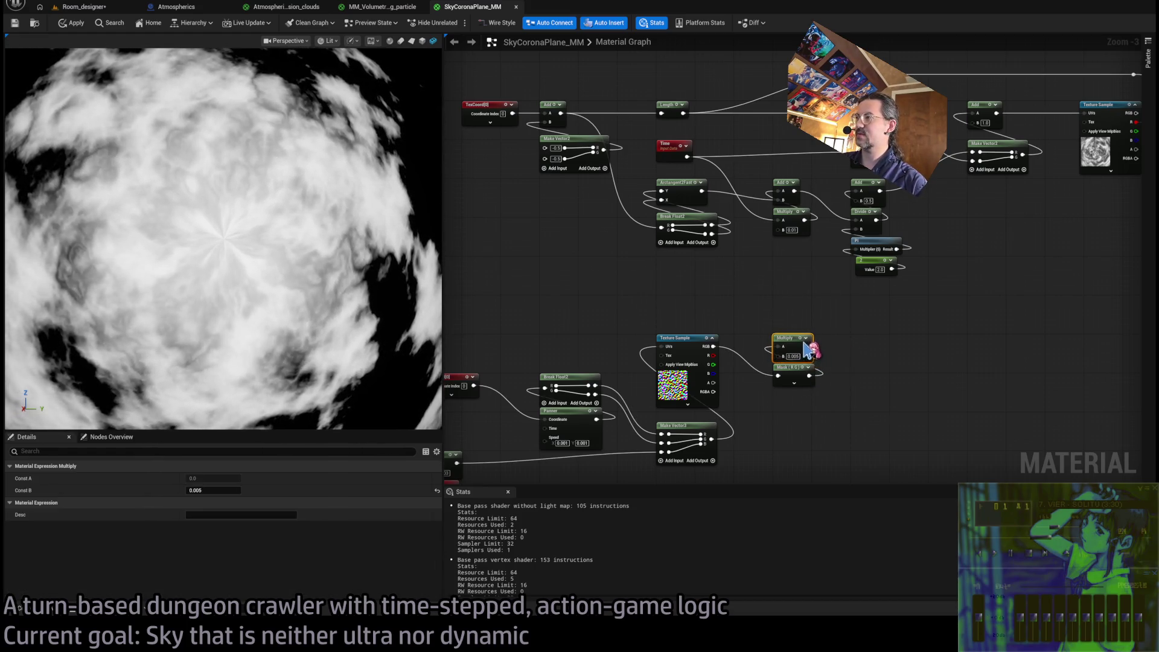
click(711, 247)
key(ctrl+c)
key(ctrl+v)
Place the pasted Break Float2 right after the noise Multiply
mouse_move(806, 347)
mouse_down()
mouse_move(862, 355)
mouse_move(752, 234)
mouse_move(783, 229)
mouse_up()
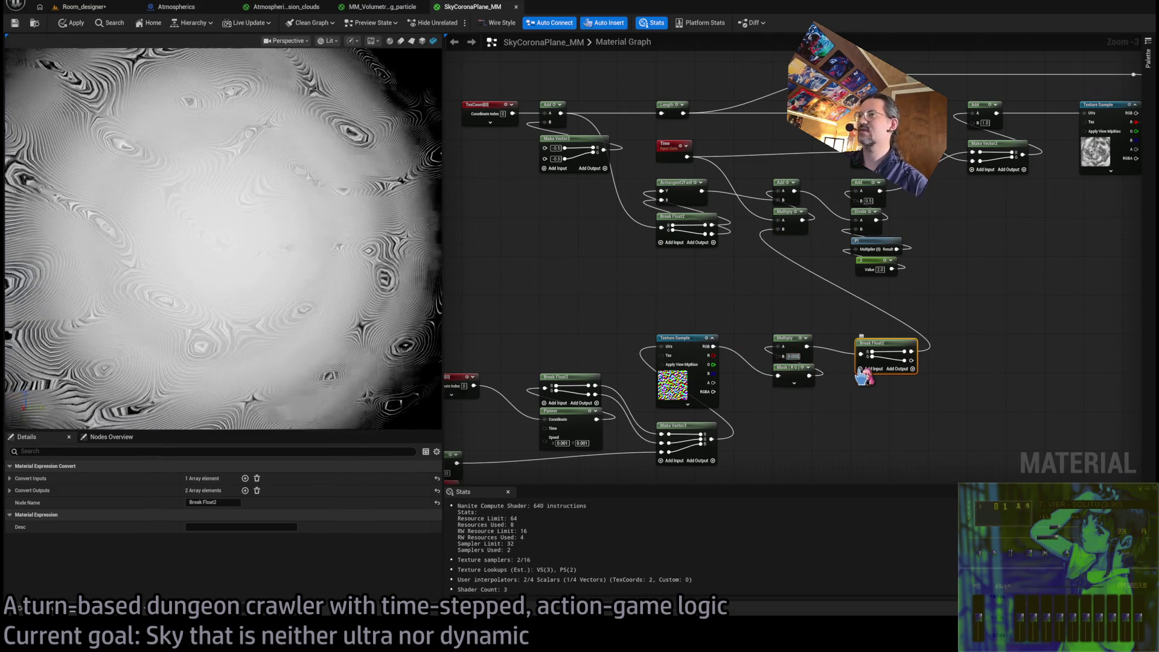
key(Delete)
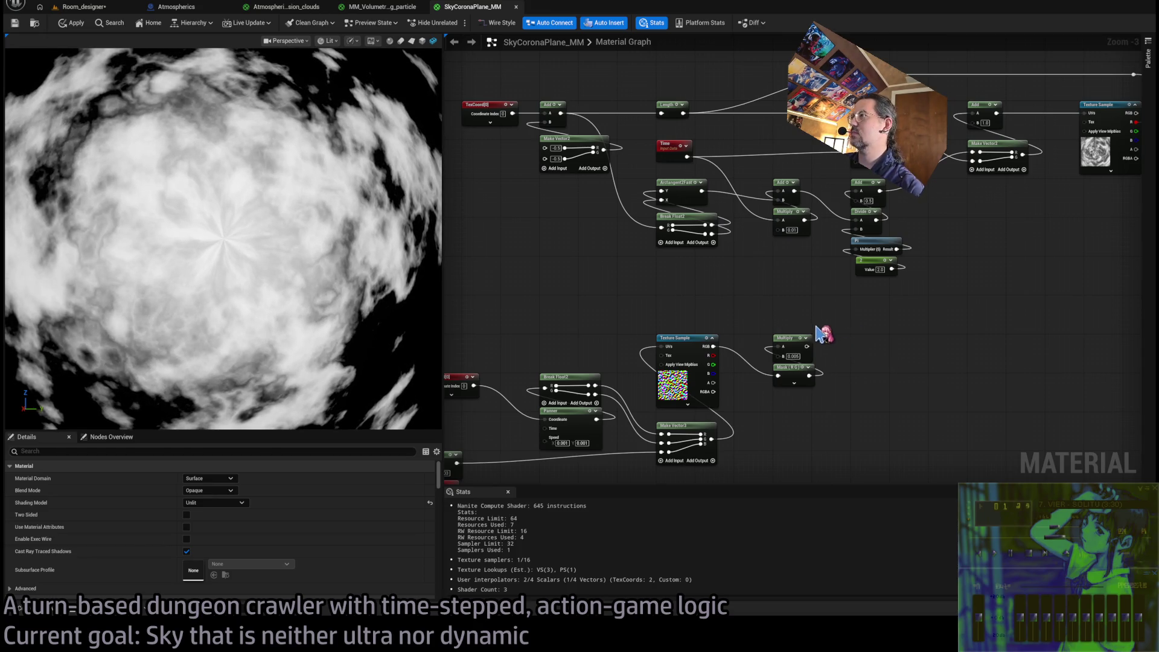
key(ctrl+z)
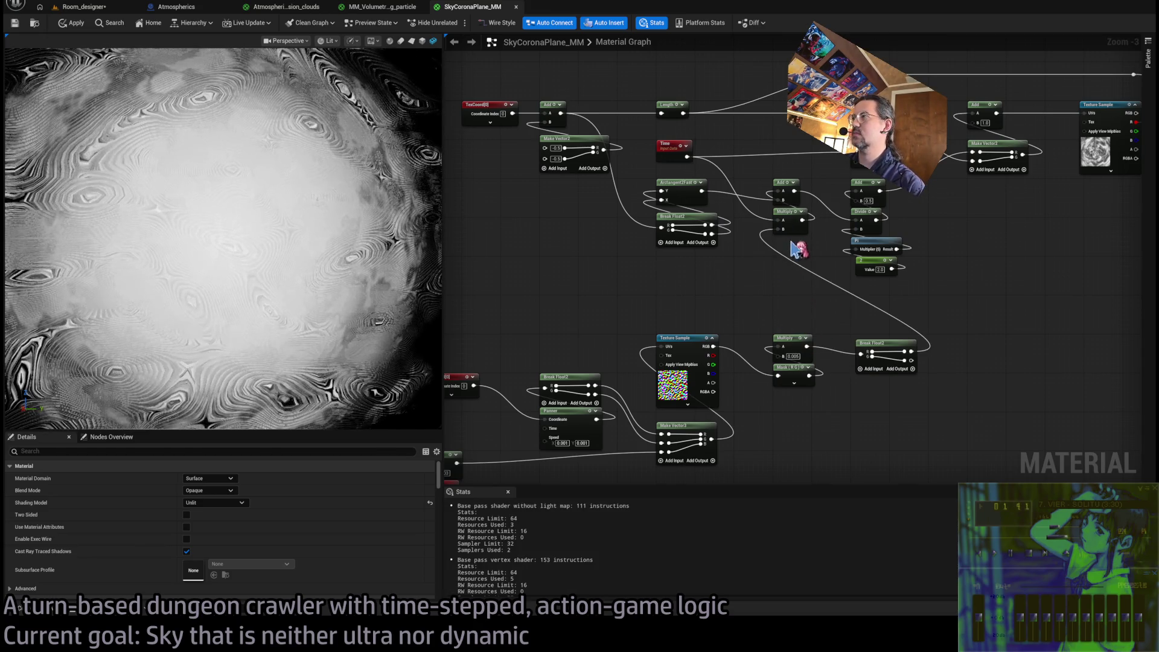
alt+click(826, 288)
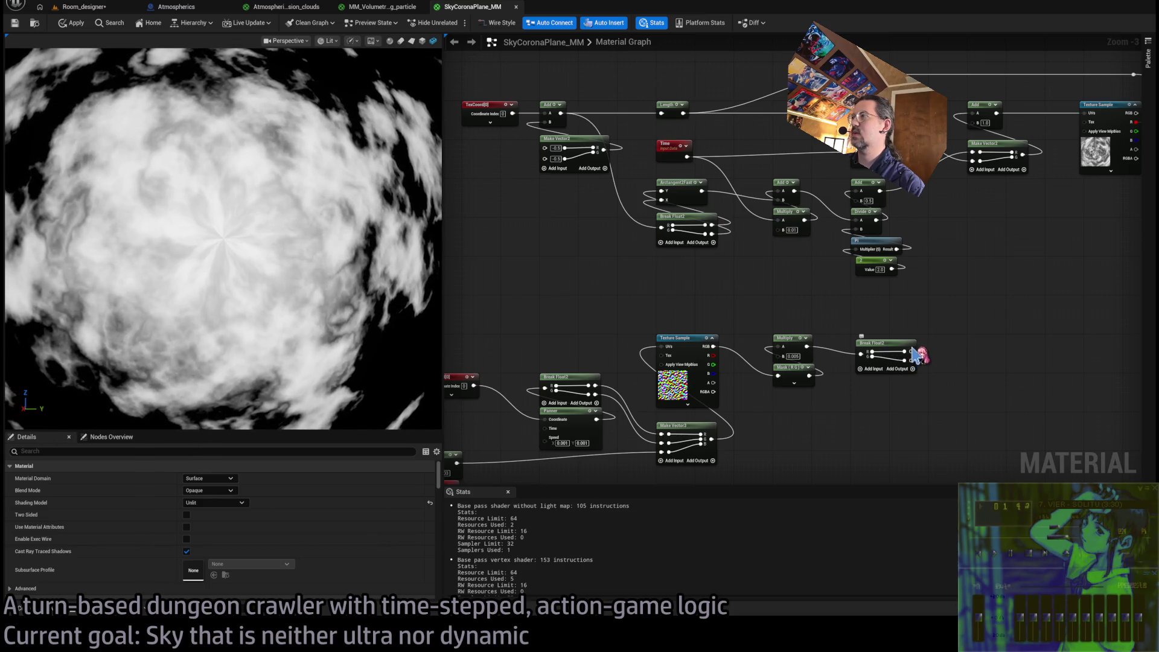
mouse_move(915, 355)
mouse_down()
mouse_move(886, 350)
mouse_move(781, 192)
mouse_up()
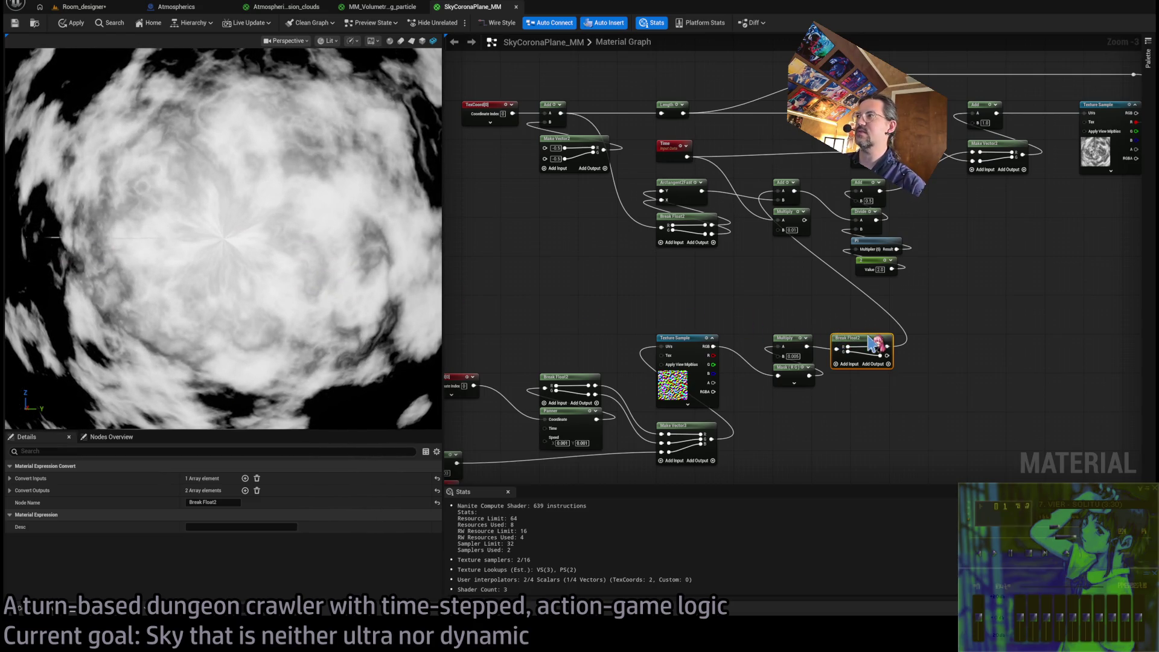
Move the TexCoord node and the bottom noise node group further left
click(904, 338)
scroll(936, 331, down, 2)
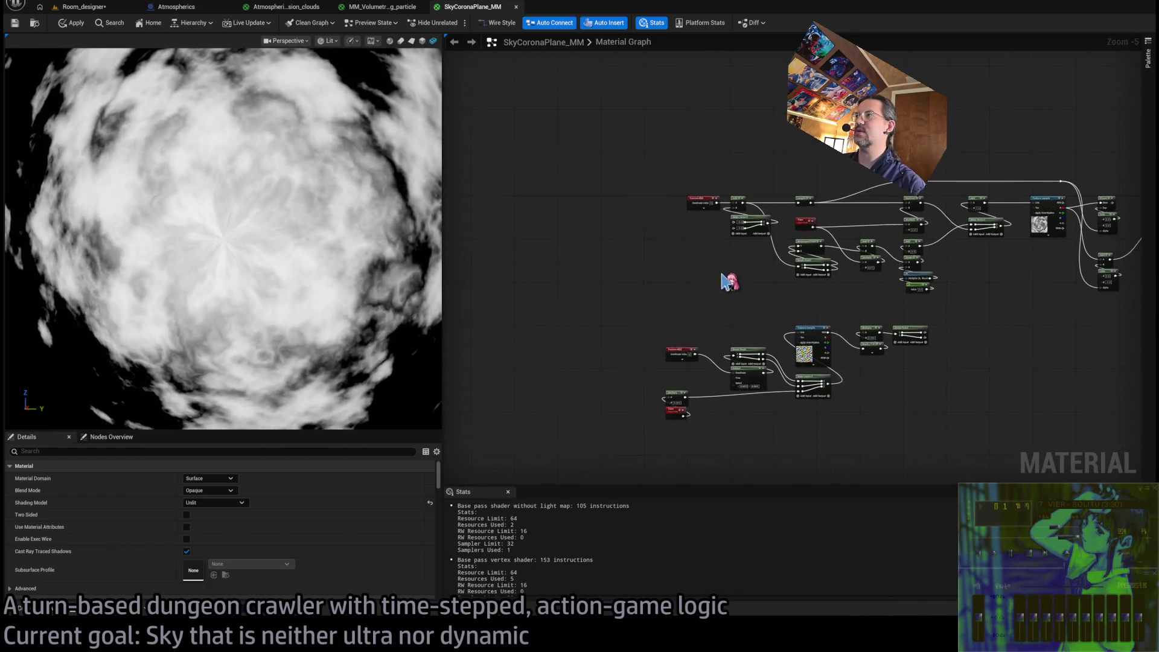
scroll(730, 276, up, 1)
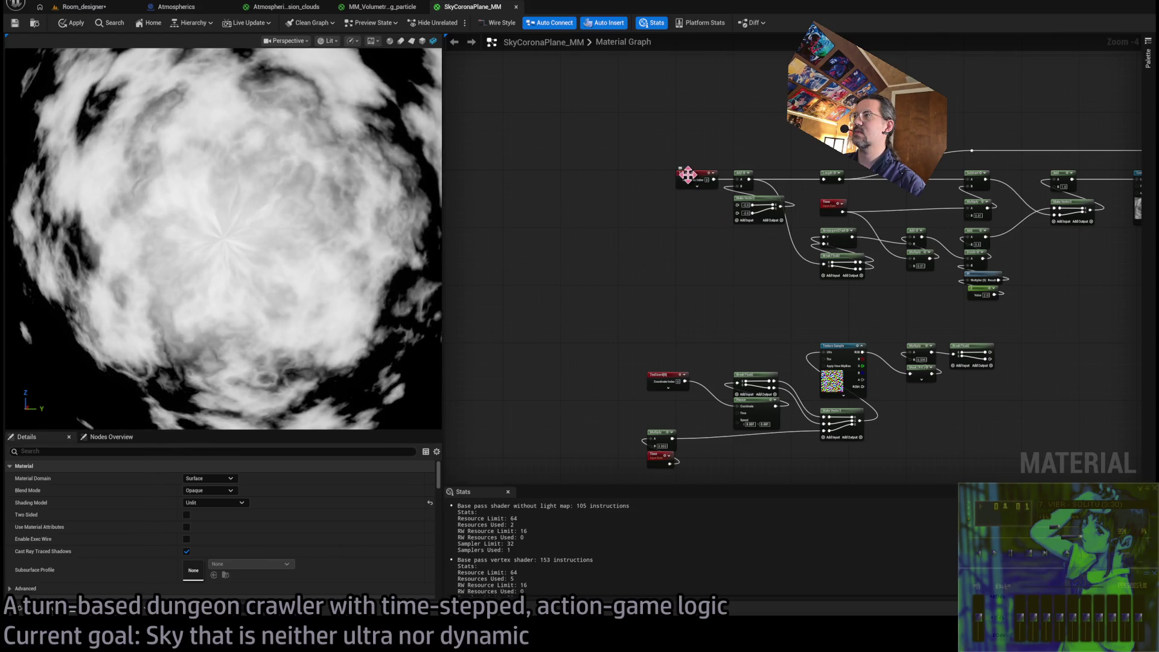
drag(699, 175, 529, 182)
drag(1020, 335, 640, 474)
drag(972, 349, 717, 296)
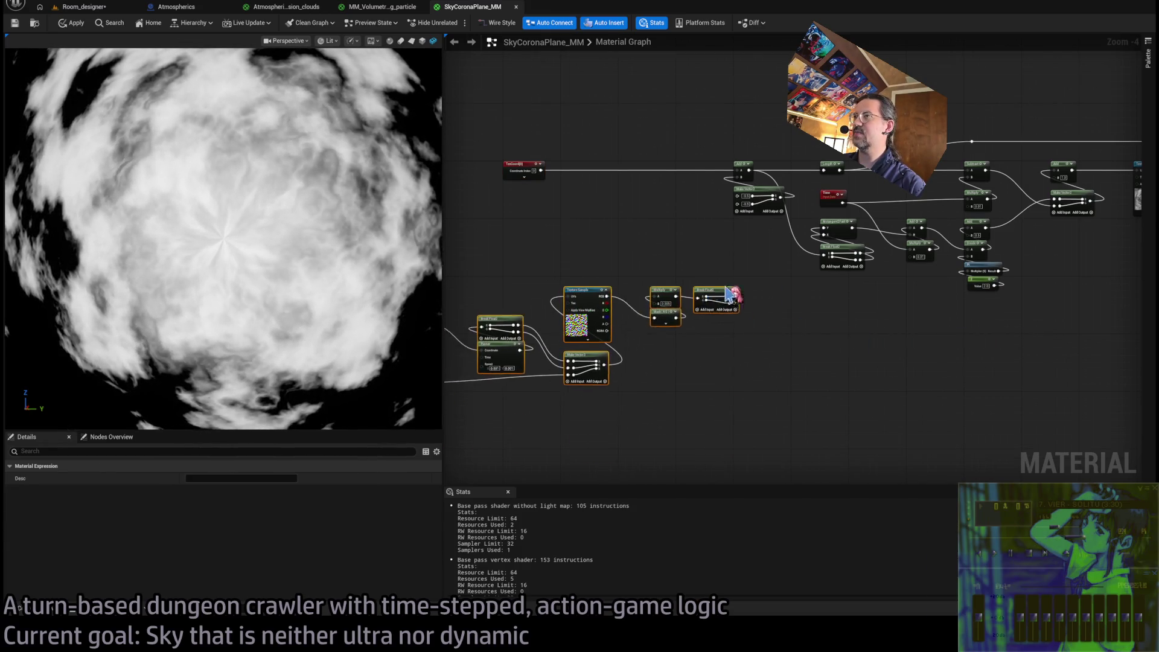
click(678, 251)
scroll(678, 250, up, 1)
Create an Add node from TexCoord, test feeding the noise Multiply into it, then undo the wiring
drag(583, 224, 719, 265)
mouse_move(853, 398)
mouse_down()
mouse_move(713, 271)
mouse_move(776, 259)
mouse_move(847, 224)
mouse_up()
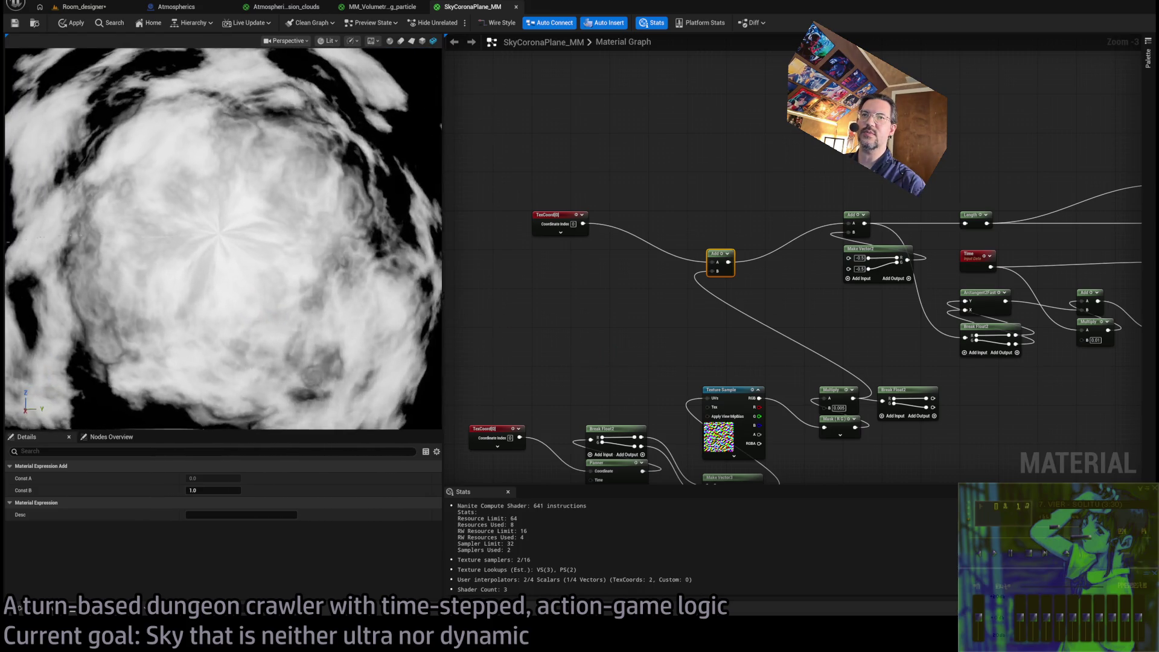
drag(224, 260, 120, 266)
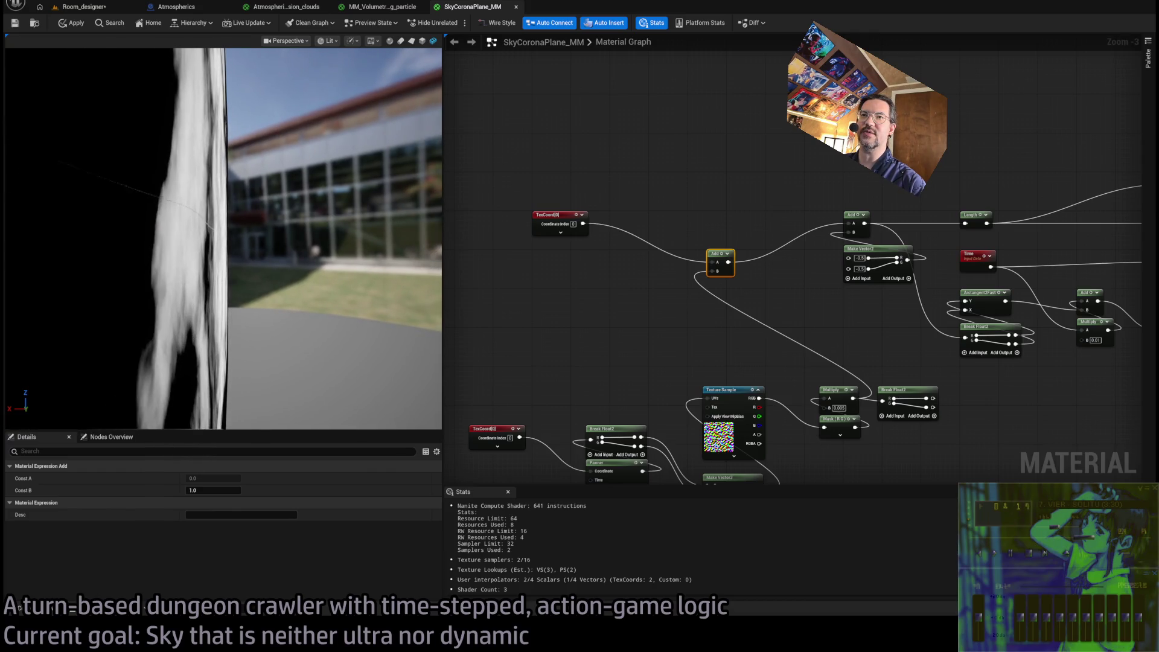
click(819, 308)
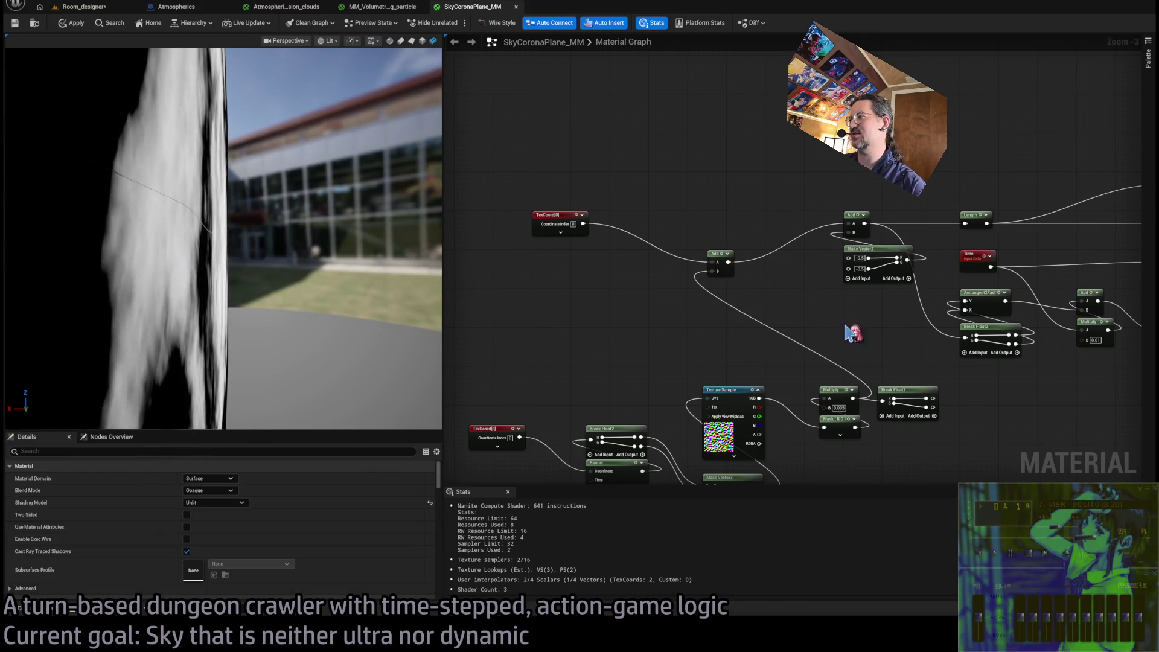
drag(835, 324, 817, 335)
key(ctrl+z)
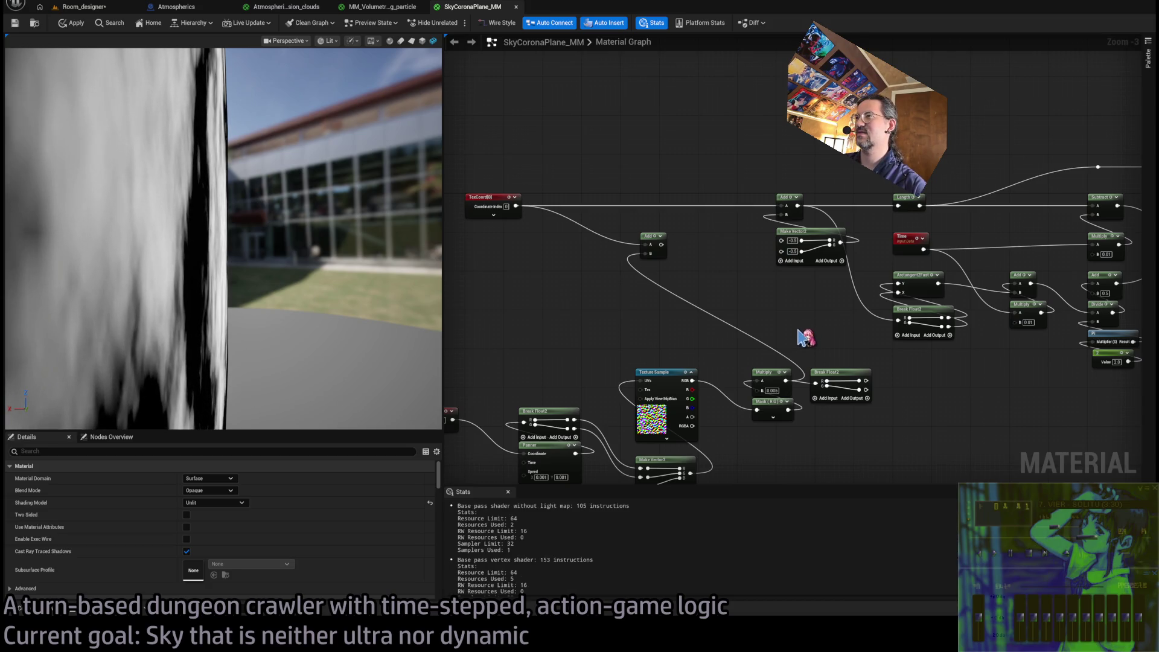
key(ctrl+z)
drag(793, 397, 749, 422)
Try a B value of 0 on the Add feeding the cloud texture coordinates
drag(271, 241, 331, 319)
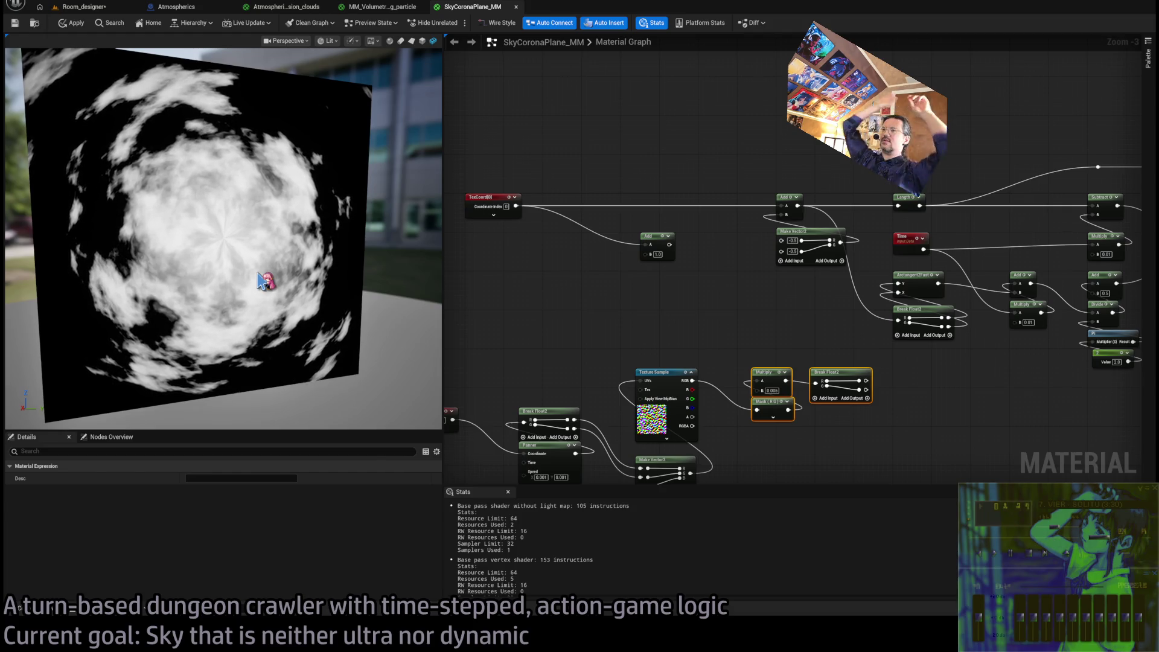
click(611, 336)
drag(610, 336, 445, 313)
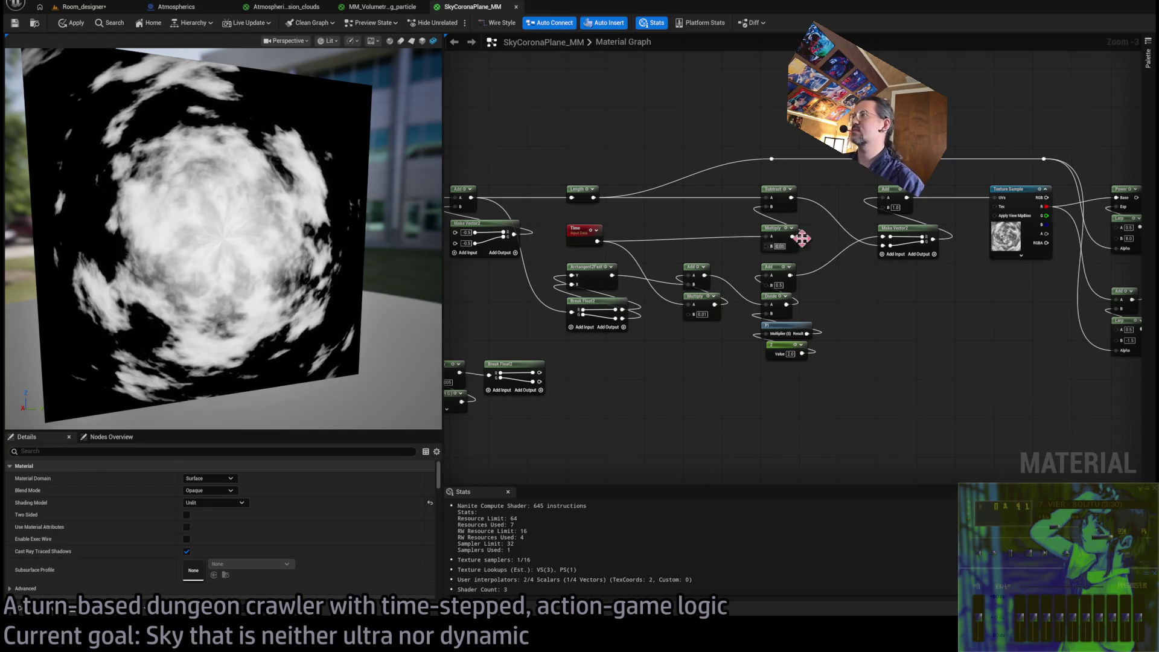
text(0)
key(Return)
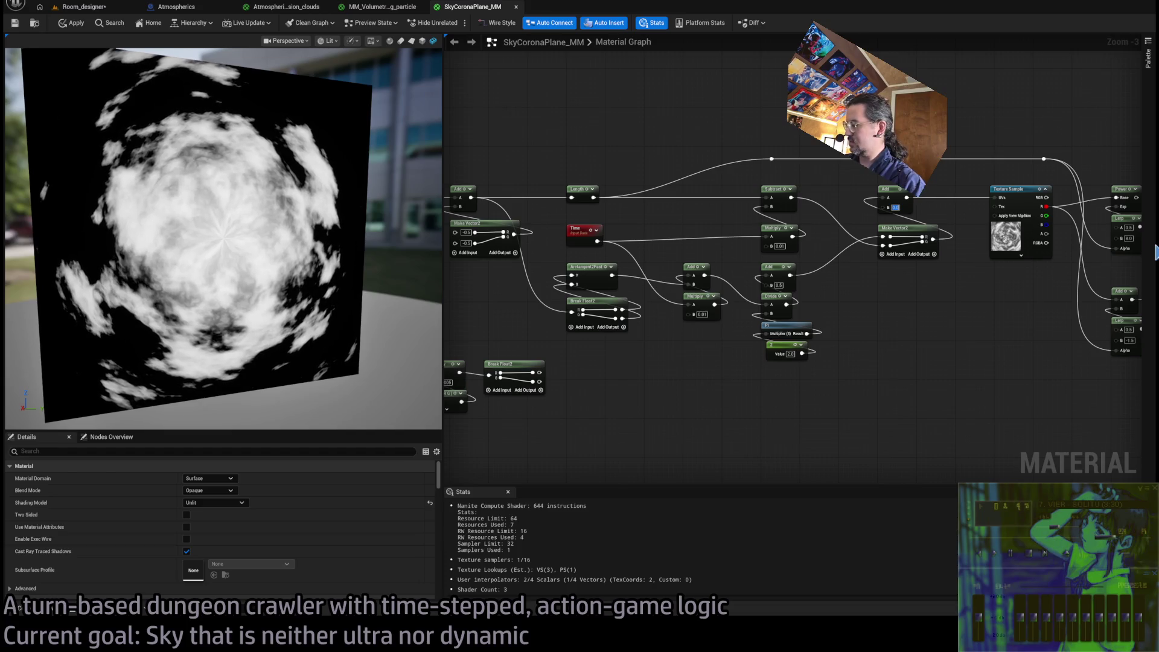
mouse_move(965, 307)
mouse_down()
mouse_move(712, 344)
mouse_move(785, 294)
mouse_up()
Test Add B values of 5 and 1, then settle on 0.5
click(746, 245)
text(5)
key(Return)
text(1)
key(Return)
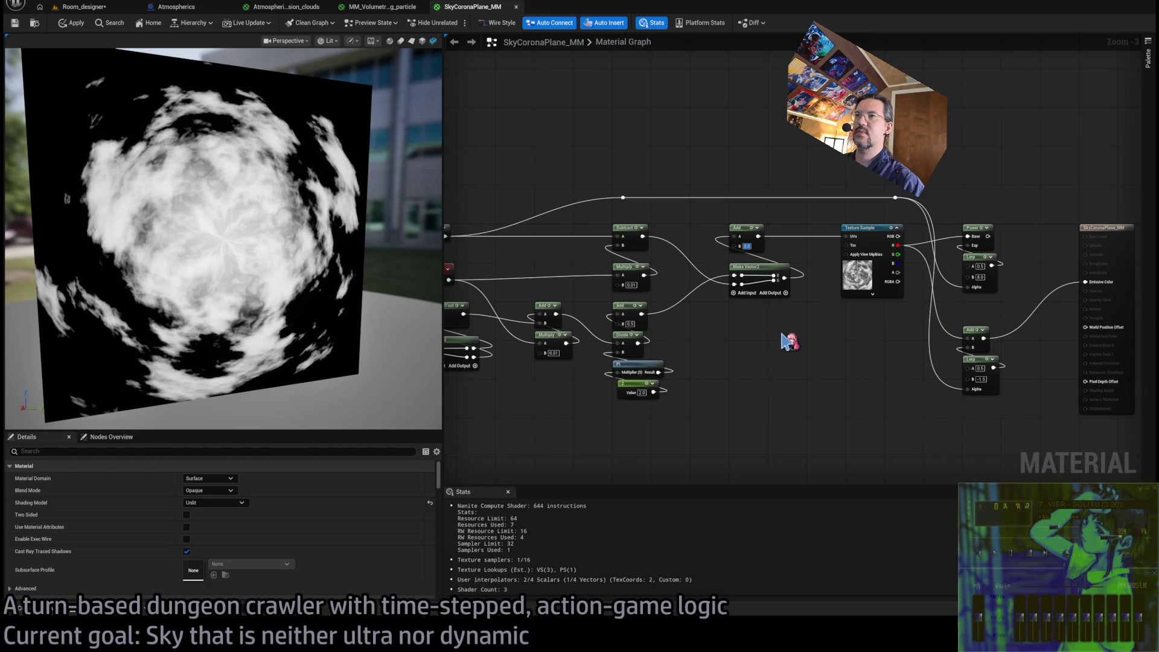
text(0.5)
key(Return)
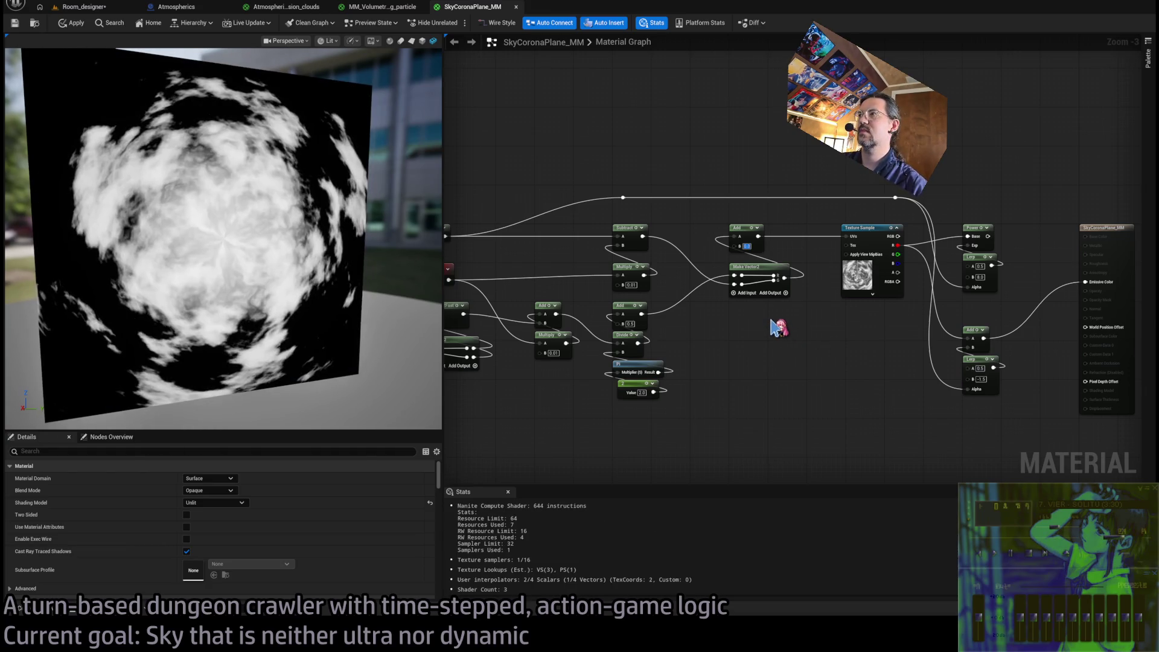
scroll(777, 333, down, 1)
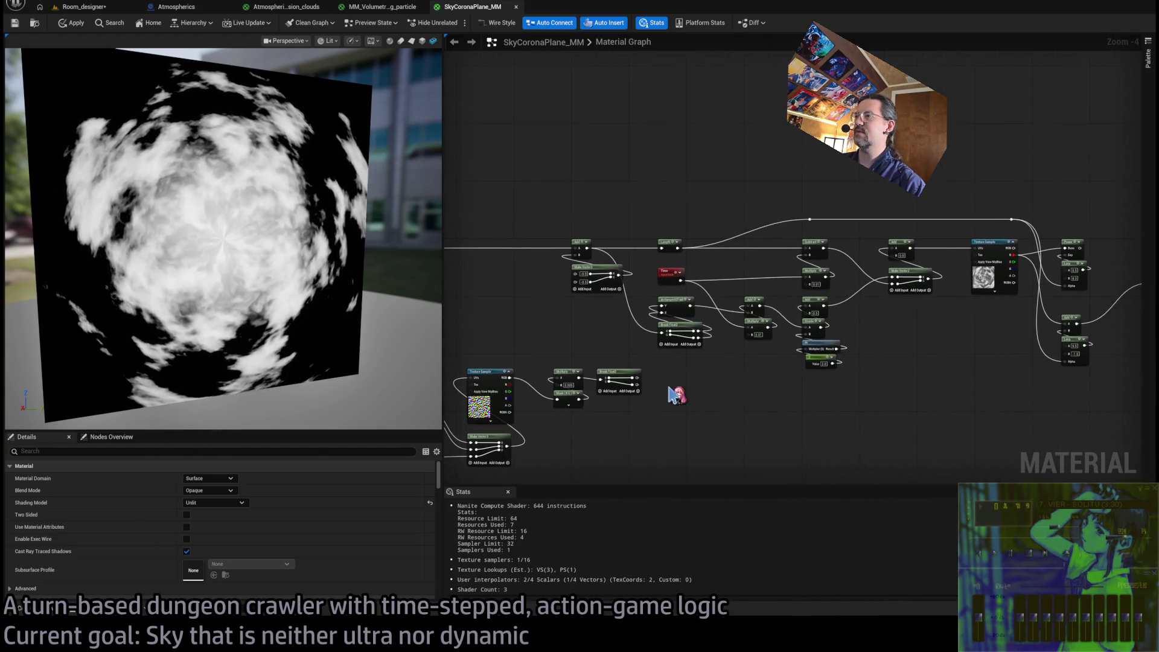
Wire the noise Multiply into the Add's B input in place of the Break Float2
scroll(675, 398, up, 1)
mouse_move(560, 378)
mouse_down()
mouse_move(864, 239)
mouse_move(996, 220)
mouse_up()
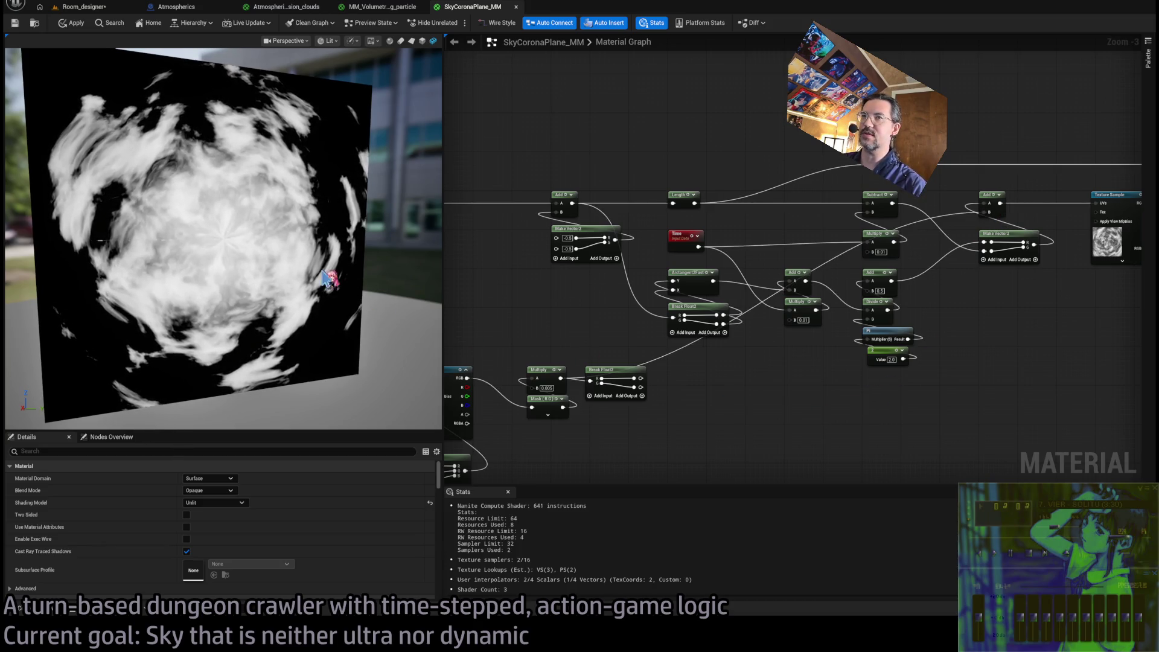
drag(336, 271, 336, 271)
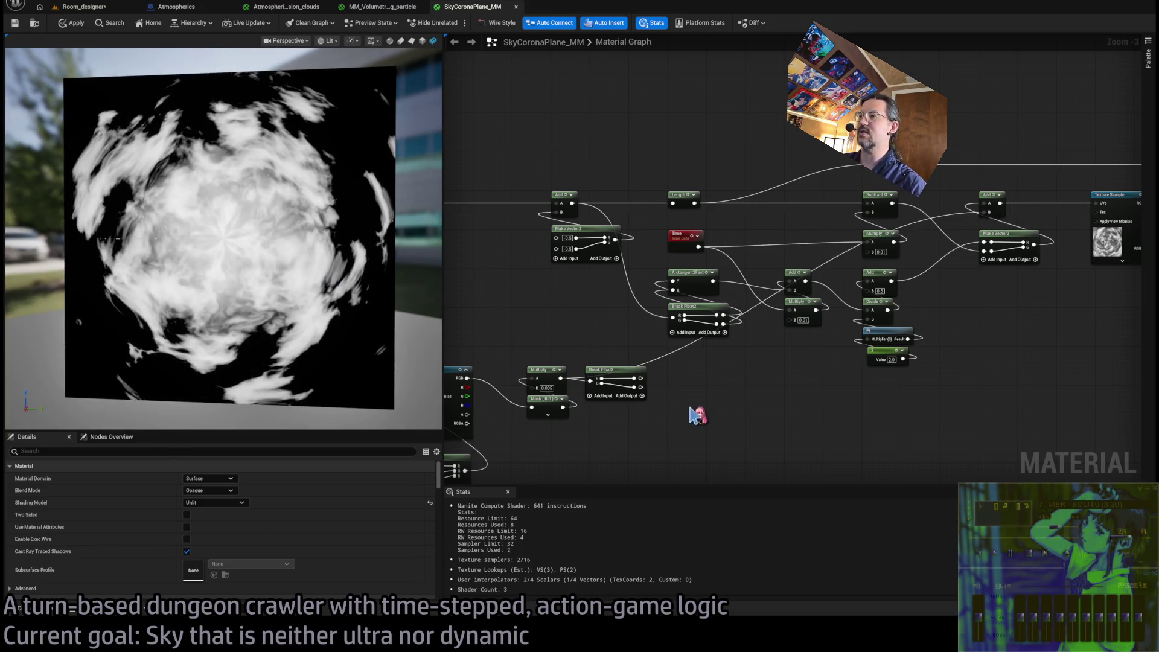
mouse_move(809, 414)
mouse_down()
mouse_move(898, 407)
mouse_move(827, 414)
mouse_up()
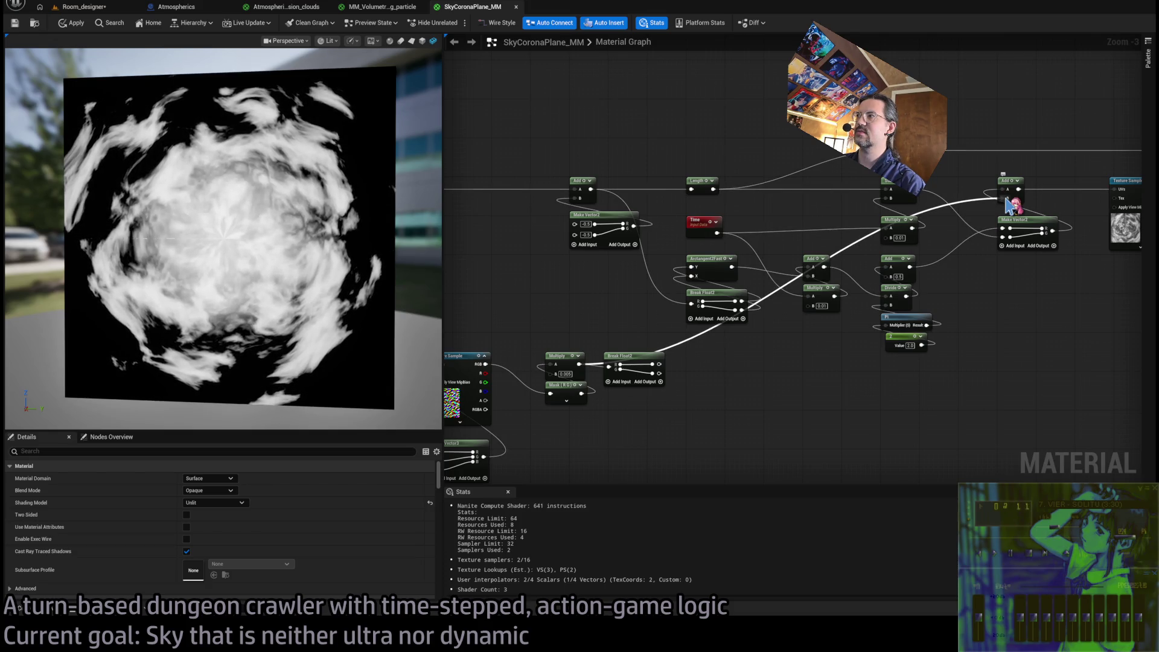
alt+click(1004, 199)
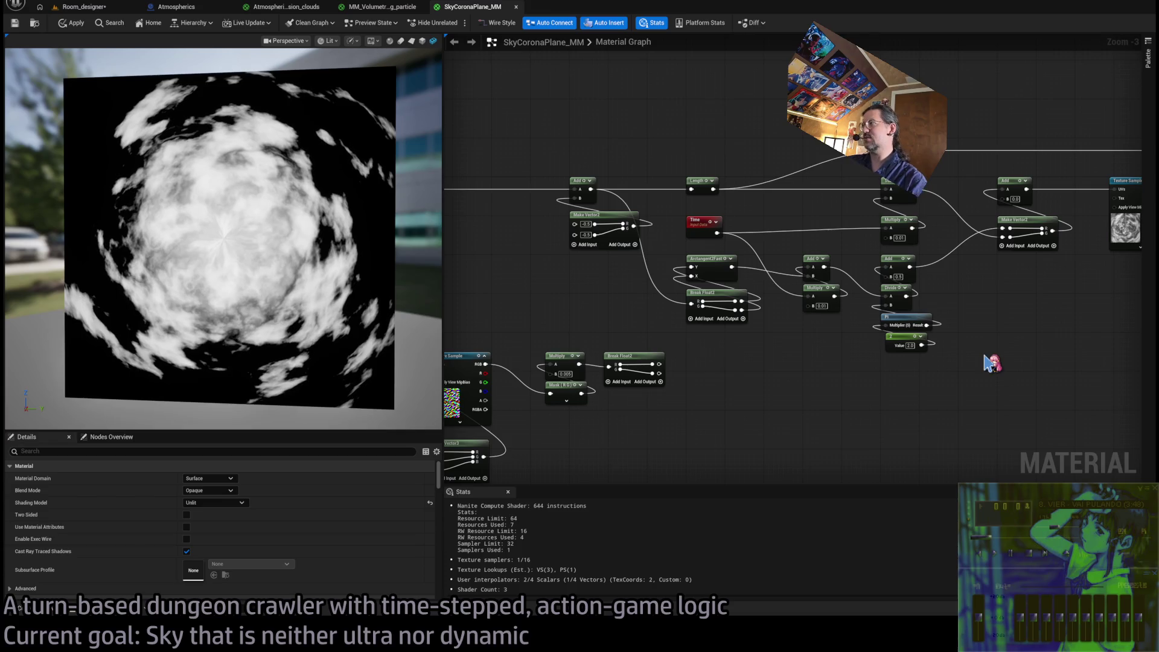
Feed Emissive Color from the upper Lerp after briefly trying the Power node
drag(990, 362, 509, 388)
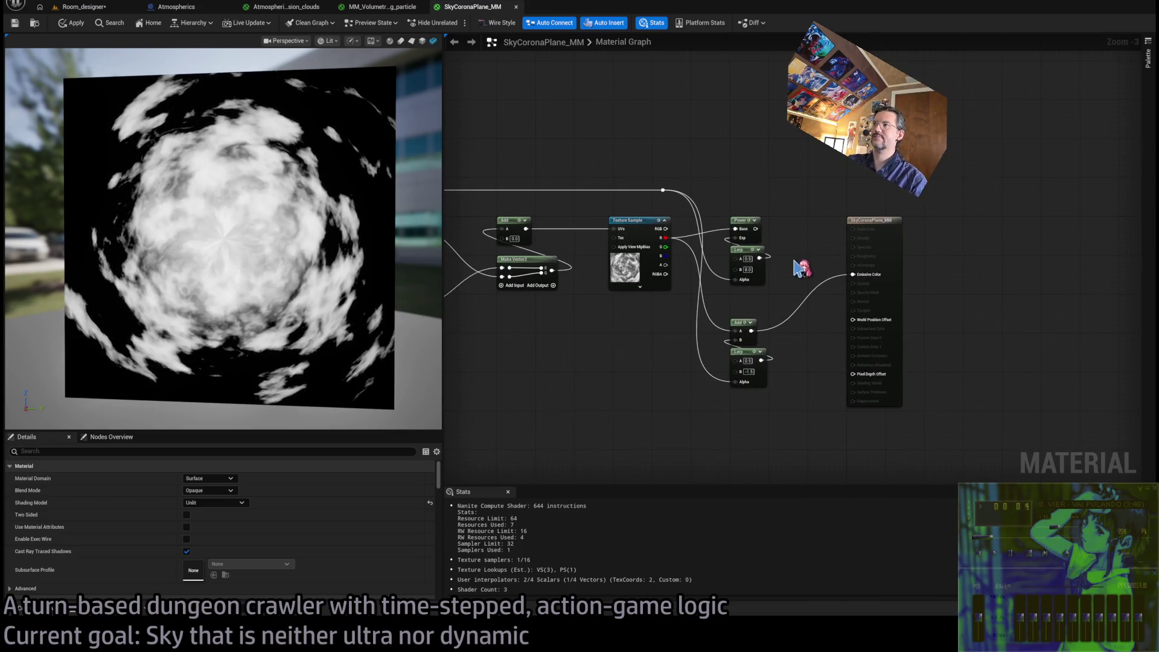
drag(755, 229, 853, 274)
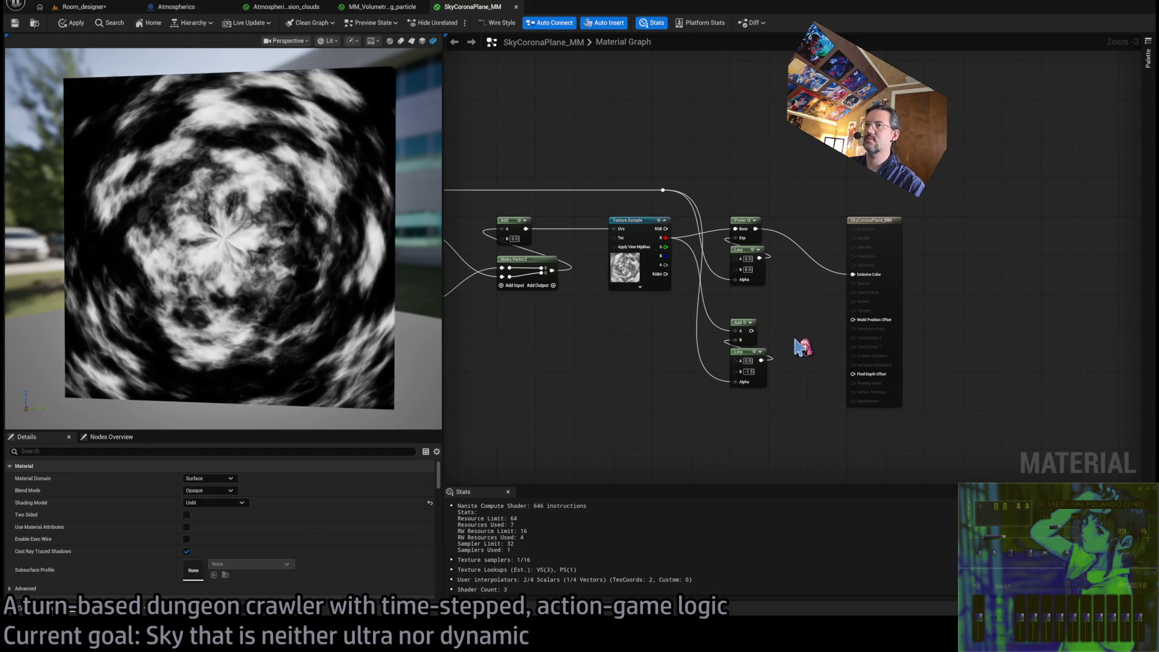
drag(667, 243, 853, 274)
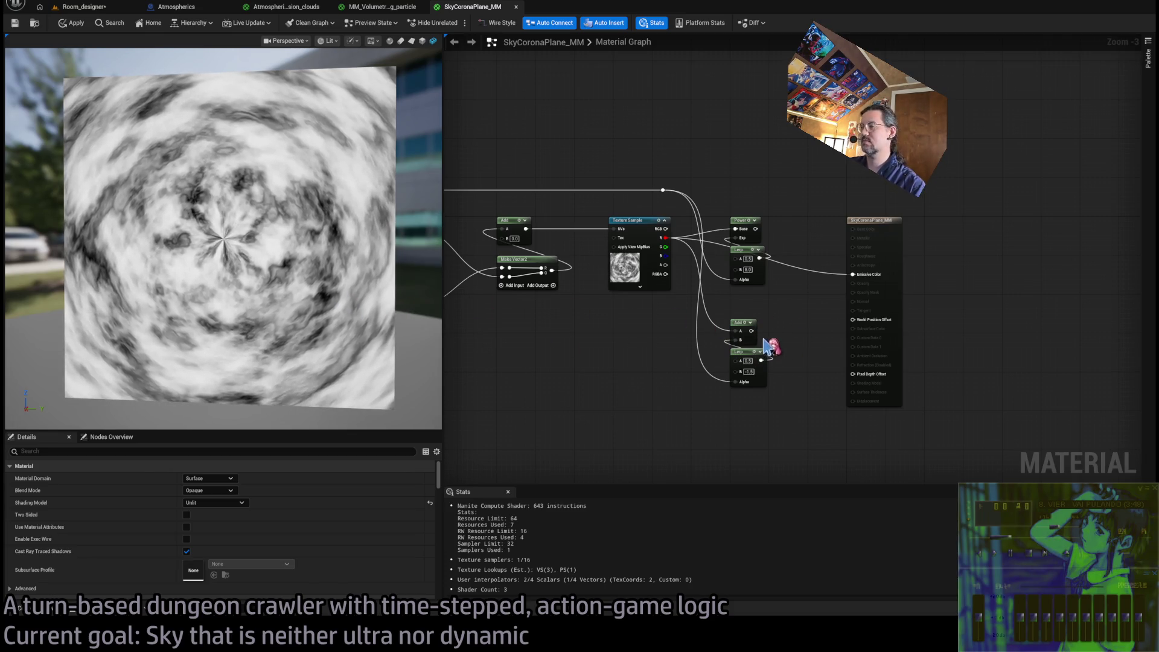
drag(628, 222, 633, 222)
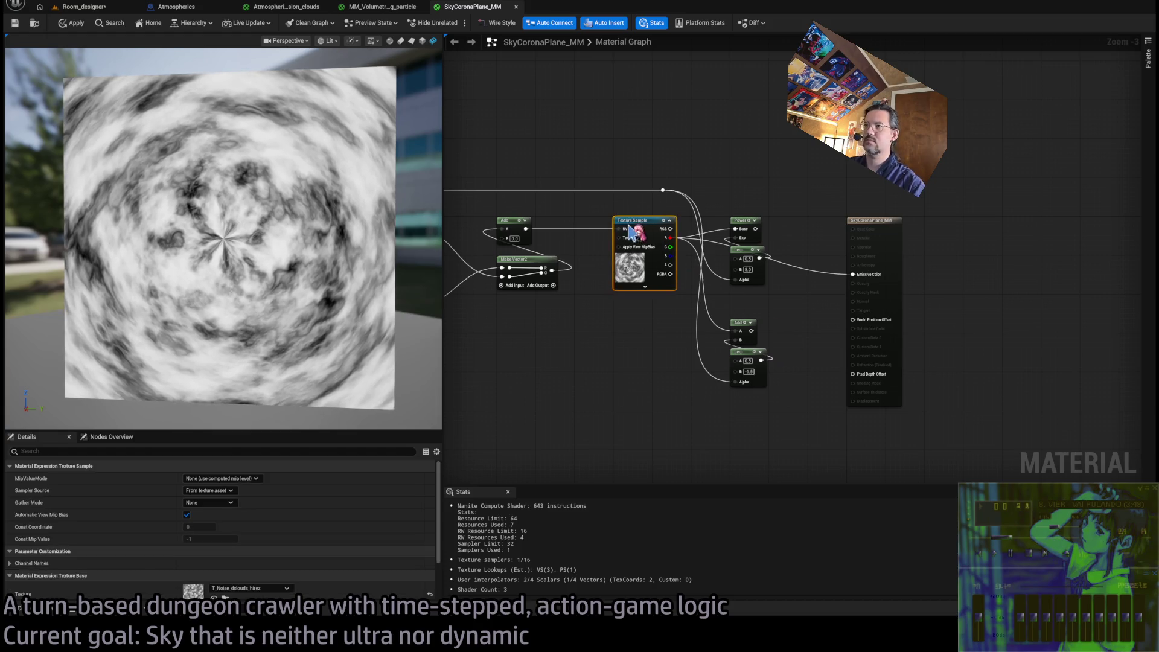
Delete the Power, Lerp and Add nodes and move the material output right
click(764, 292)
mouse_move(819, 215)
mouse_down()
mouse_move(729, 348)
mouse_move(732, 386)
mouse_up()
key(Delete)
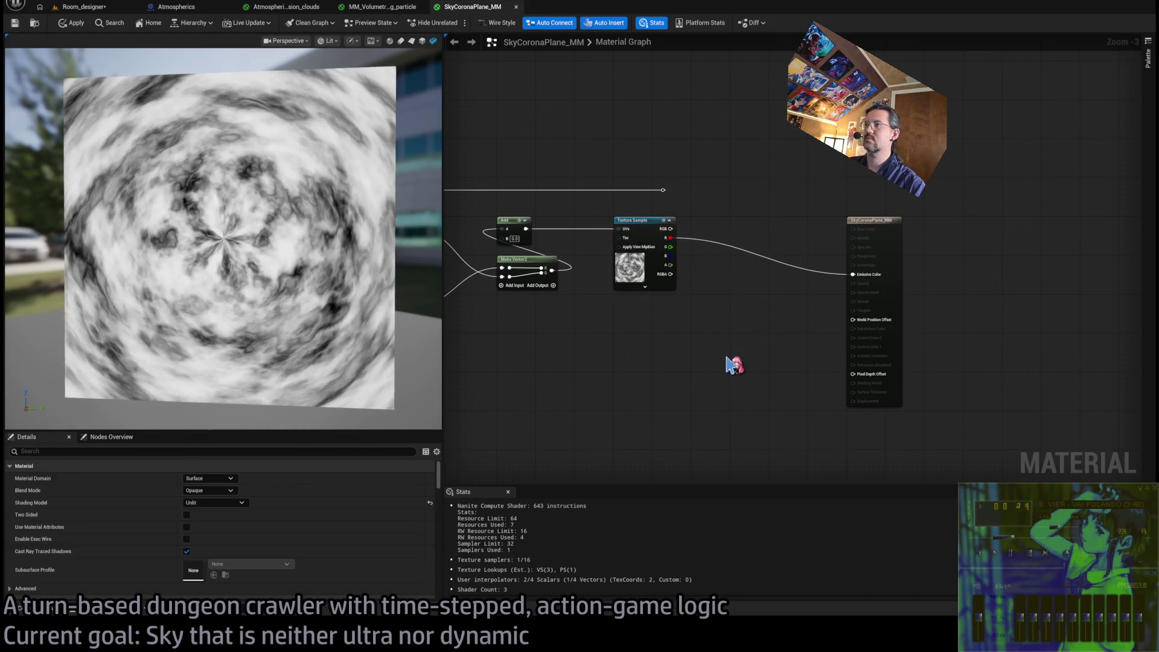
scroll(732, 362, down, 1)
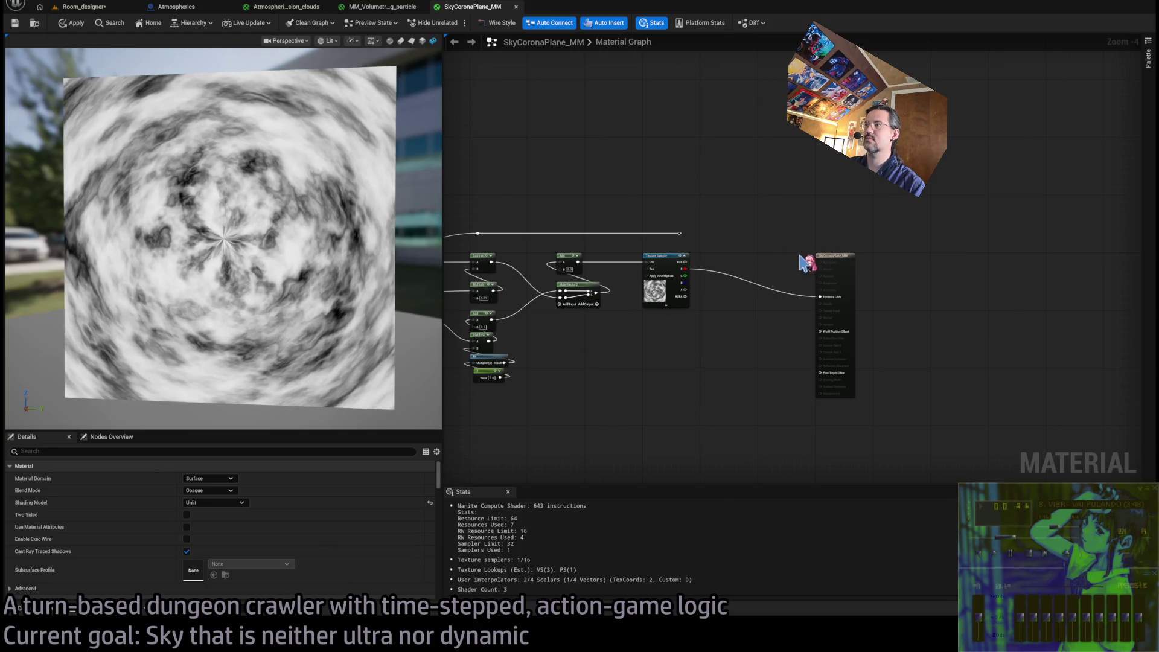
drag(829, 260, 952, 257)
Pan around the graph to centre the texture sample and material output
scroll(905, 271, down, 1)
drag(473, 193, 893, 401)
scroll(886, 294, up, 2)
drag(886, 294, 828, 267)
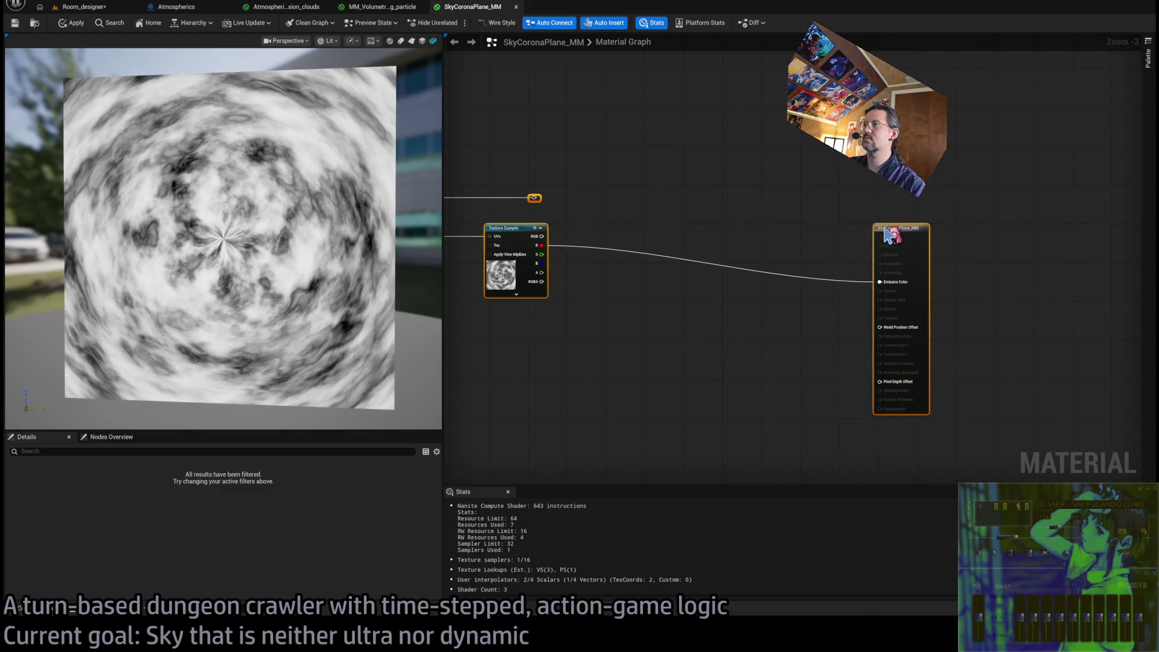
drag(895, 246, 749, 235)
click(856, 212)
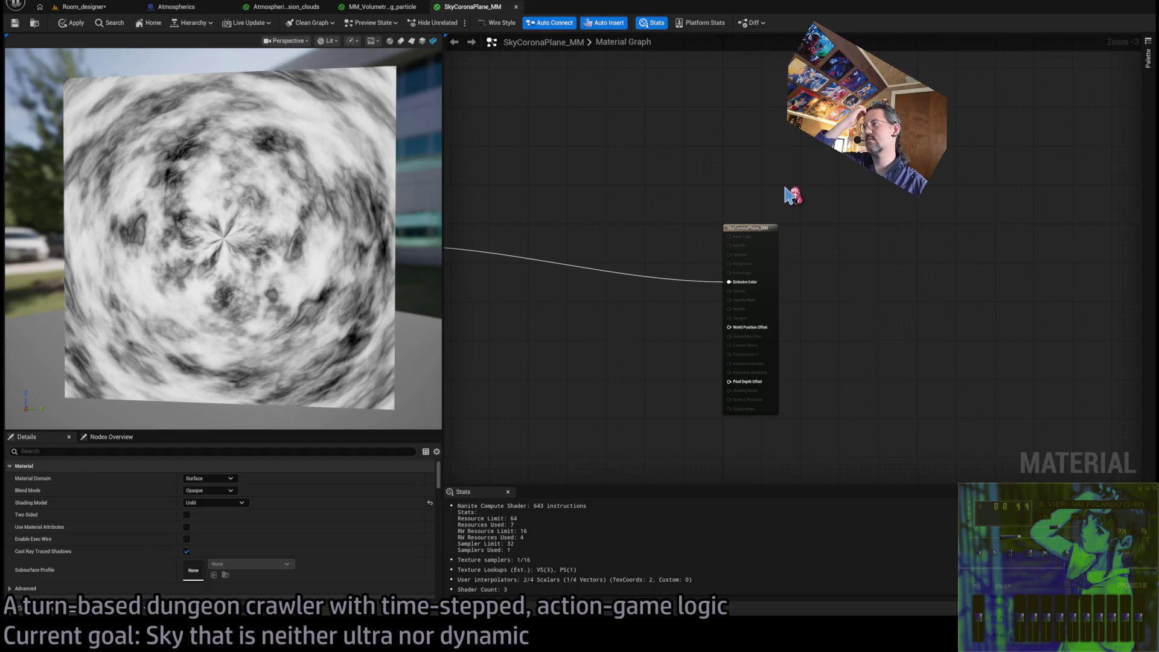
drag(549, 328, 822, 323)
mouse_move(738, 323)
mouse_down()
mouse_move(993, 259)
mouse_move(743, 365)
mouse_move(1074, 354)
mouse_move(526, 382)
mouse_move(614, 348)
mouse_up()
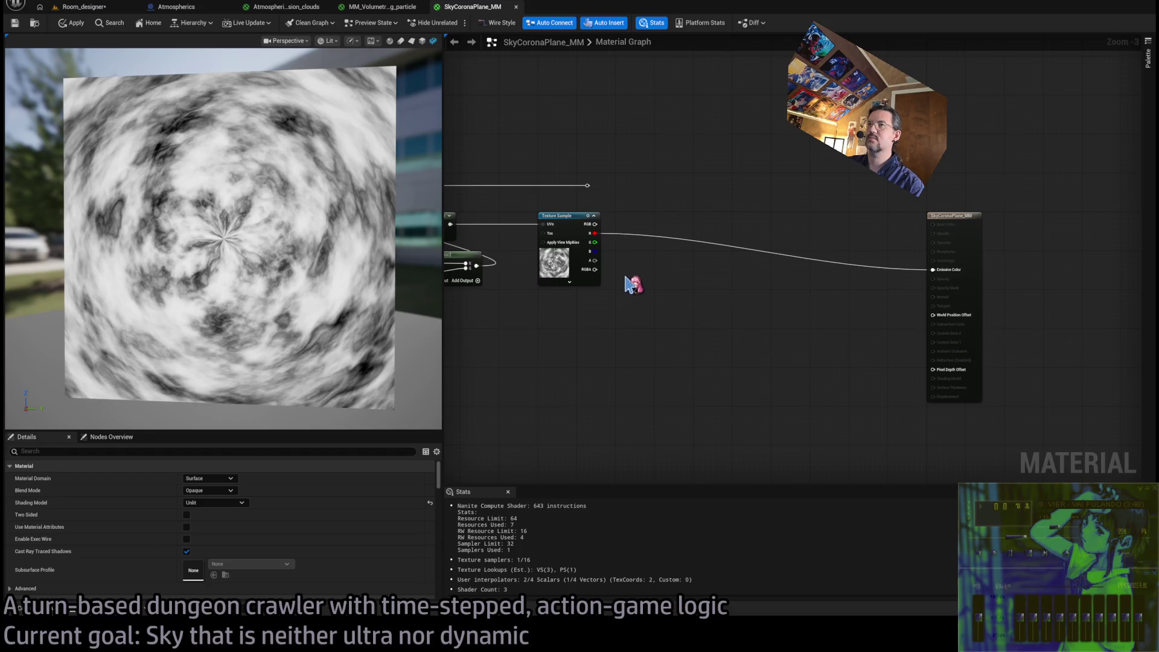
scroll(634, 280, up, 2)
drag(644, 293, 689, 309)
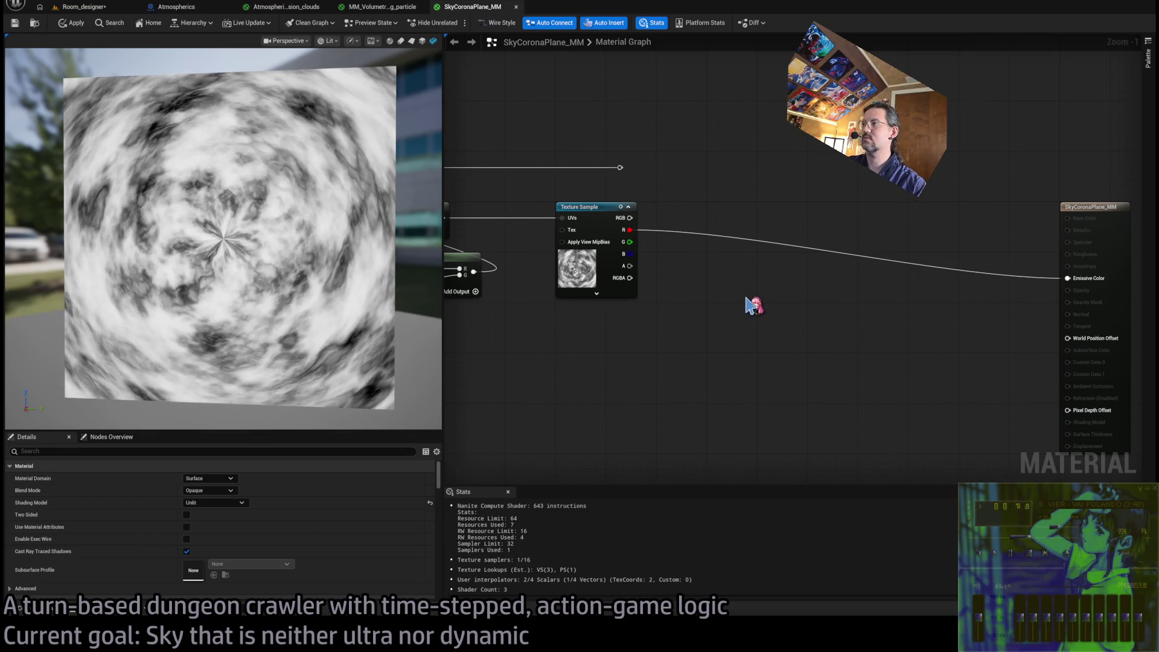
Insert a Multiply between the texture's red channel and Emissive Color
click(754, 306)
mouse_move(766, 303)
mouse_down()
mouse_move(737, 233)
mouse_move(779, 206)
mouse_up()
drag(620, 167, 764, 230)
Create a Lerp fed by the rerouted value and wire it into the Multiply's B input
click(631, 160)
mouse_move(614, 170)
mouse_down()
mouse_move(737, 305)
mouse_move(752, 364)
mouse_move(771, 230)
mouse_up()
key(l)
mouse_move(770, 354)
mouse_down()
mouse_move(783, 329)
mouse_move(763, 352)
mouse_up()
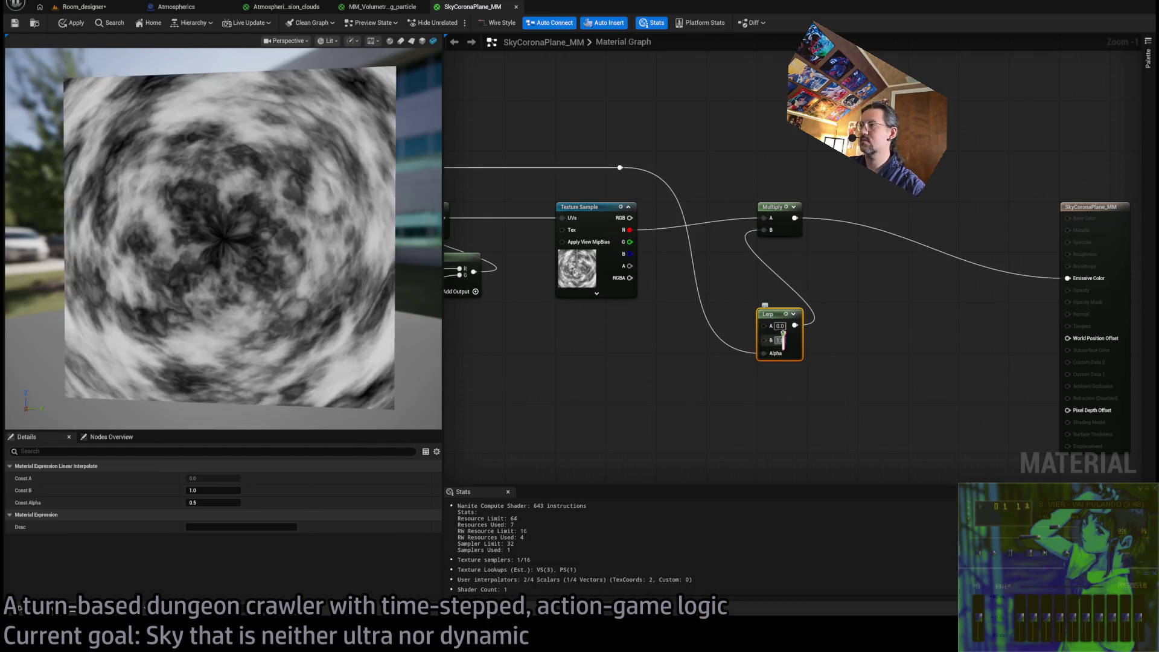
Set the Lerp to A 1.0 and B 0.0
click(779, 340)
key(Return)
click(779, 326)
text(1)
key(Return)
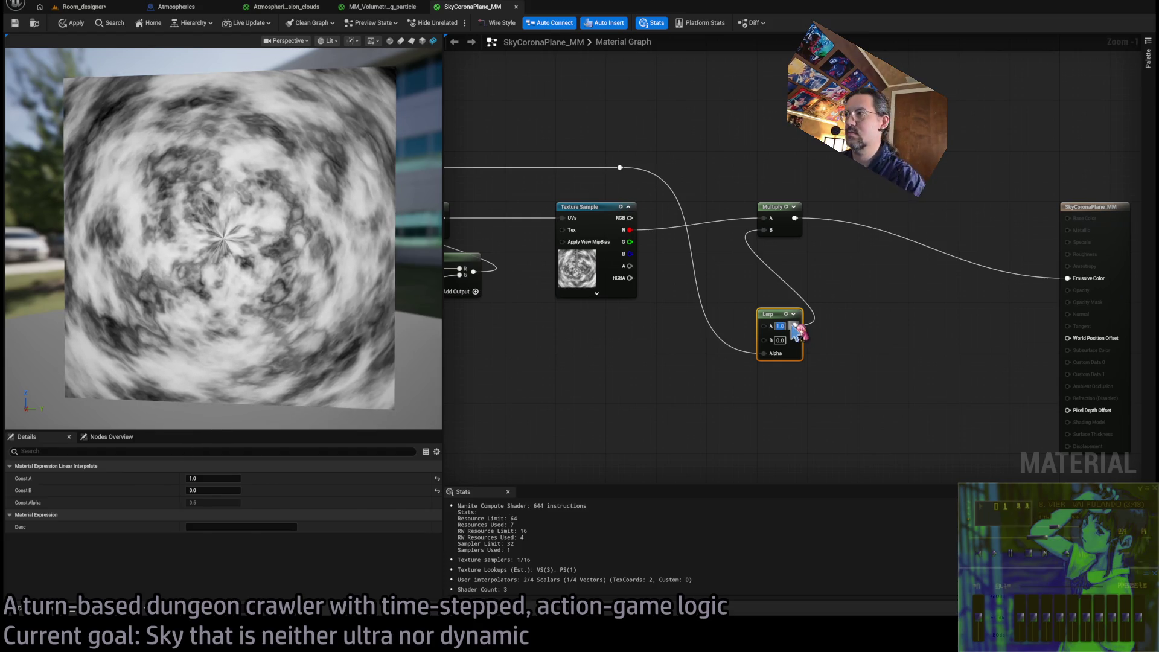
Add a doubling Multiply (B 2.0) from the reroute point, placed below the Lerp
mouse_move(647, 344)
mouse_down()
mouse_move(875, 321)
mouse_move(714, 226)
mouse_move(725, 206)
mouse_move(941, 228)
mouse_move(1103, 262)
mouse_move(724, 250)
mouse_up()
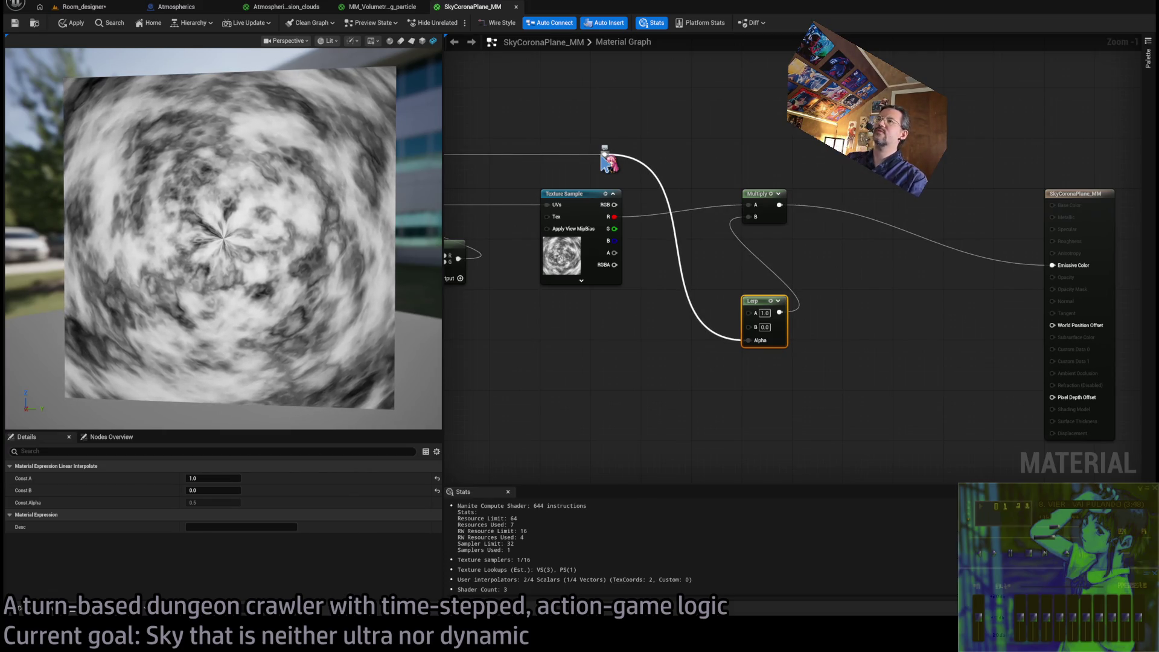
mouse_move(603, 154)
mouse_down()
mouse_move(749, 430)
mouse_move(765, 339)
mouse_up()
mouse_move(759, 434)
mouse_down()
mouse_move(762, 371)
mouse_move(761, 416)
mouse_move(760, 399)
mouse_up()
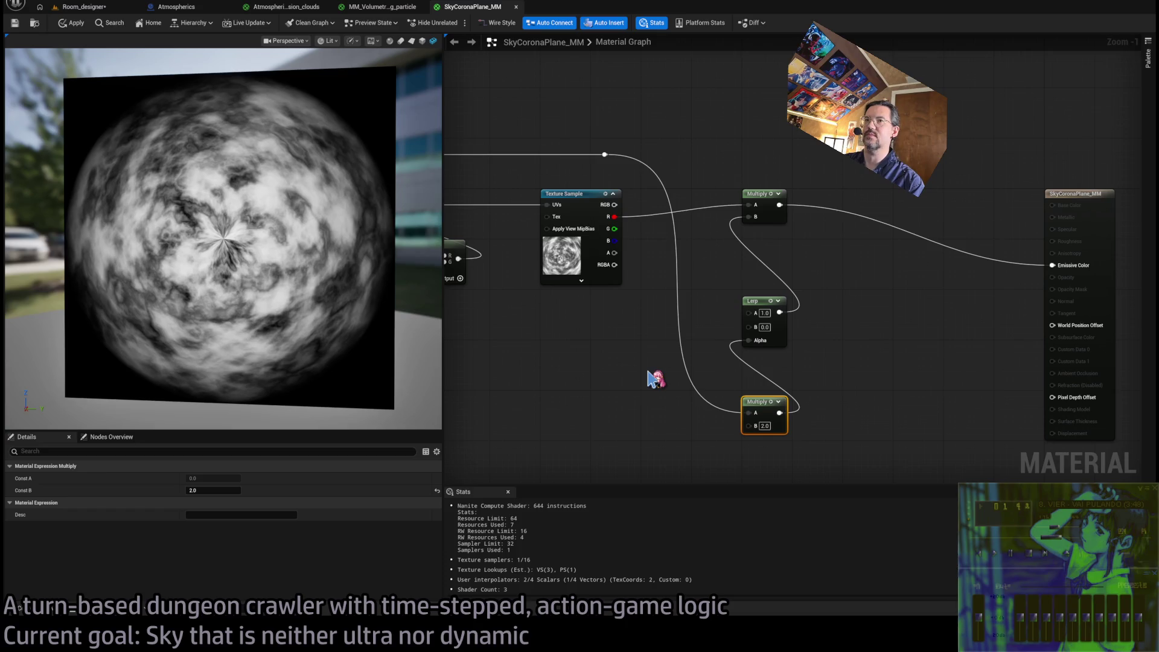
drag(758, 403, 759, 422)
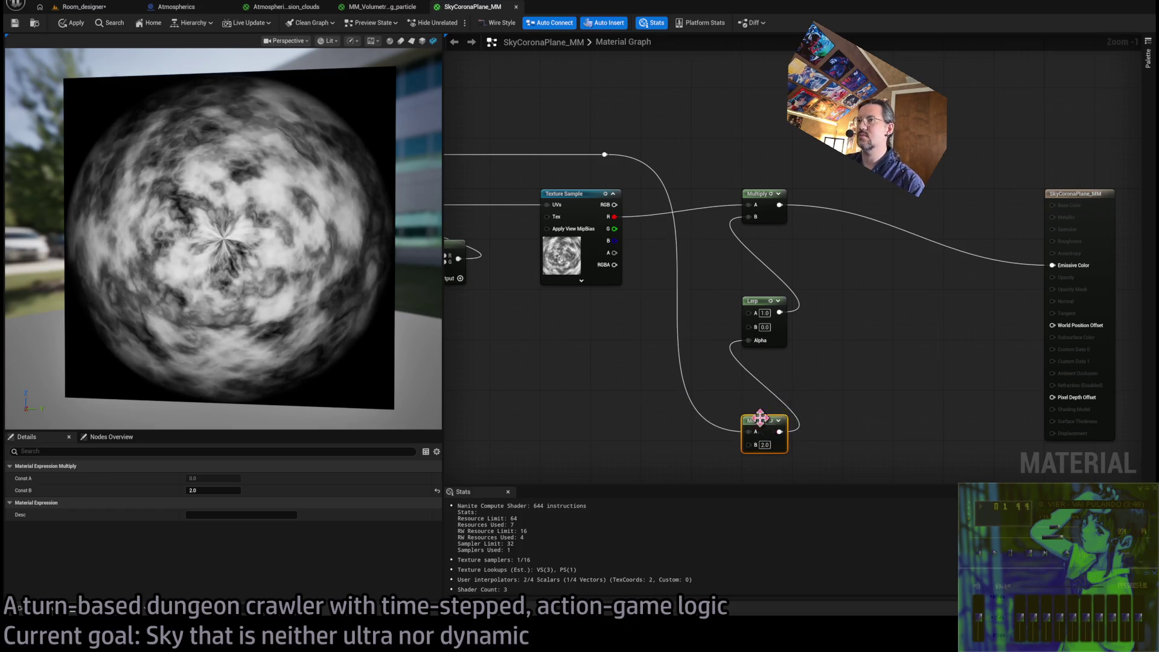
scroll(759, 422, down, 3)
click(758, 231)
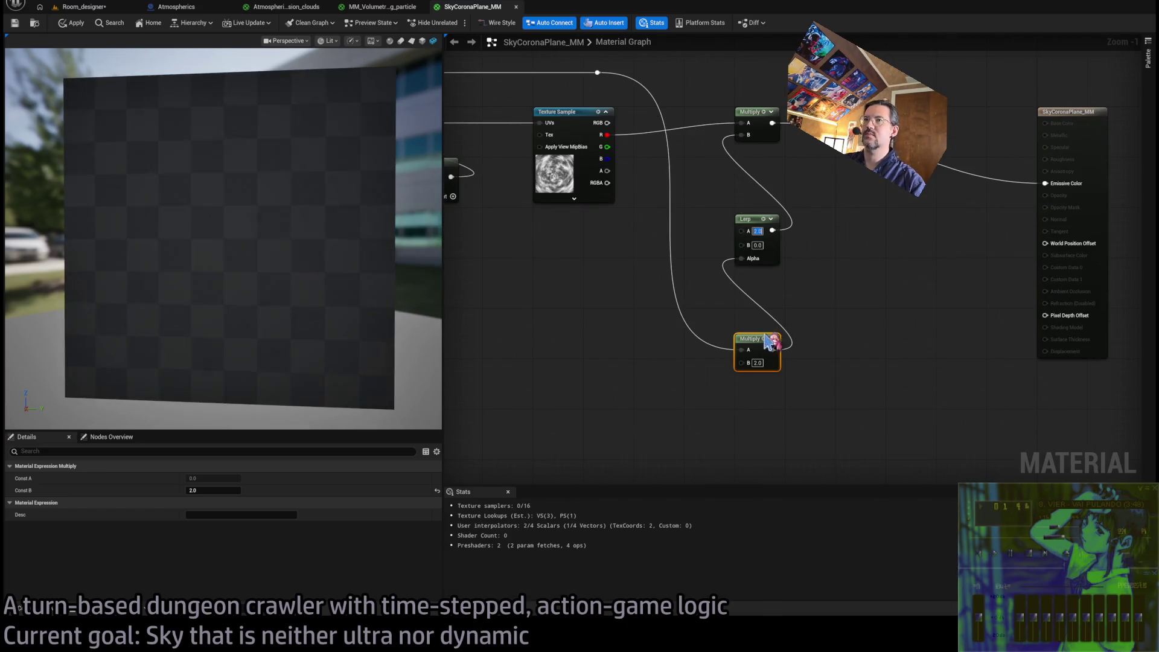
Add a Power node from the Multiply output into the Lerp Alpha, exponent 0.25
drag(772, 351, 744, 260)
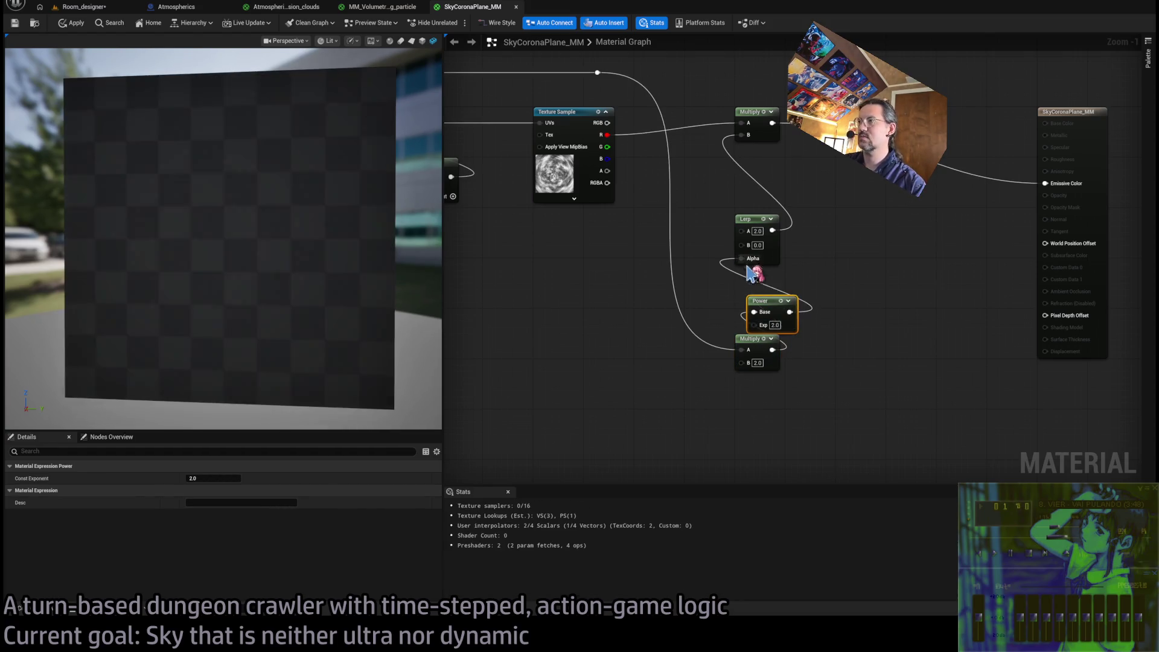
drag(761, 301, 748, 301)
click(763, 325)
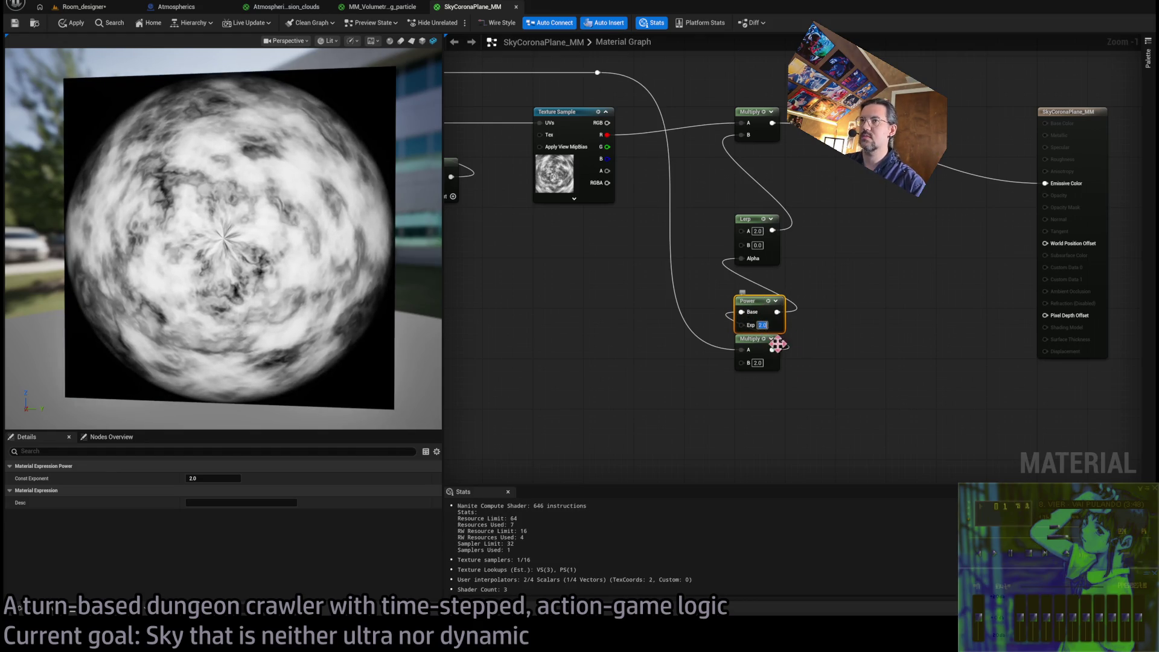
text(0.5)
key(Return)
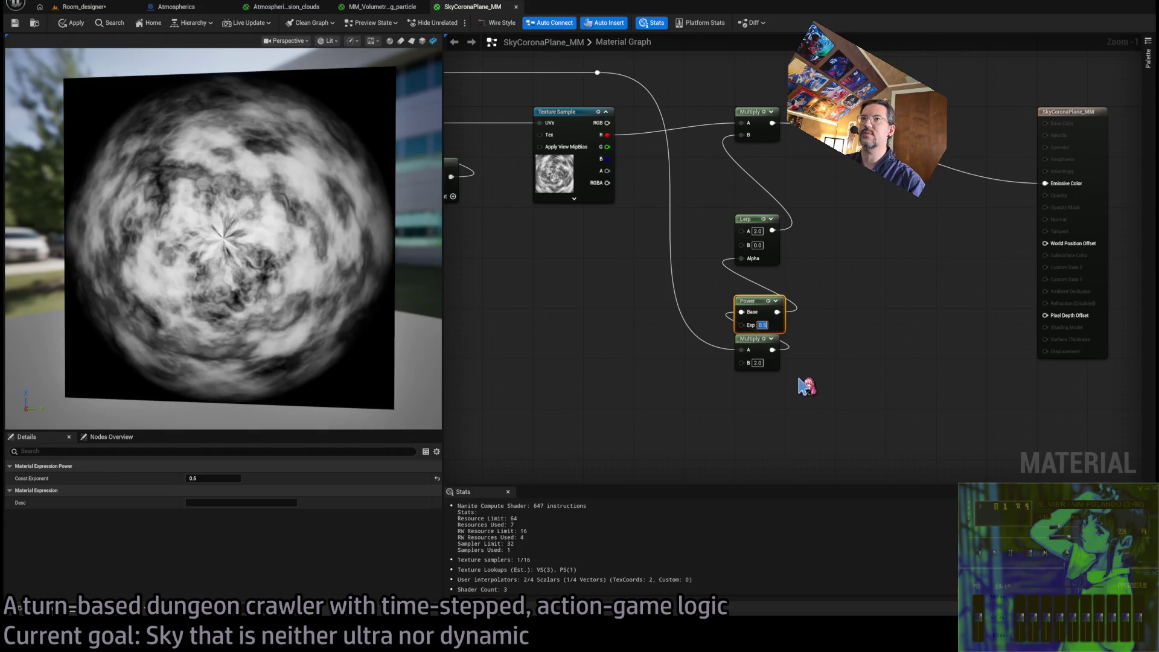
text(0.25)
key(Return)
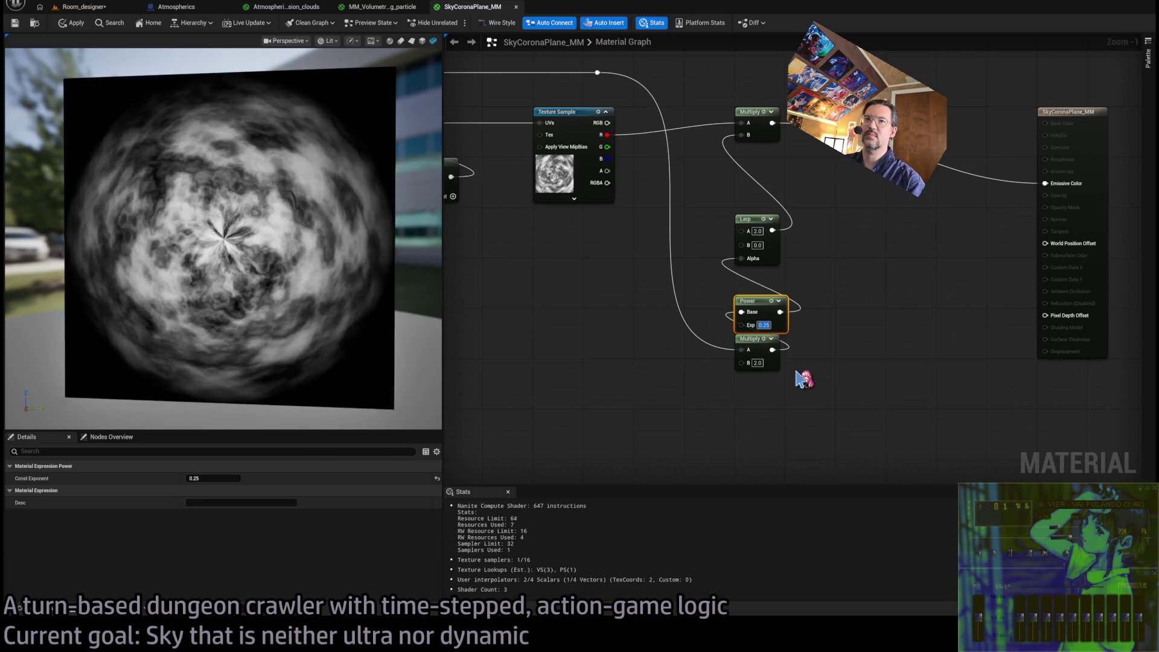
Try Lerp A values of 3 and 4, then return it to 1.0
click(757, 231)
text(3)
key(Return)
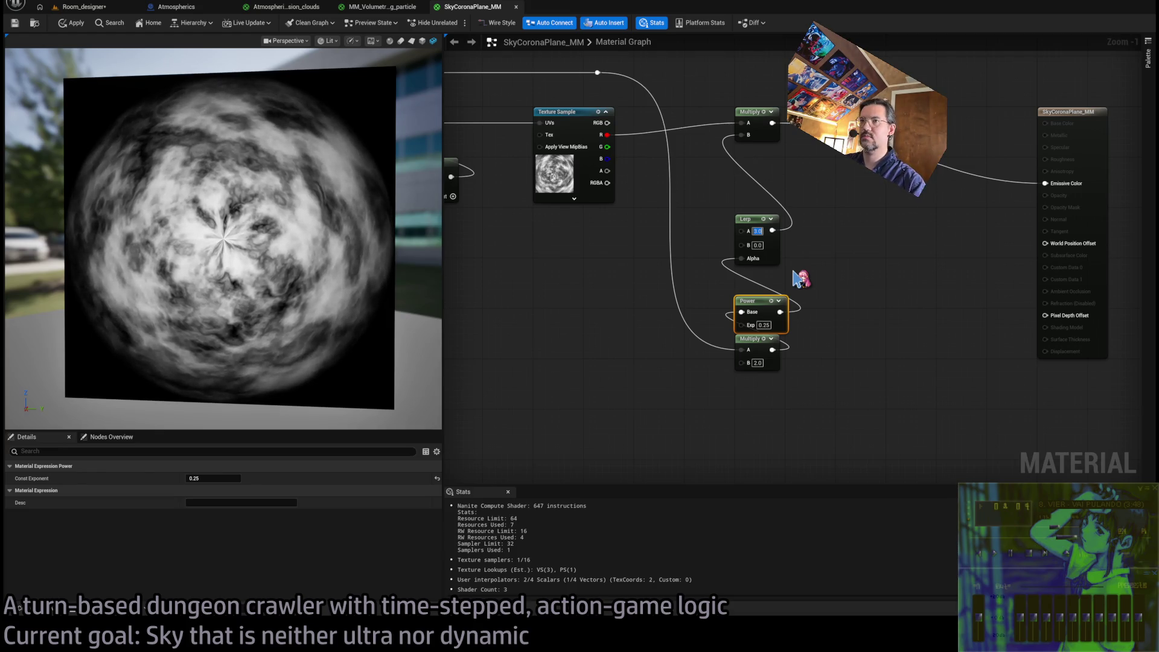
text(4)
key(Return)
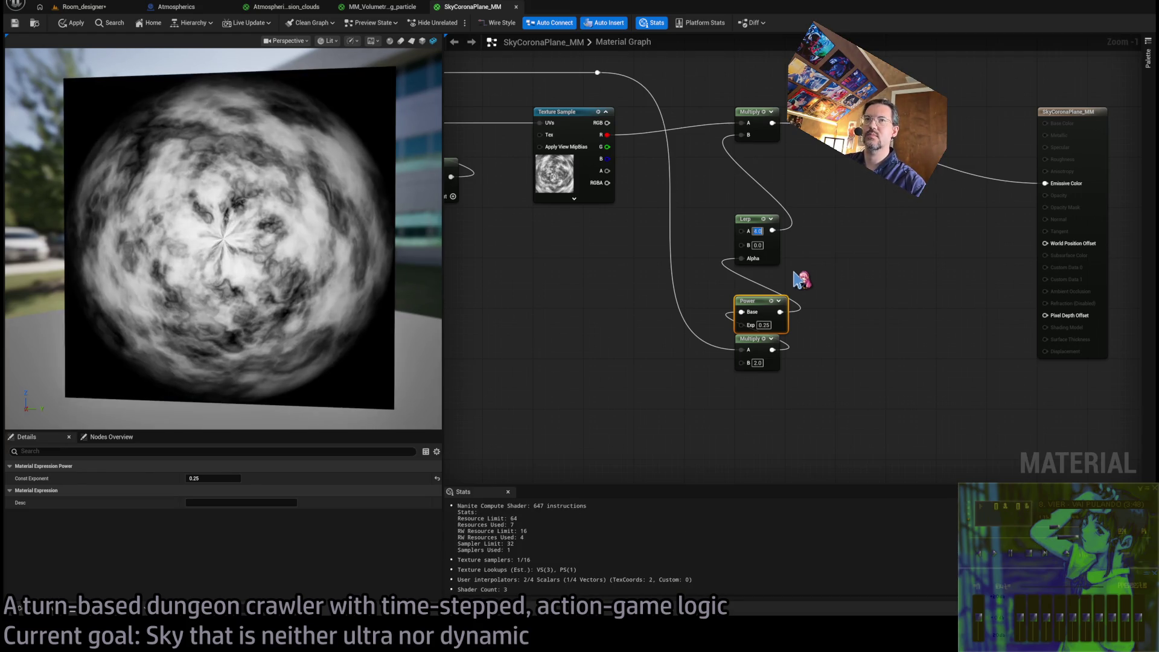
text(1)
key(Return)
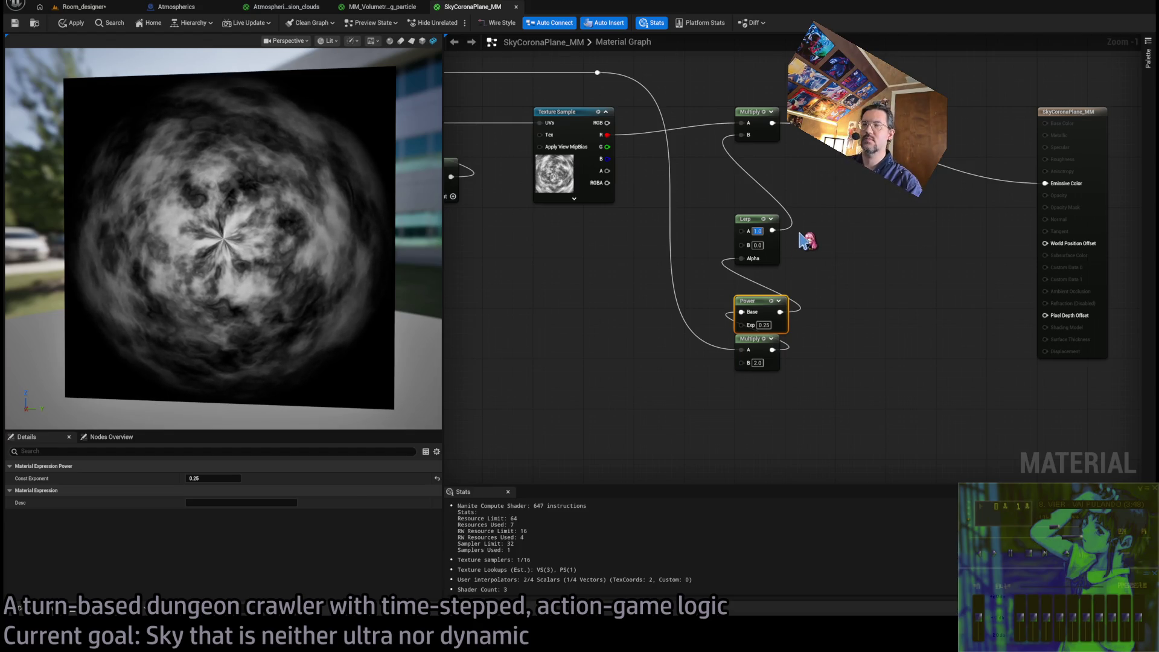
drag(819, 236, 820, 245)
Move the Lerp, Power and Multiply nodes up and add a Power node after the first Multiply
ctrl+click(759, 364)
drag(755, 317, 766, 300)
ctrl+click(749, 228)
drag(749, 228, 749, 172)
click(845, 236)
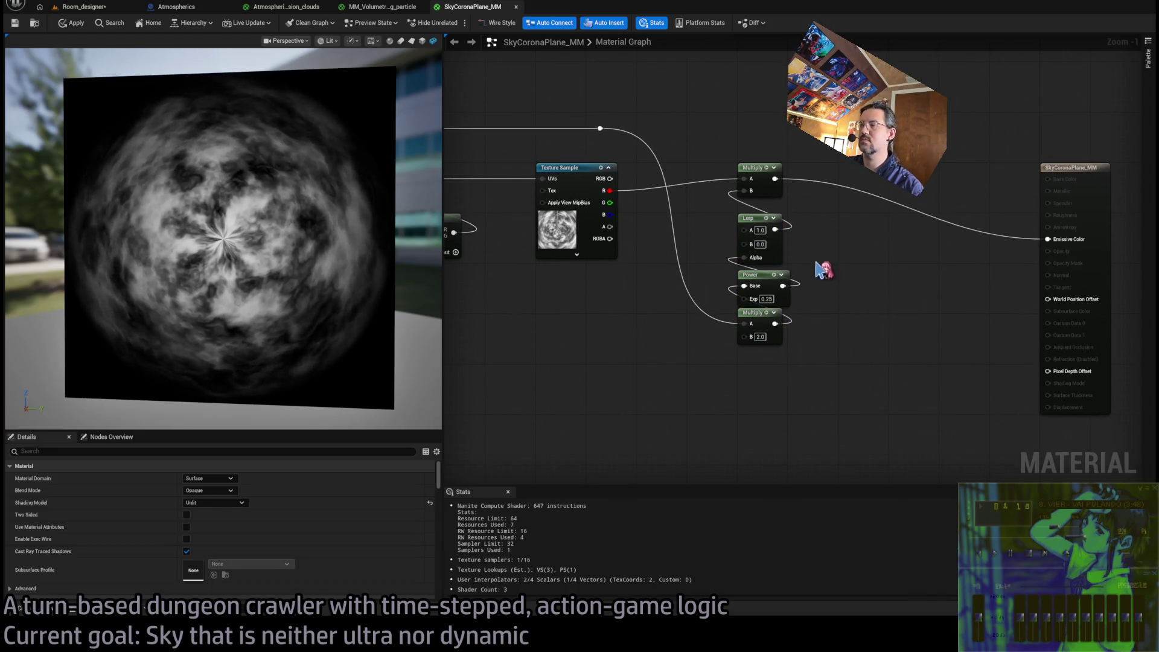
drag(821, 268, 808, 326)
drag(766, 237, 827, 224)
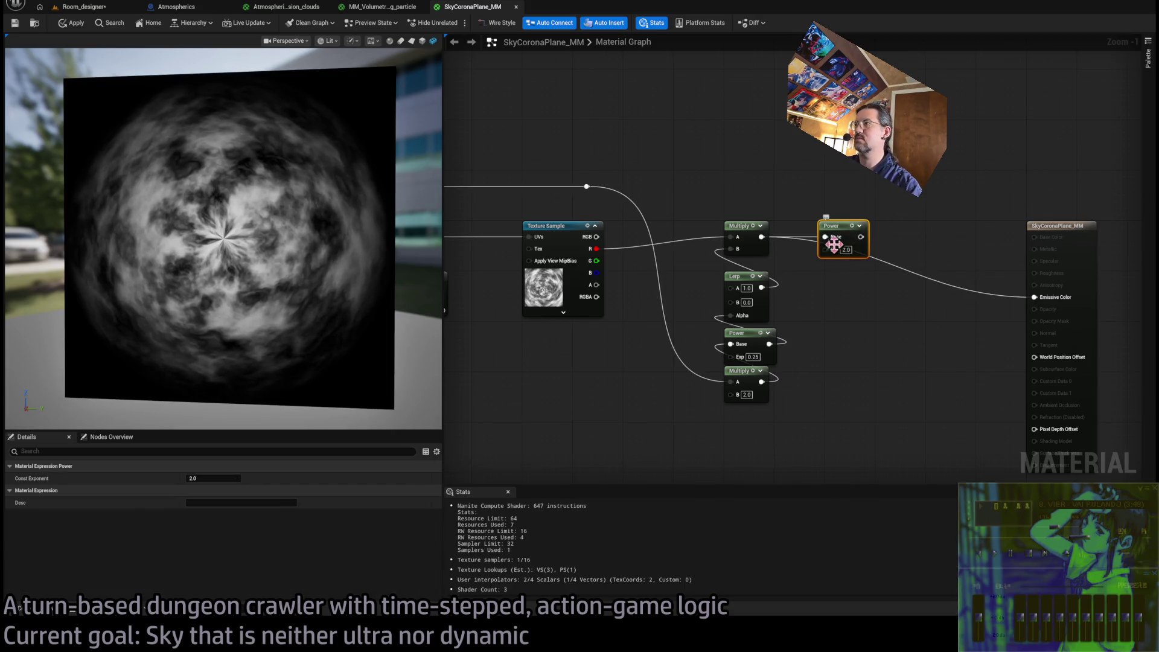
Wire a copy of the Lerp into the new Power node's exponent and draw a wire from the reroute point
click(755, 296)
key(ctrl+c)
key(ctrl+v)
mouse_move(830, 296)
mouse_down()
mouse_move(845, 266)
mouse_move(826, 249)
mouse_move(841, 229)
mouse_up()
ctrl+click(854, 238)
click(854, 239)
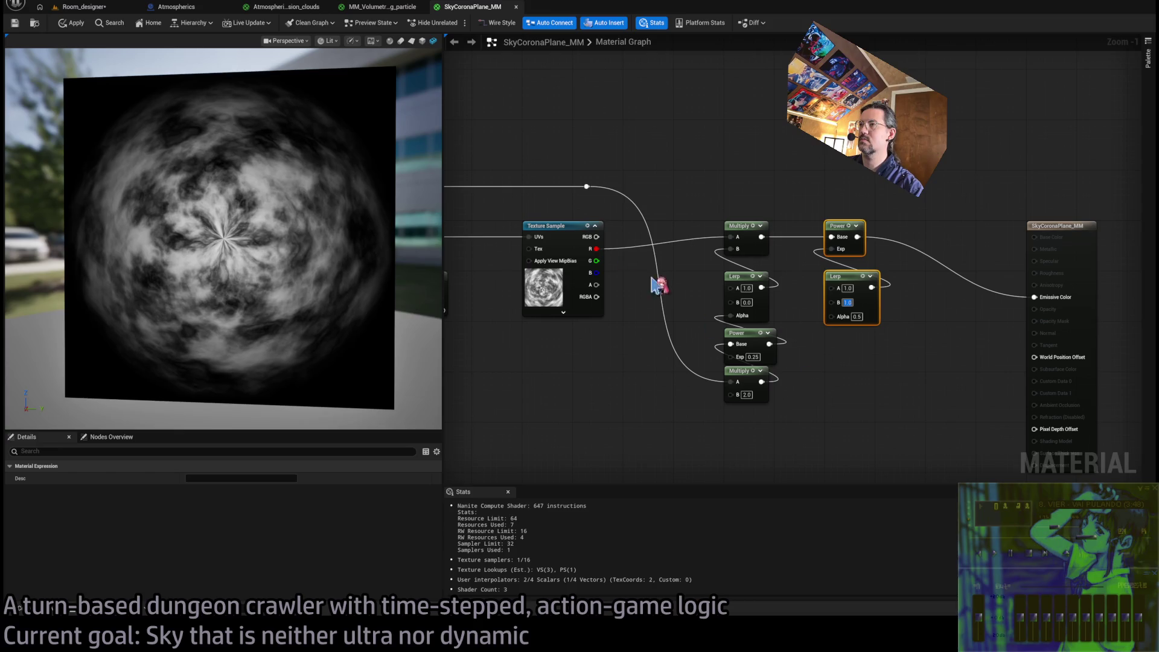
mouse_move(587, 186)
mouse_down()
mouse_move(757, 189)
mouse_move(840, 310)
mouse_move(832, 315)
mouse_up()
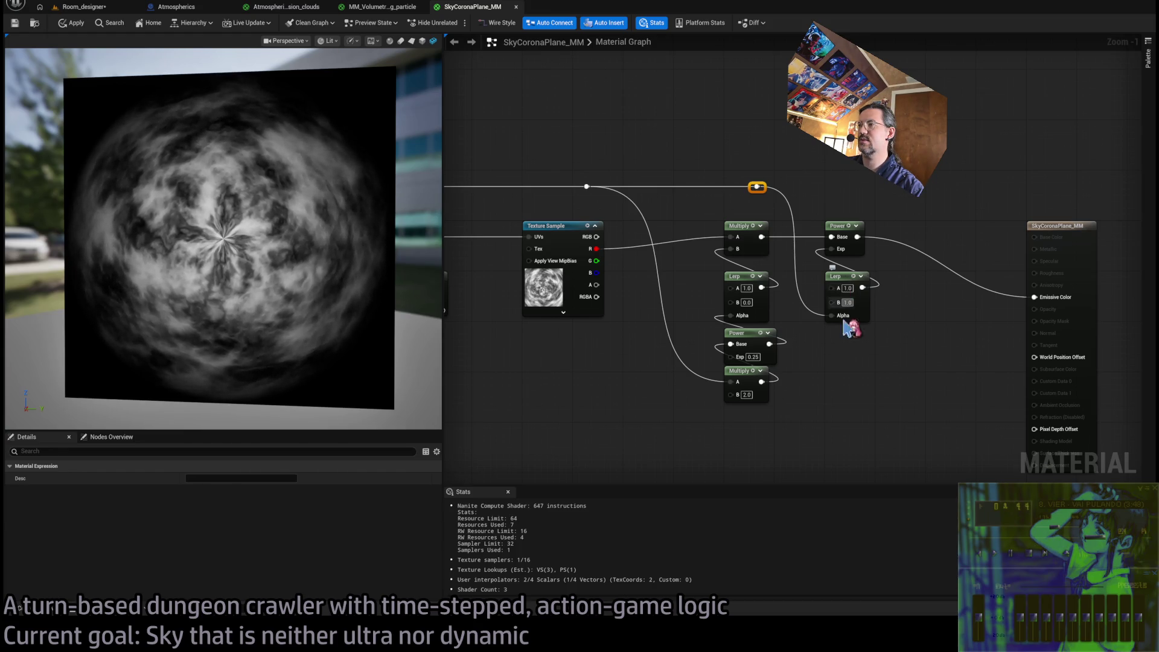
Delete the unused reroute node
scroll(848, 283, down, 1)
drag(634, 284, 978, 331)
mouse_move(1147, 419)
mouse_down()
mouse_move(892, 406)
mouse_move(745, 414)
mouse_move(805, 349)
mouse_up()
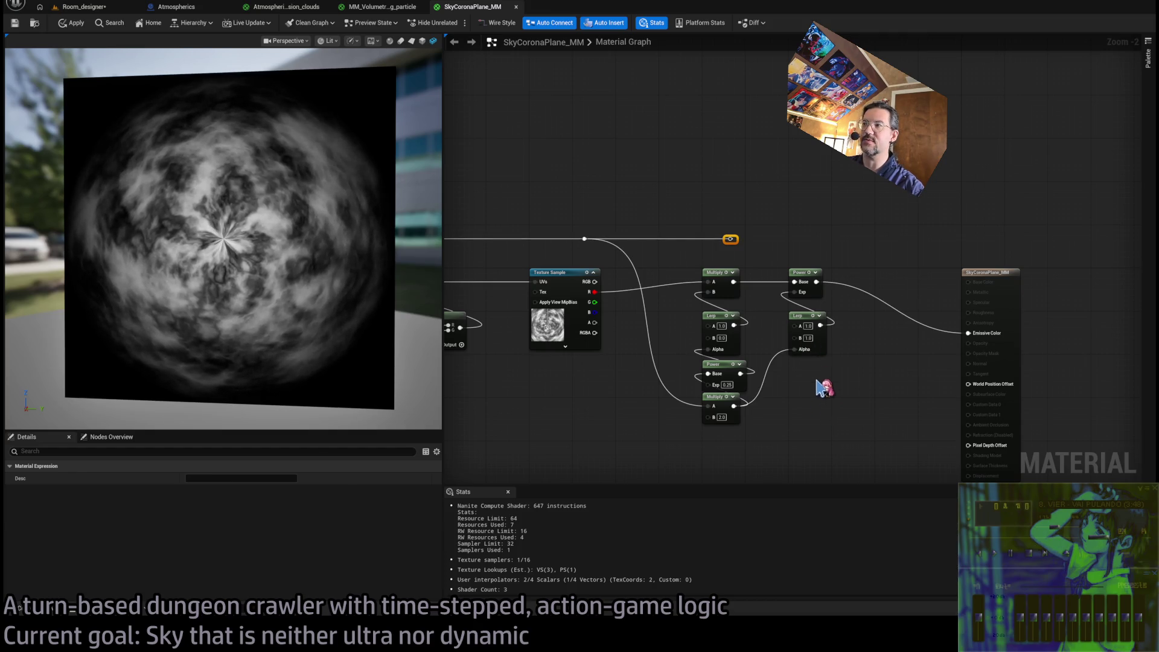
key(Delete)
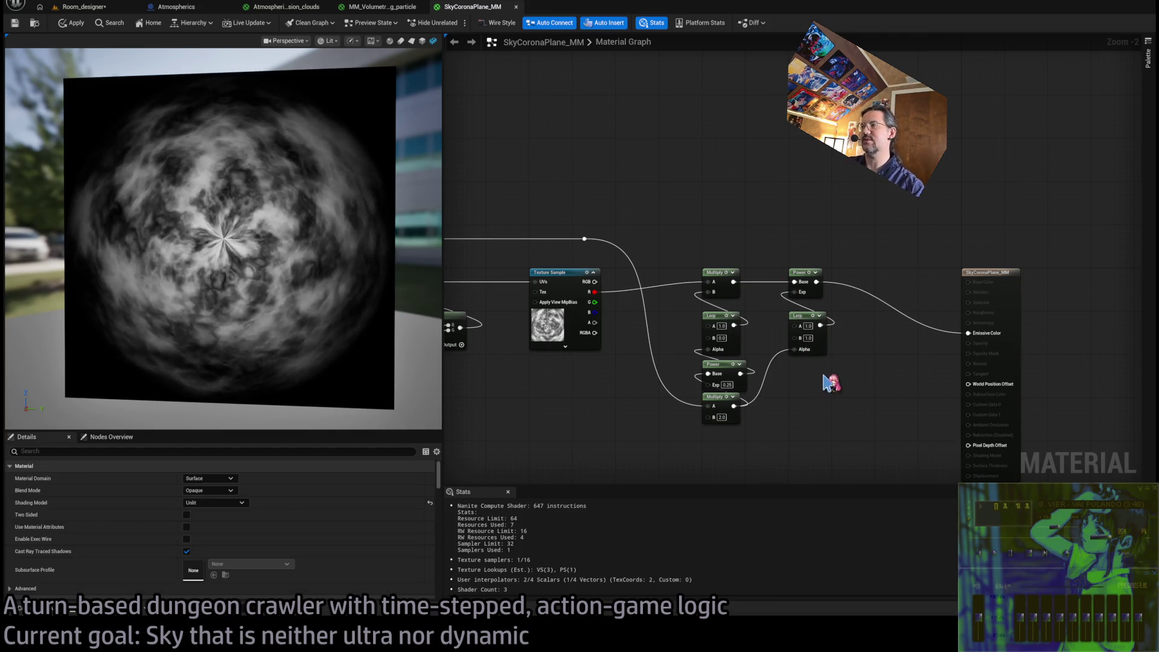
Set the right Lerp's A to 0.5 and B to 4.0, leaving a central cloud swirl
text(4)
key(Tab)
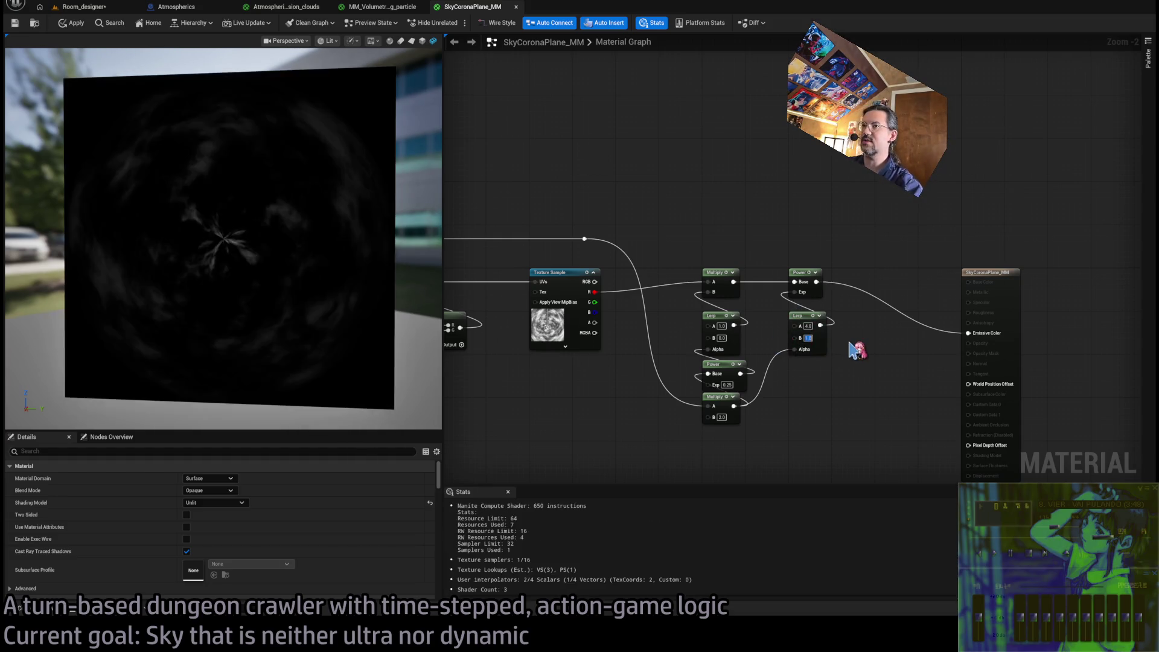
text(0.5)
key(Return)
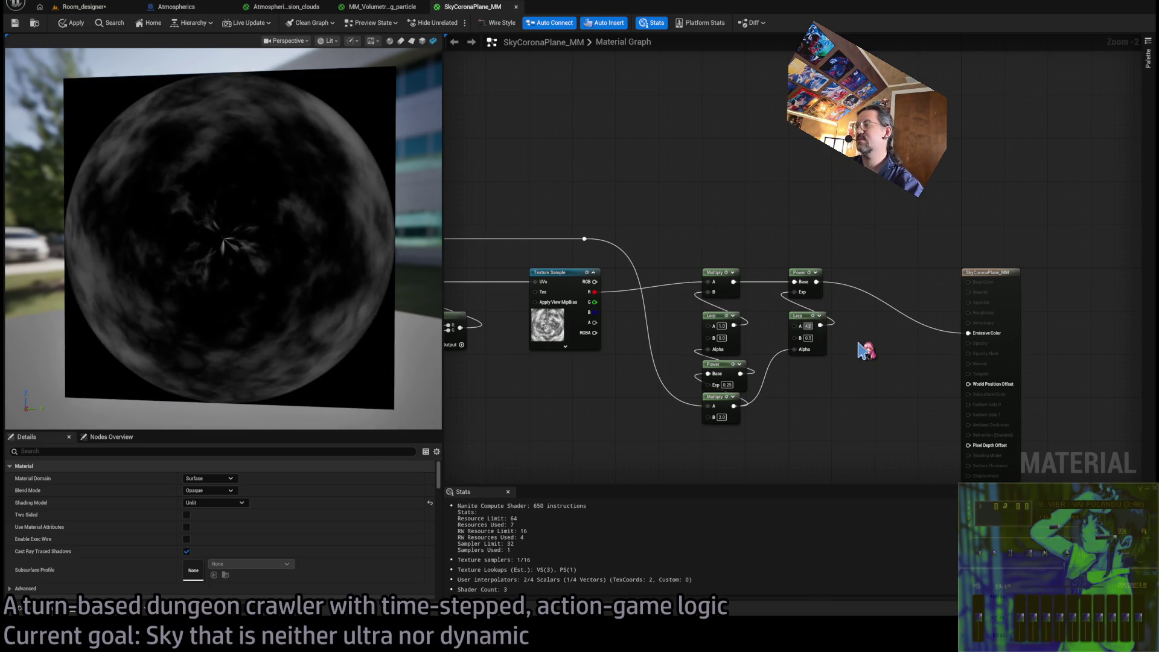
text(0.5)
key(Tab)
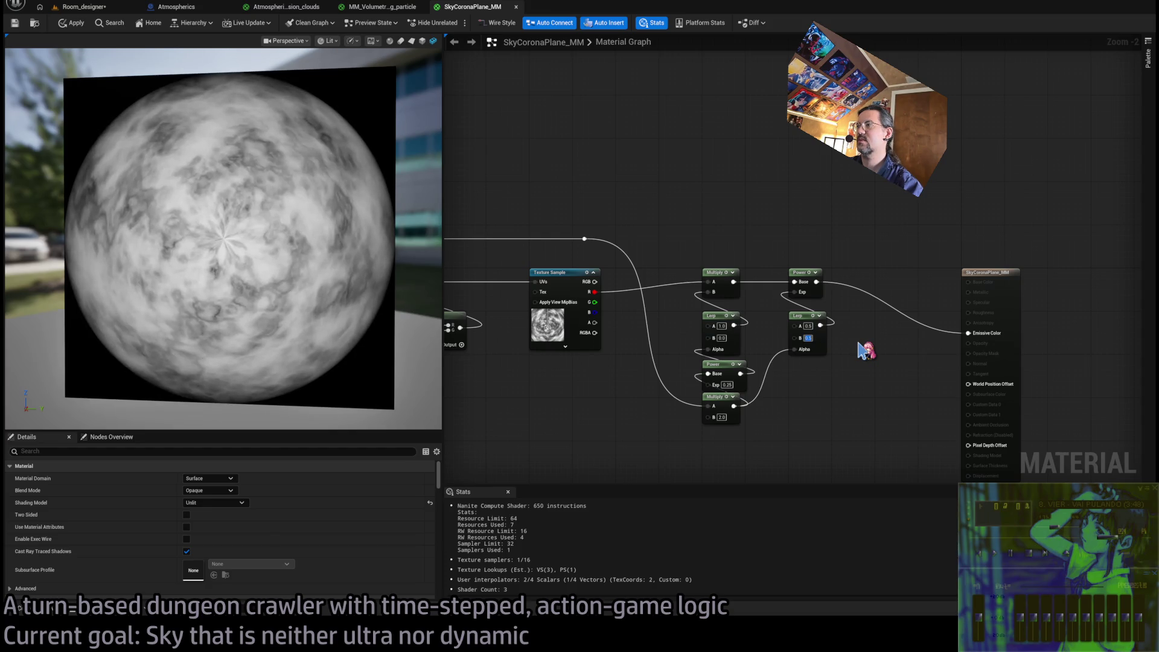
text(4)
key(Return)
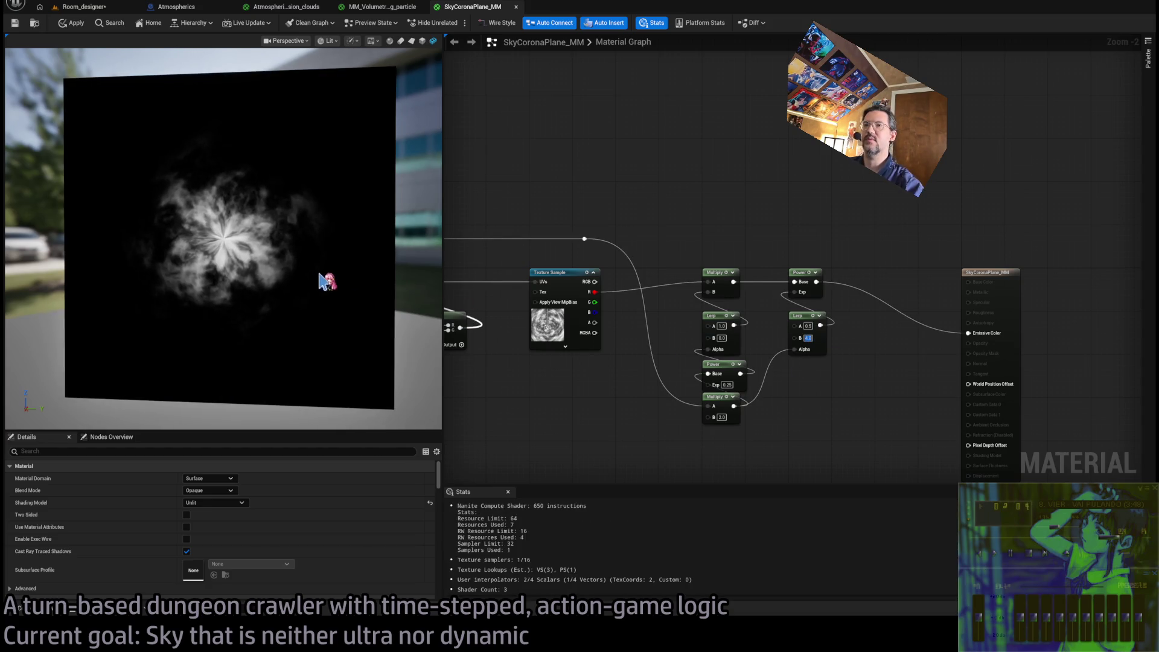
drag(277, 284, 262, 285)
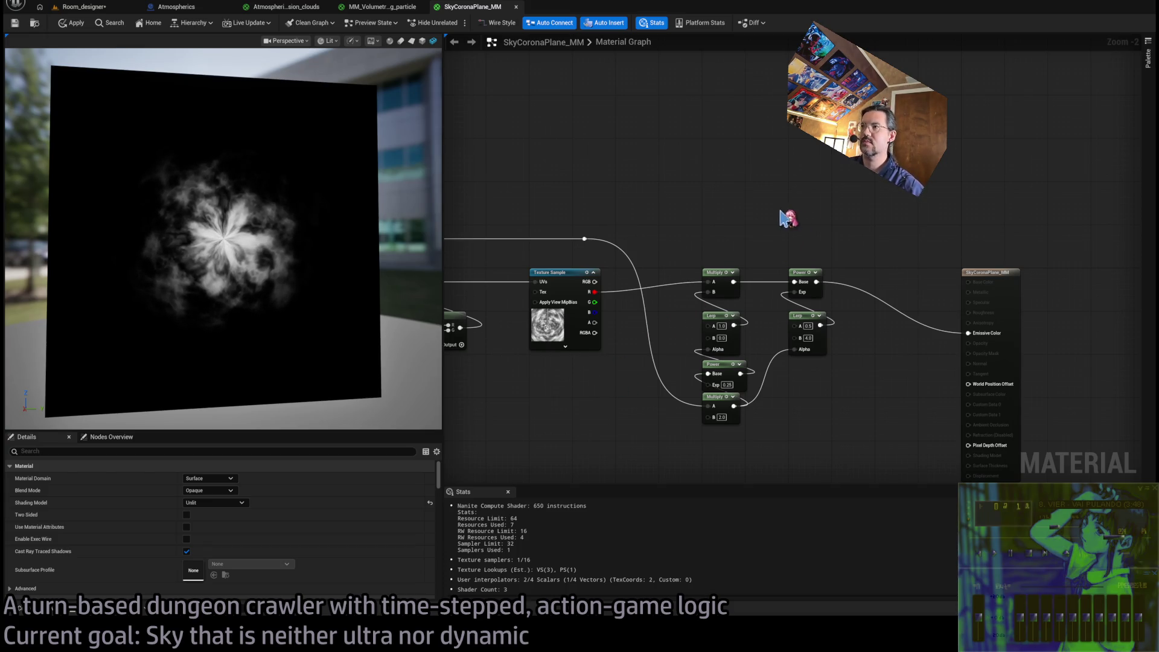
Insert an Add node after the Power, before Emissive Color, beside the Power node
click(869, 285)
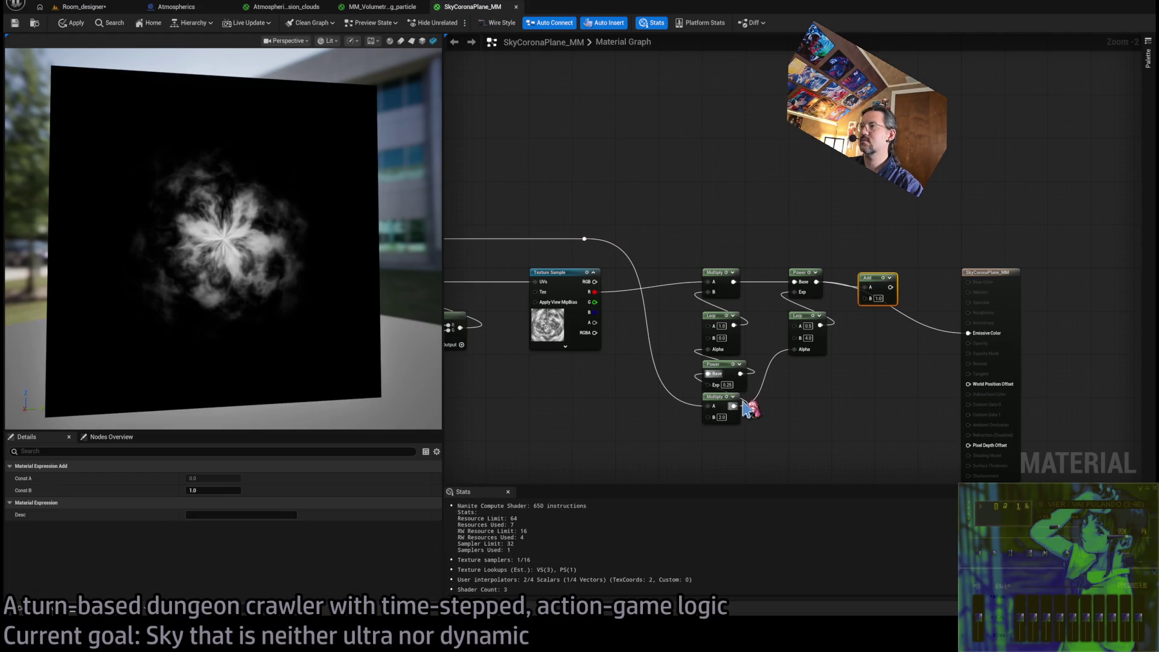
mouse_move(734, 406)
mouse_down()
mouse_move(791, 350)
mouse_move(871, 300)
mouse_move(975, 327)
mouse_up()
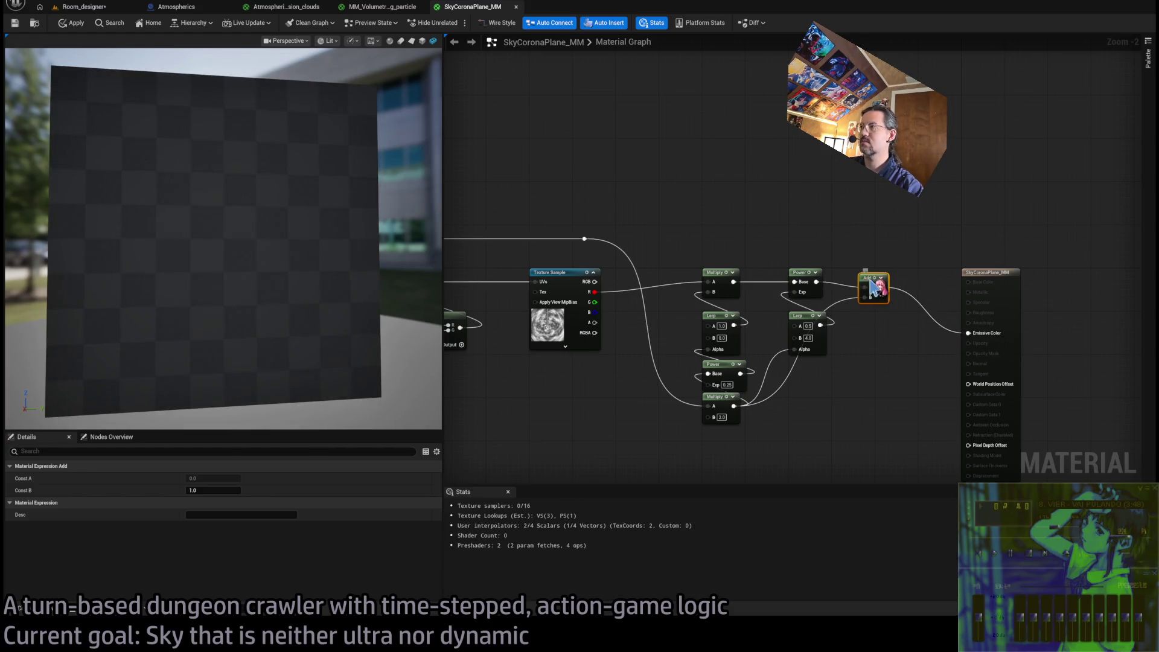
drag(873, 286, 889, 281)
click(855, 248)
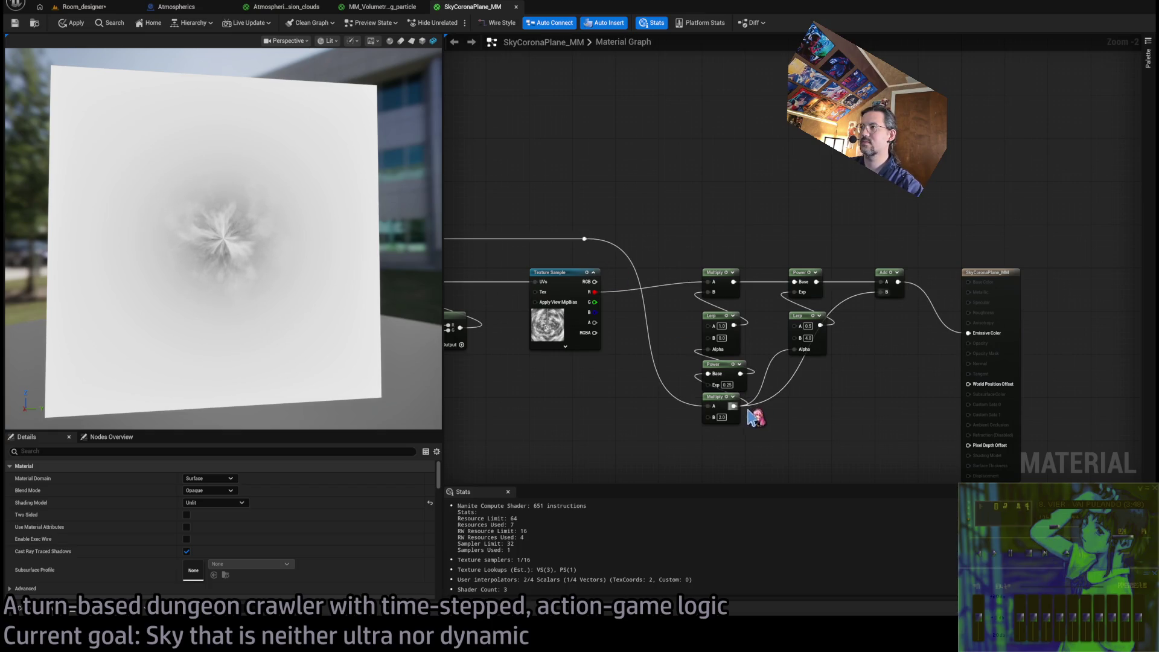
Feed Add's B from a Multiply (B 0.01) of a 1-x on the lower Multiply output
mouse_move(735, 406)
mouse_down()
mouse_move(809, 416)
mouse_move(888, 399)
mouse_move(880, 385)
mouse_up()
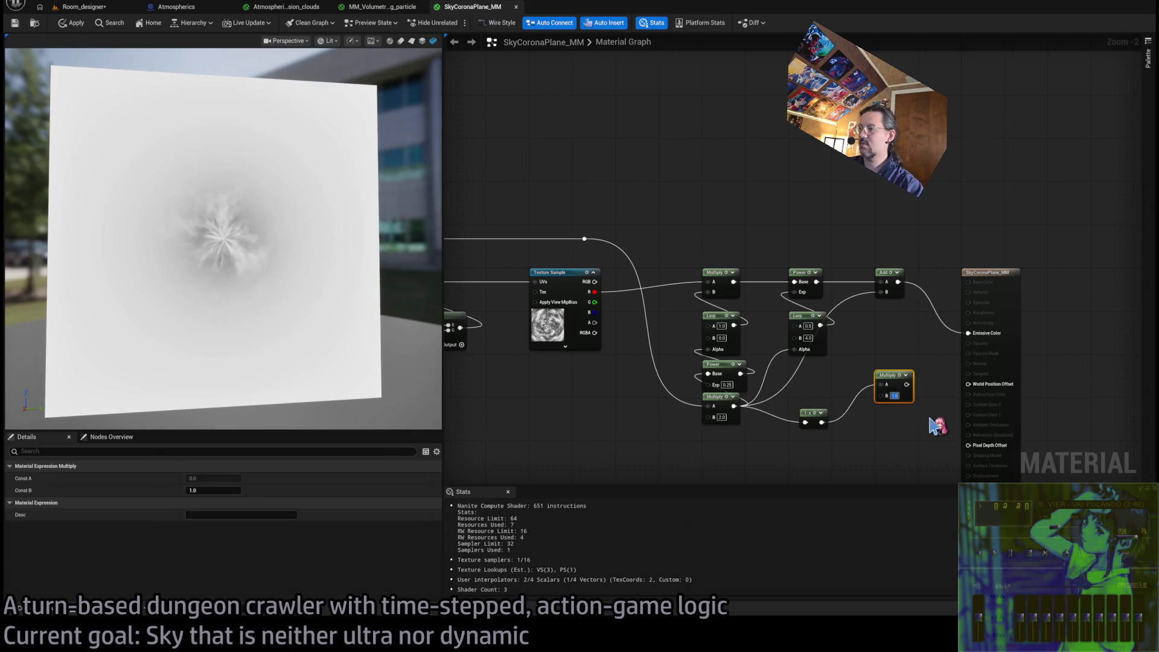
key(Return)
drag(907, 384, 887, 292)
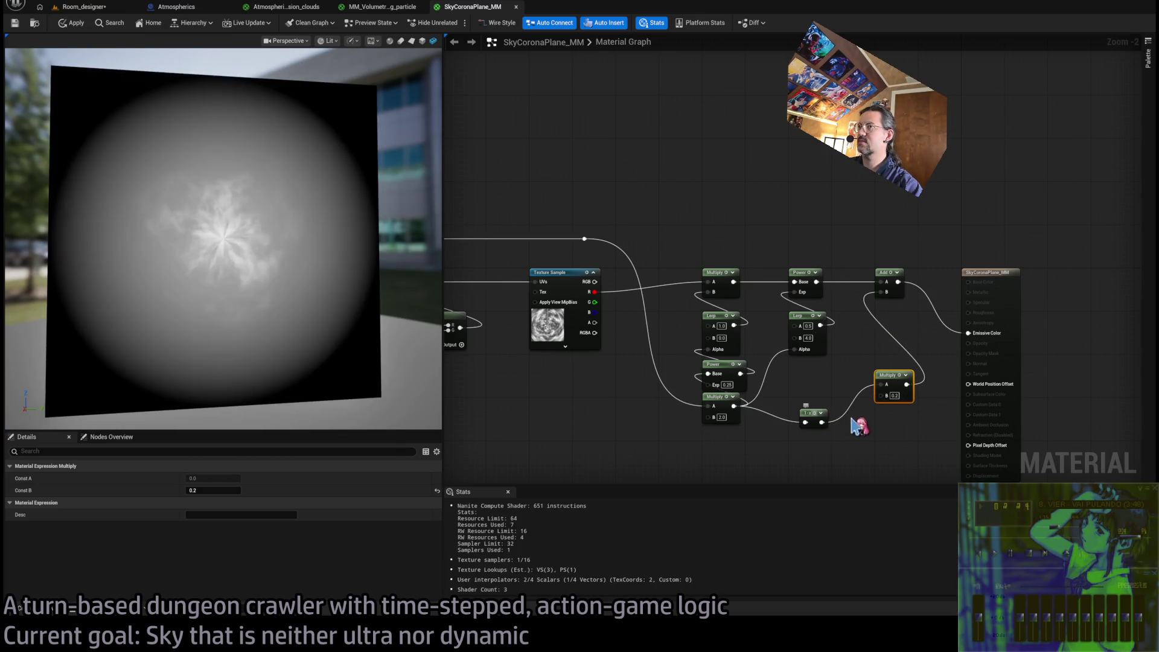
drag(809, 419, 884, 415)
ctrl+click(893, 376)
drag(893, 376, 894, 317)
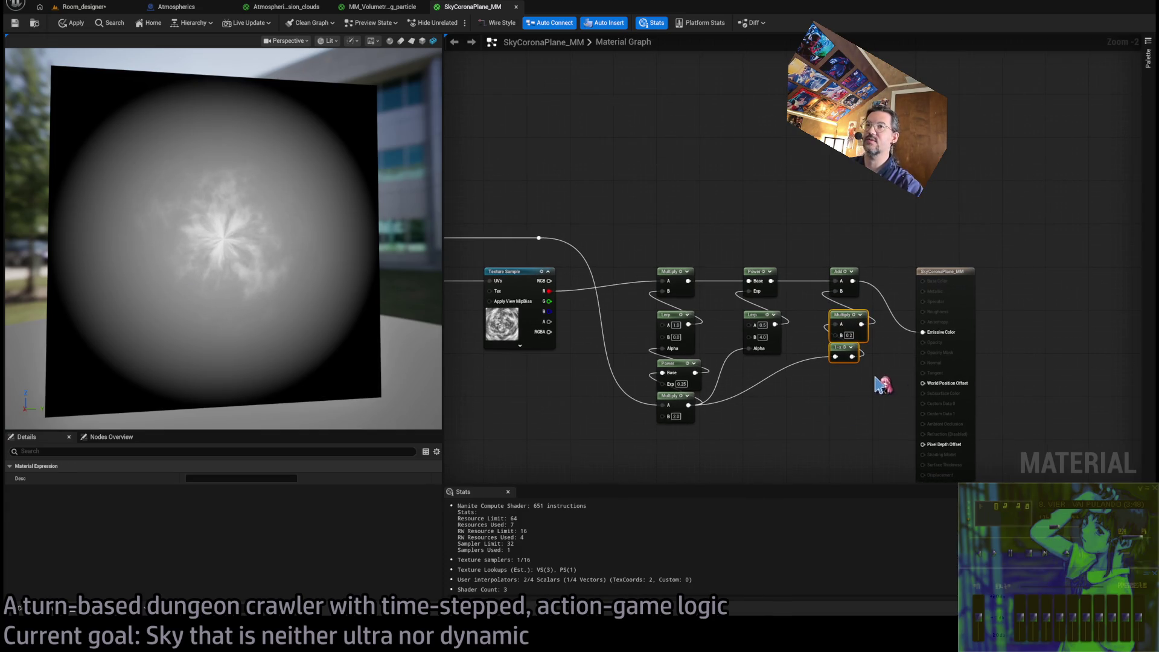
key(Return)
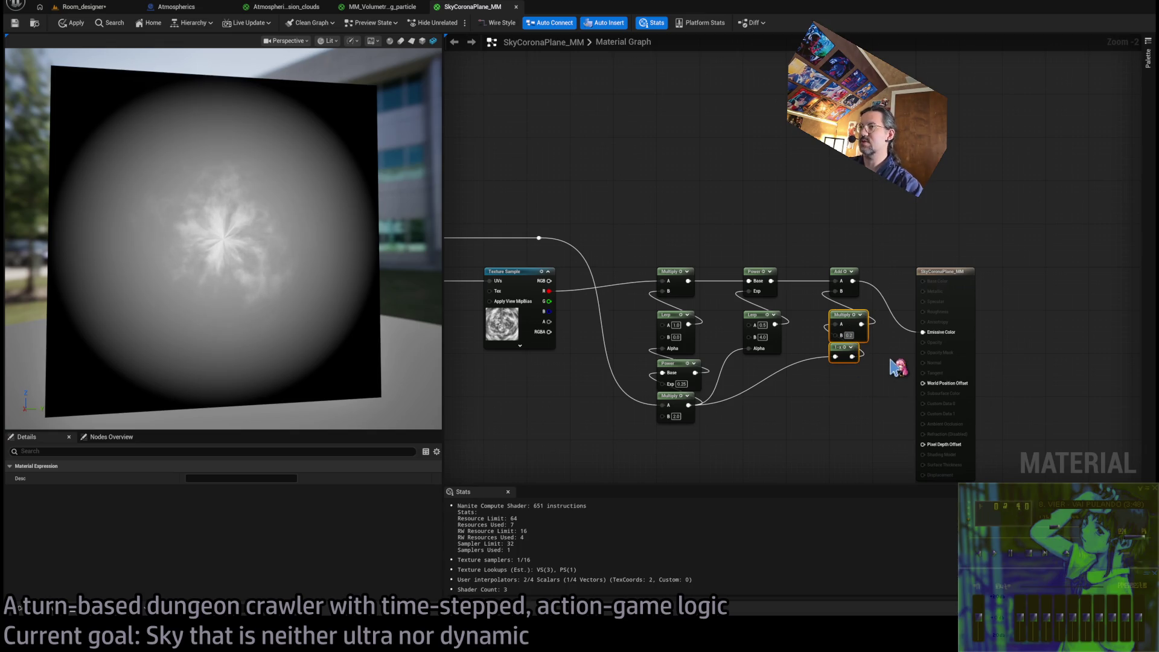
key(Return)
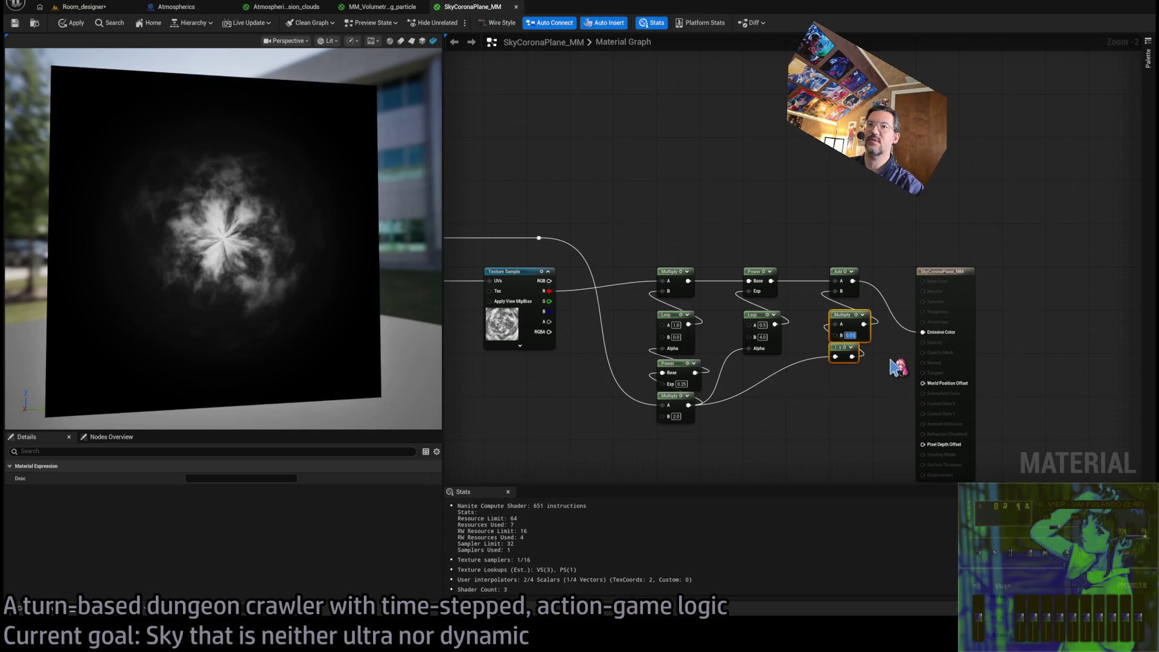
drag(328, 317, 357, 312)
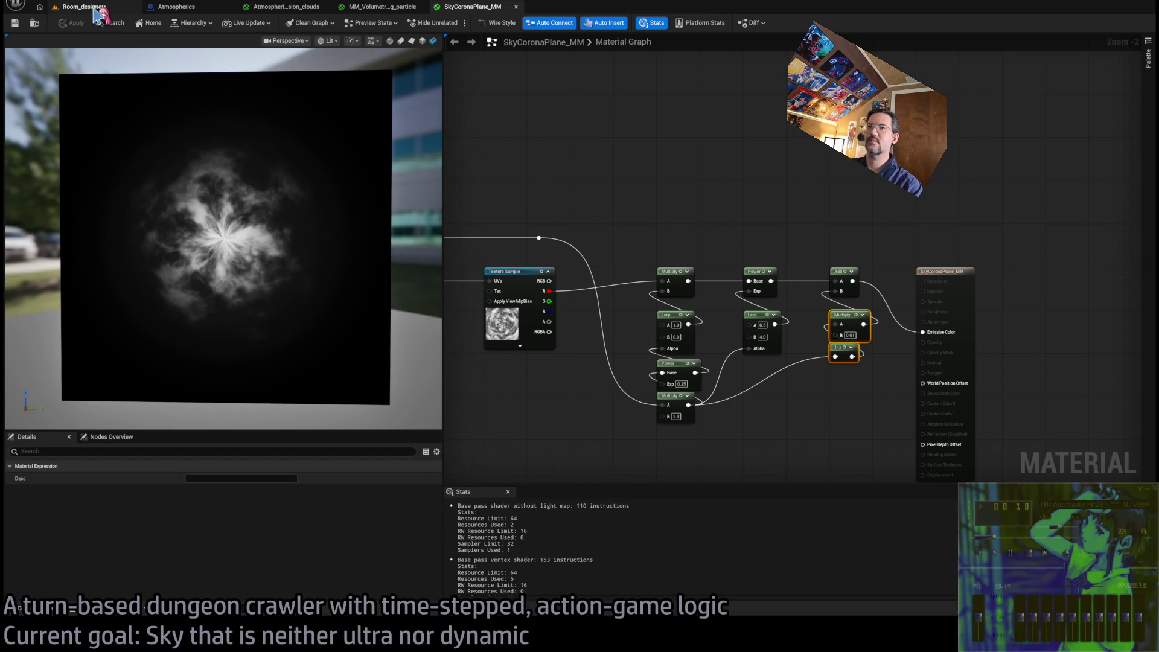
Add a Vector Parameter node below the emissive chain and name it Color
scroll(789, 175, down, 2)
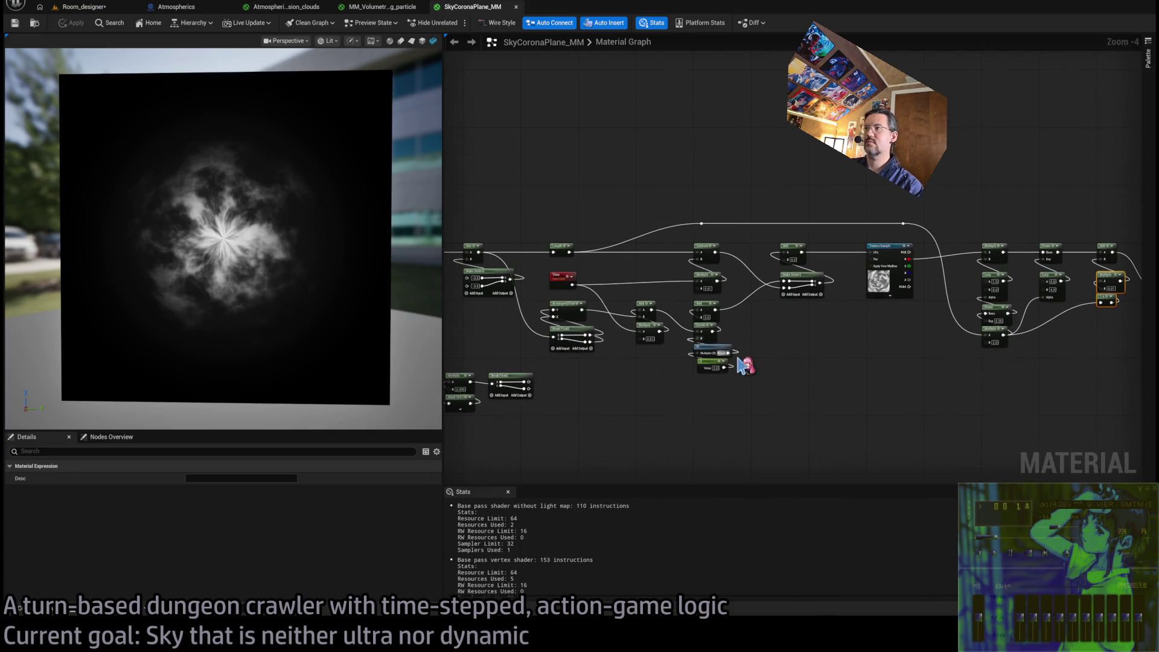
click(785, 431)
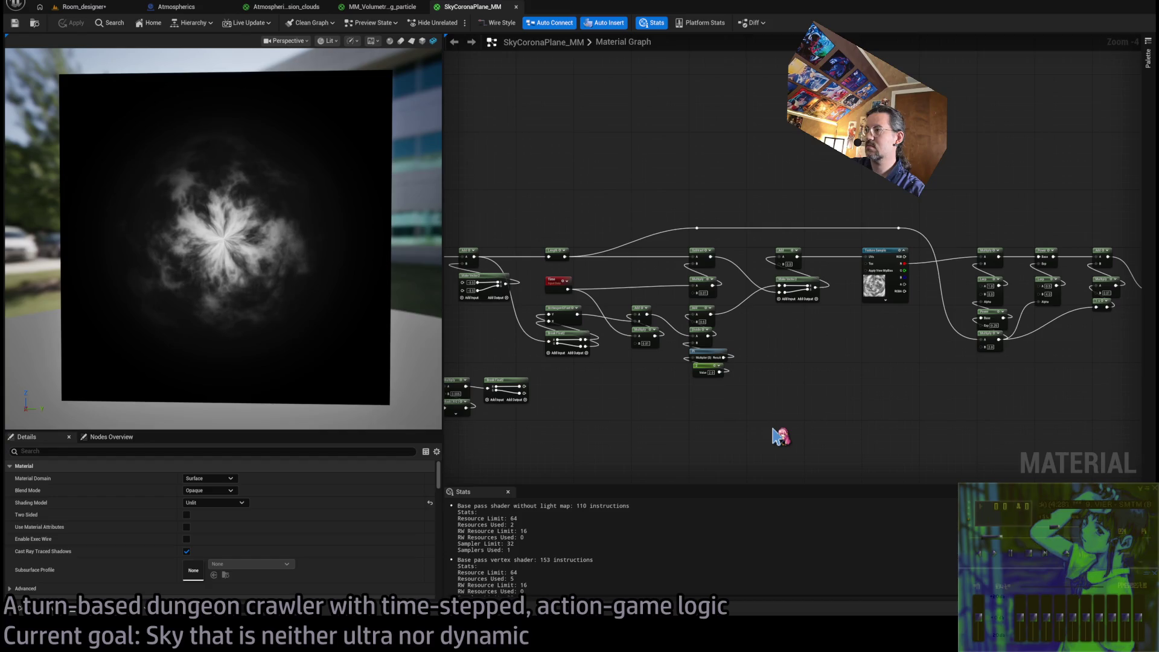
click(774, 429)
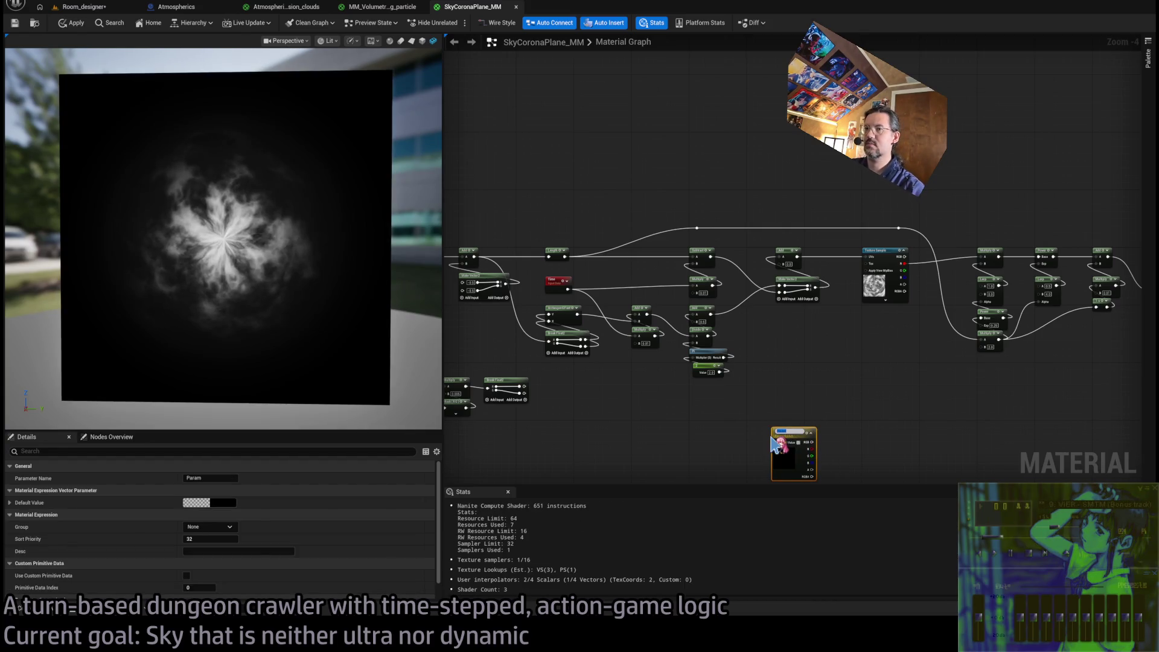
drag(848, 460, 780, 400)
scroll(780, 400, up, 3)
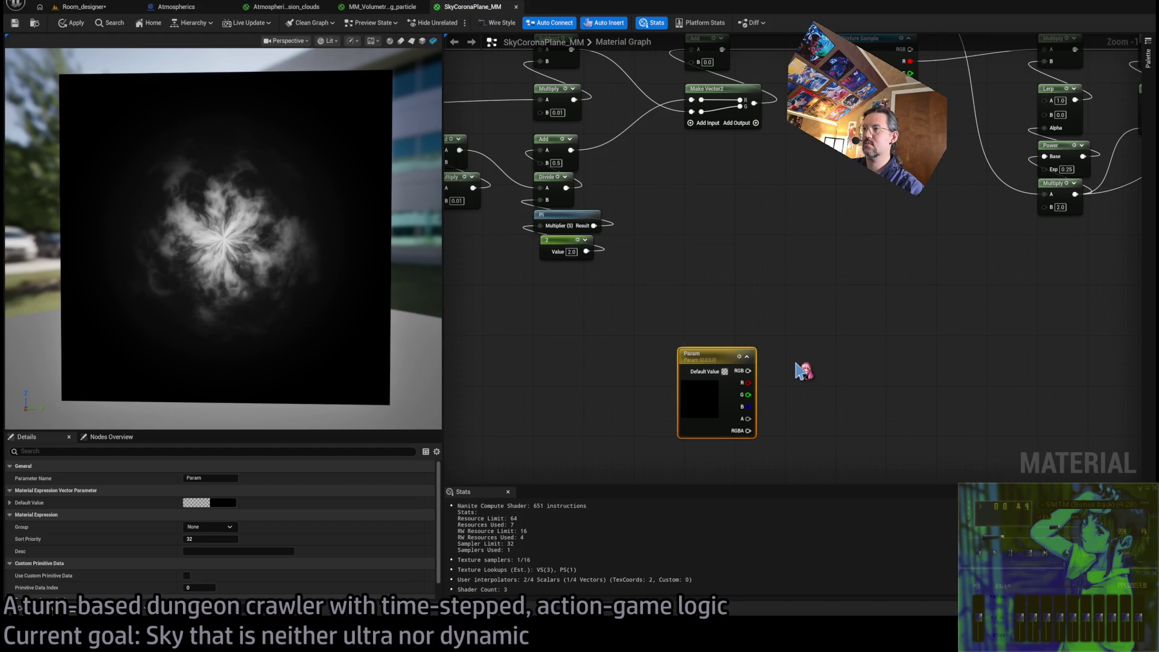
key(F2)
text(C)
key(Return)
Move Color near the output node and shift the whole graph left
scroll(771, 383, down, 1)
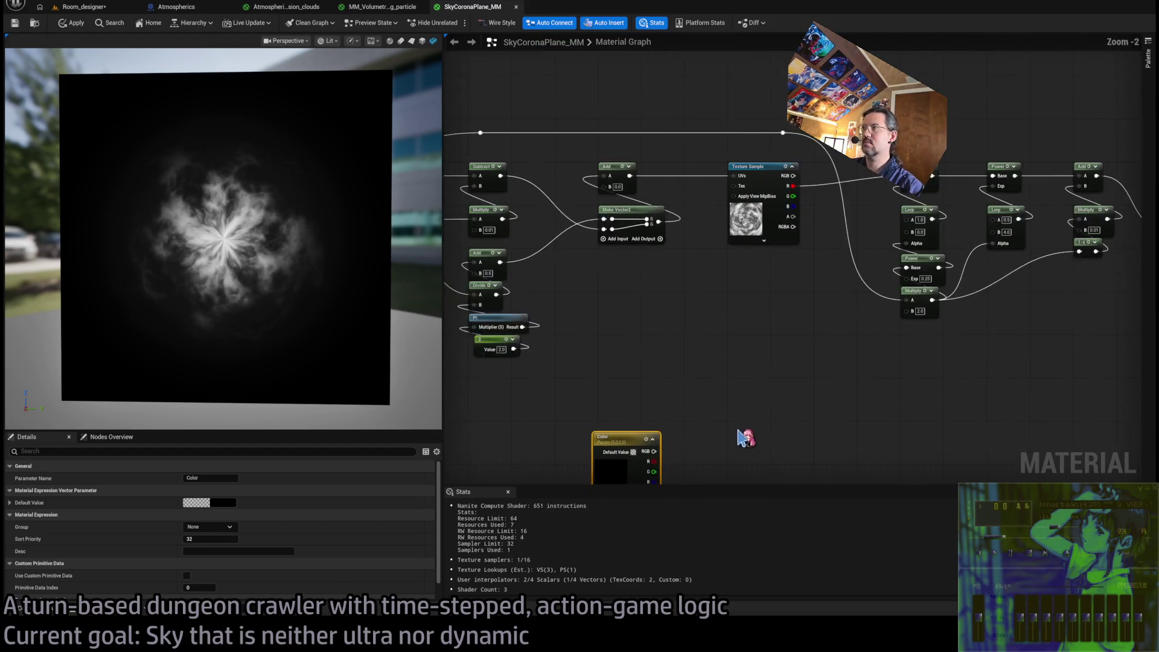
drag(771, 387, 668, 414)
drag(511, 427, 878, 363)
scroll(786, 309, down, 5)
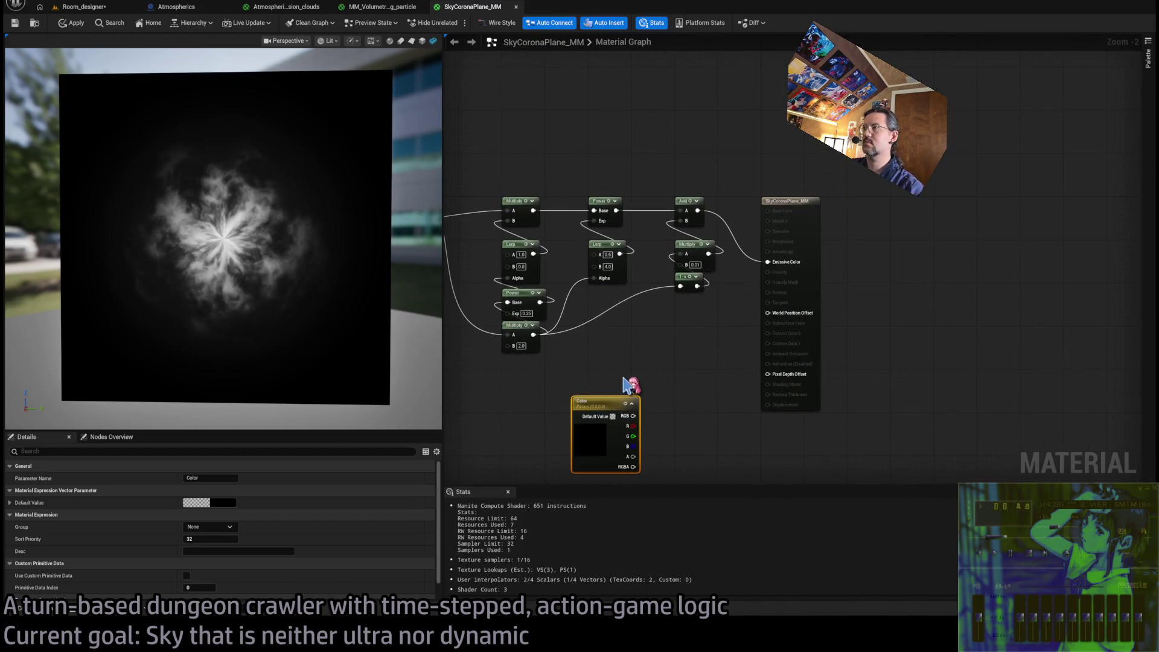
mouse_move(500, 230)
mouse_down()
mouse_move(875, 435)
mouse_move(992, 464)
mouse_up()
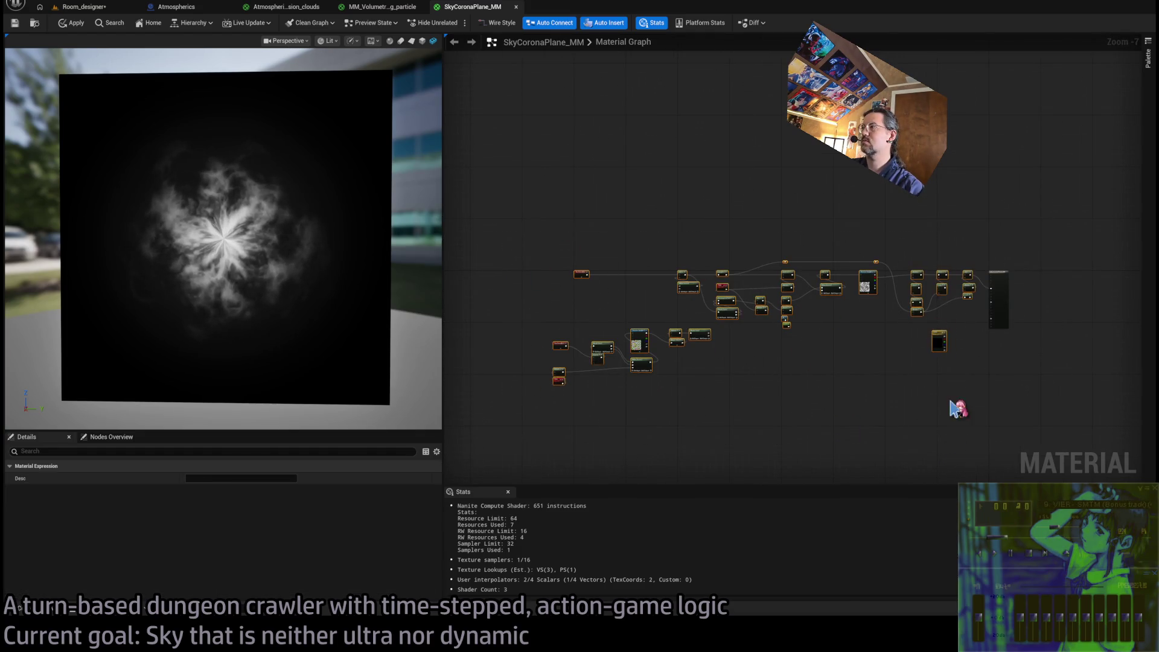
scroll(957, 407, up, 4)
mouse_move(871, 339)
mouse_down()
mouse_move(683, 338)
mouse_move(827, 328)
mouse_move(830, 297)
mouse_up()
Duplicate the Color parameter node with Ctrl+D
click(682, 339)
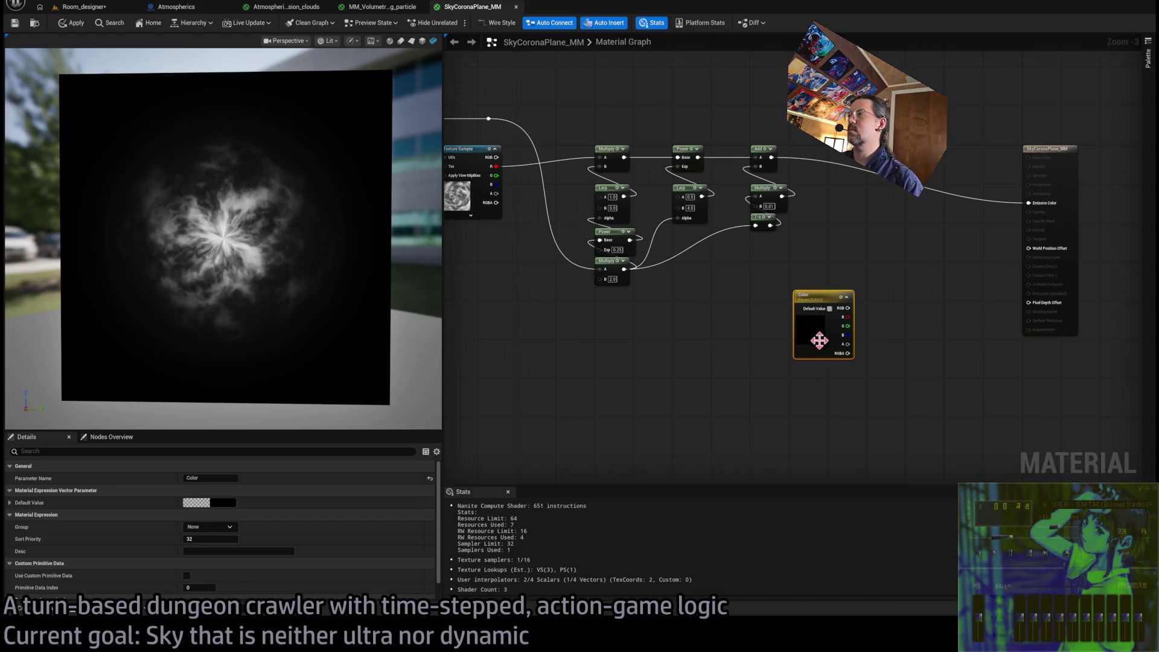
scroll(846, 326, up, 3)
key(ctrl+d)
click(762, 266)
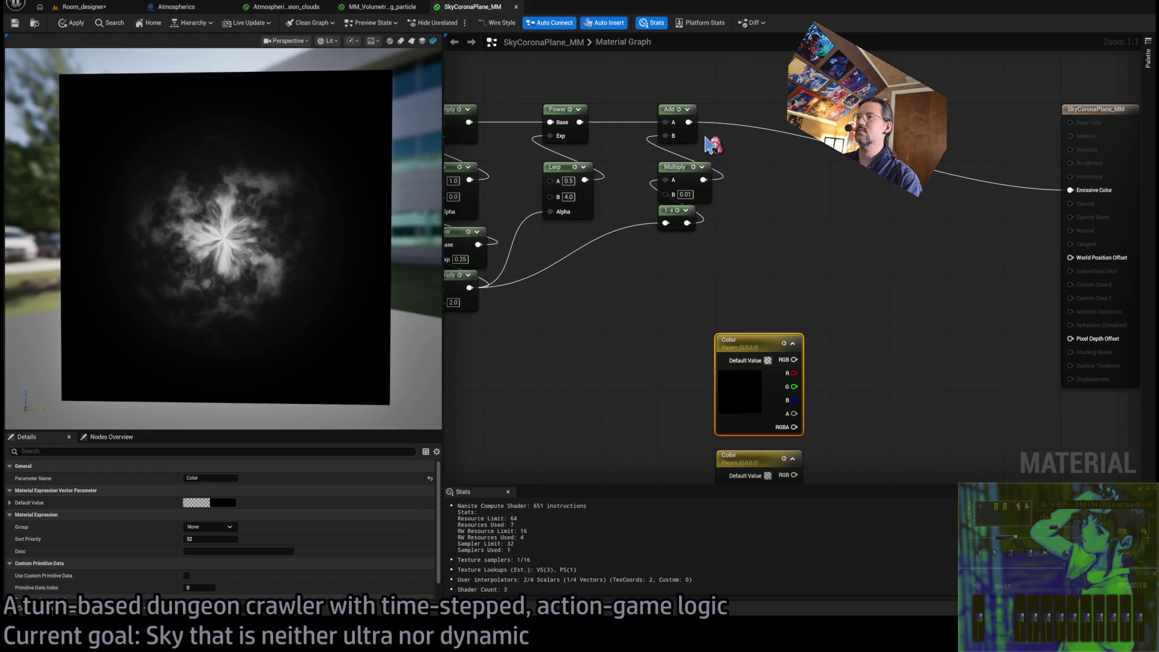
mouse_move(718, 153)
mouse_down()
mouse_move(763, 261)
mouse_move(771, 238)
mouse_up()
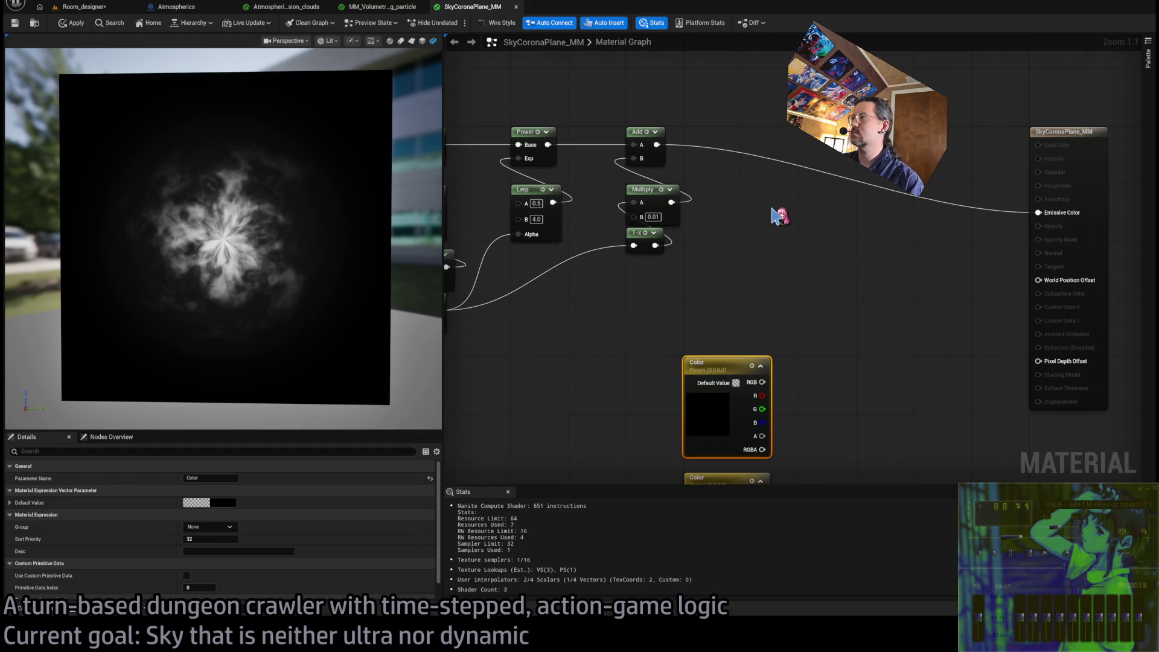
click(703, 181)
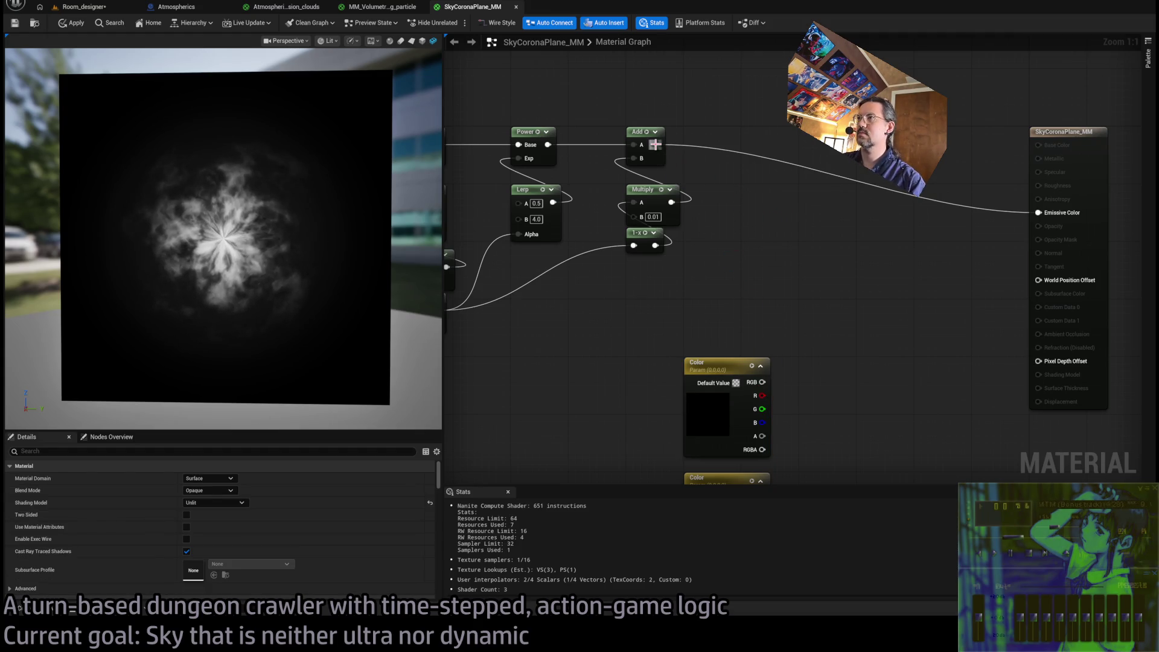
Add a Lerp beside the Color nodes, clear its old links, and wire both Colors into A and B
click(791, 274)
mouse_move(812, 265)
mouse_down()
mouse_move(845, 311)
mouse_move(824, 364)
mouse_up()
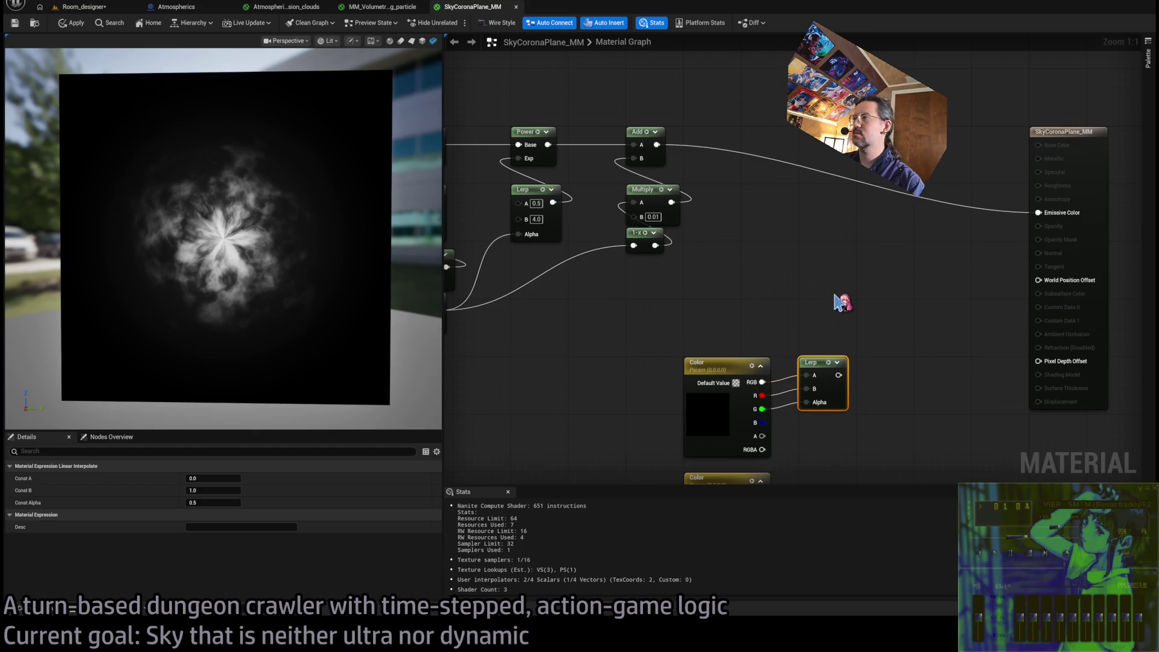
alt+click(807, 404)
alt+click(807, 388)
alt+click(808, 375)
mouse_move(772, 392)
mouse_down()
mouse_move(697, 336)
mouse_move(732, 320)
mouse_up()
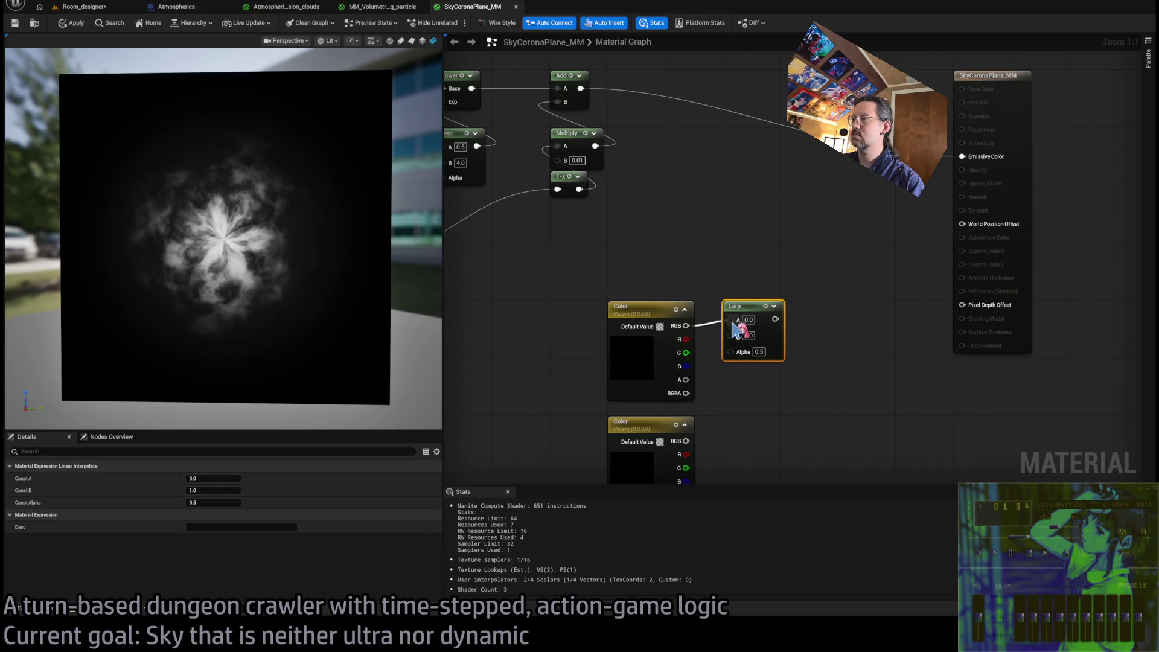
drag(687, 441, 732, 336)
mouse_move(794, 253)
mouse_down()
mouse_move(815, 292)
mouse_move(854, 246)
mouse_move(742, 284)
mouse_up()
Drive the Lerp's Alpha with the Add result, feed it into the final Multiply's A, then switch to Room_designer
drag(549, 280, 672, 311)
drag(771, 271, 678, 296)
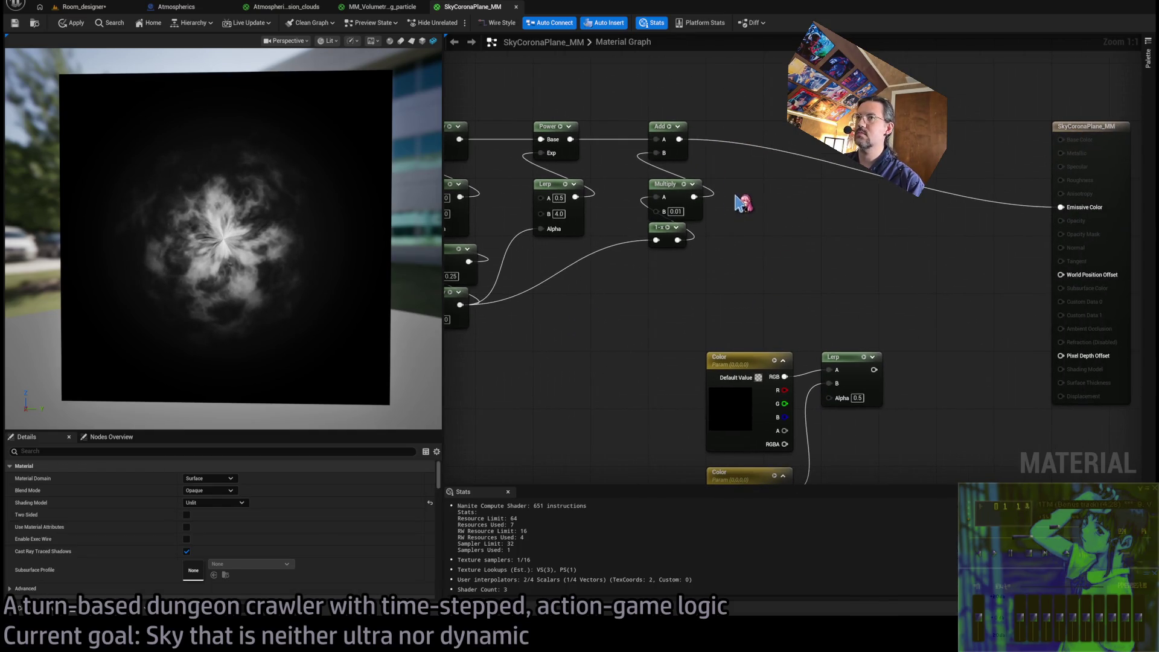
mouse_move(682, 144)
mouse_down()
mouse_move(797, 399)
mouse_move(838, 404)
mouse_up()
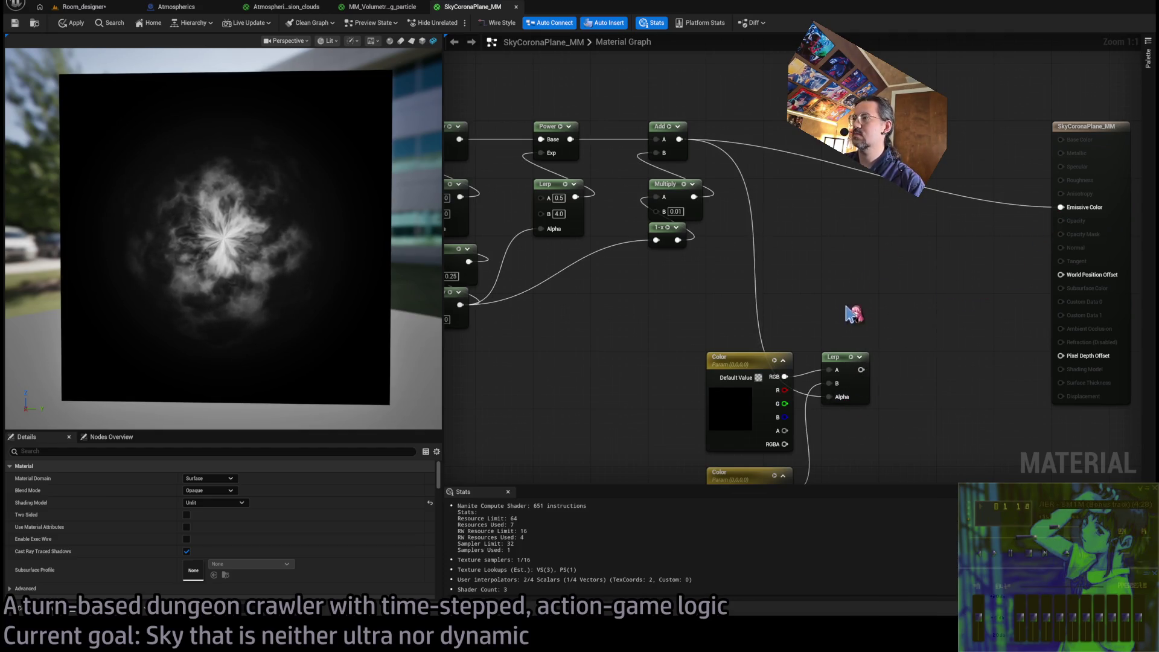
scroll(851, 311, down, 1)
scroll(800, 331, up, 1)
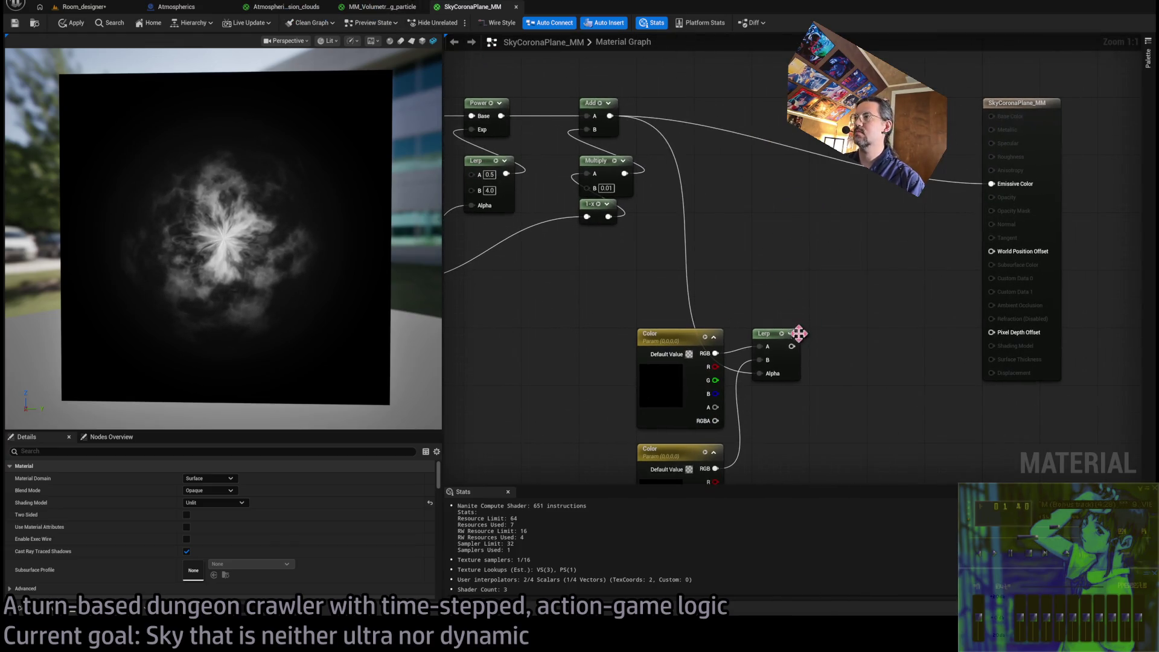
drag(612, 110, 748, 145)
mouse_move(792, 347)
mouse_down()
mouse_move(753, 152)
mouse_move(777, 121)
mouse_up()
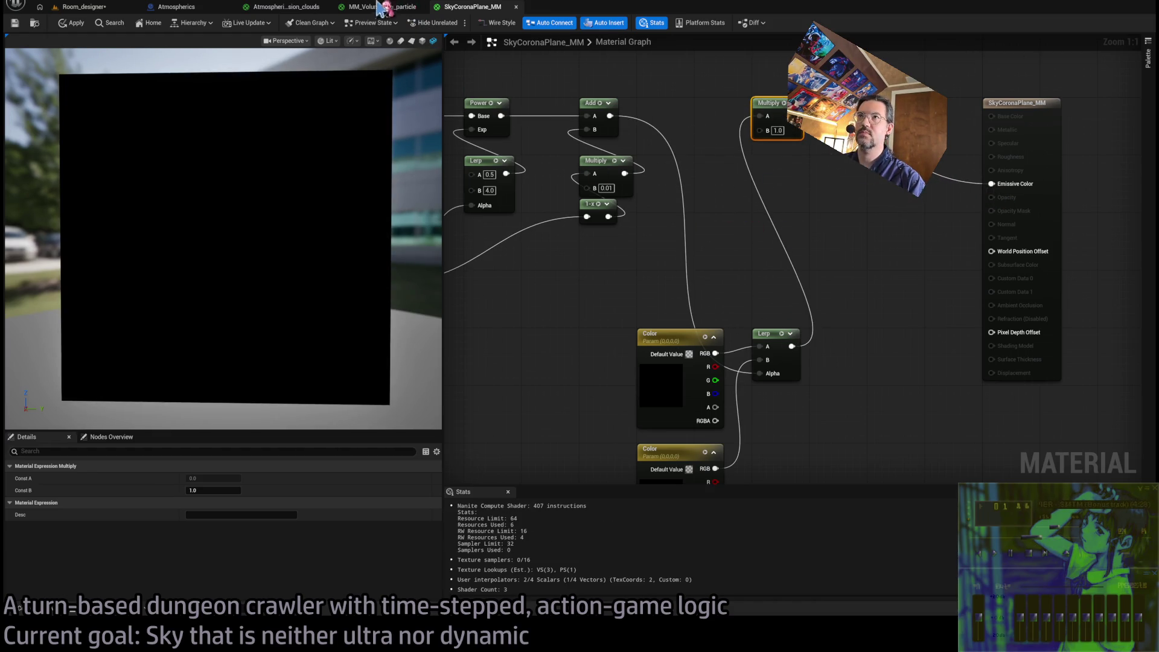
click(79, 7)
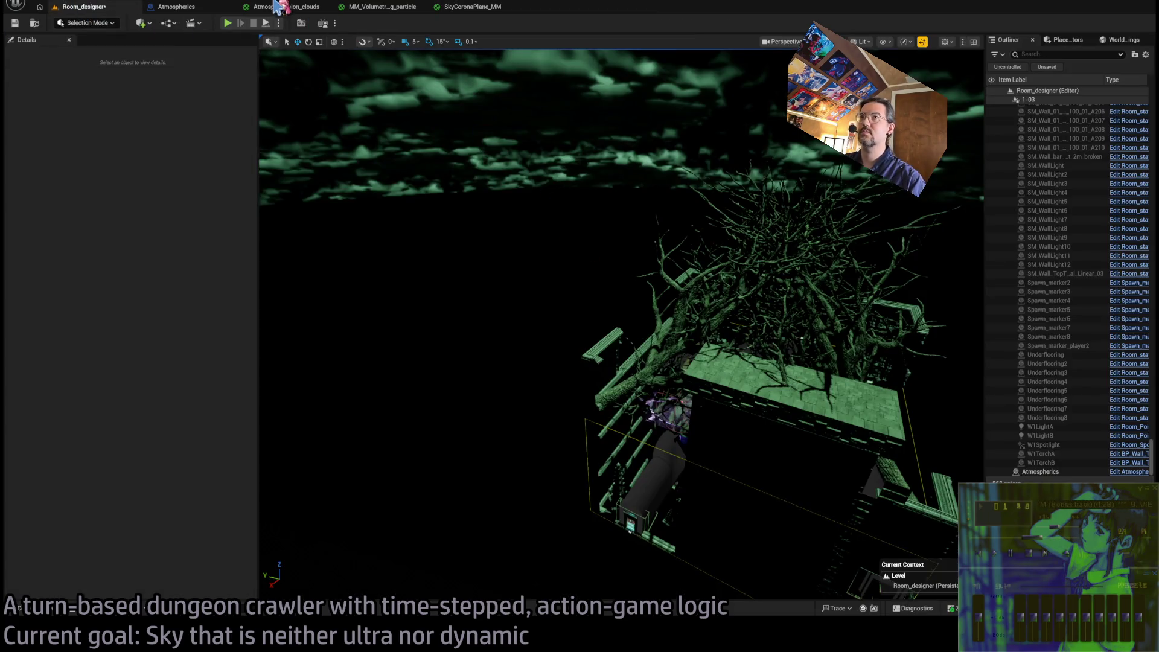
scroll(804, 361, up, 5)
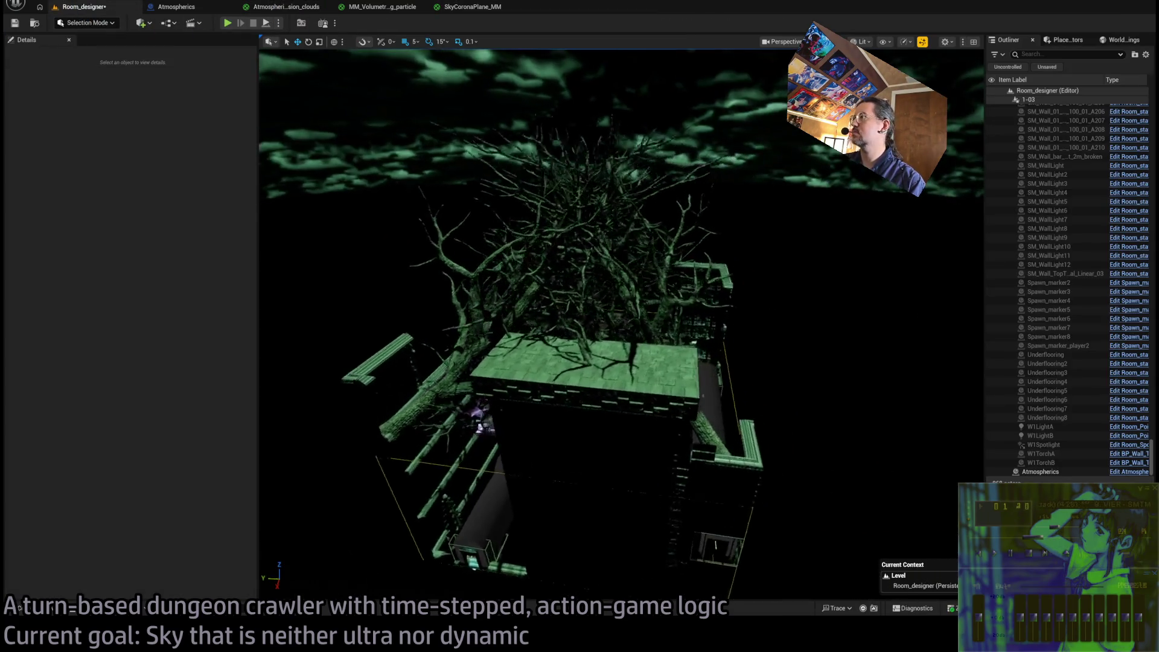
click(1040, 472)
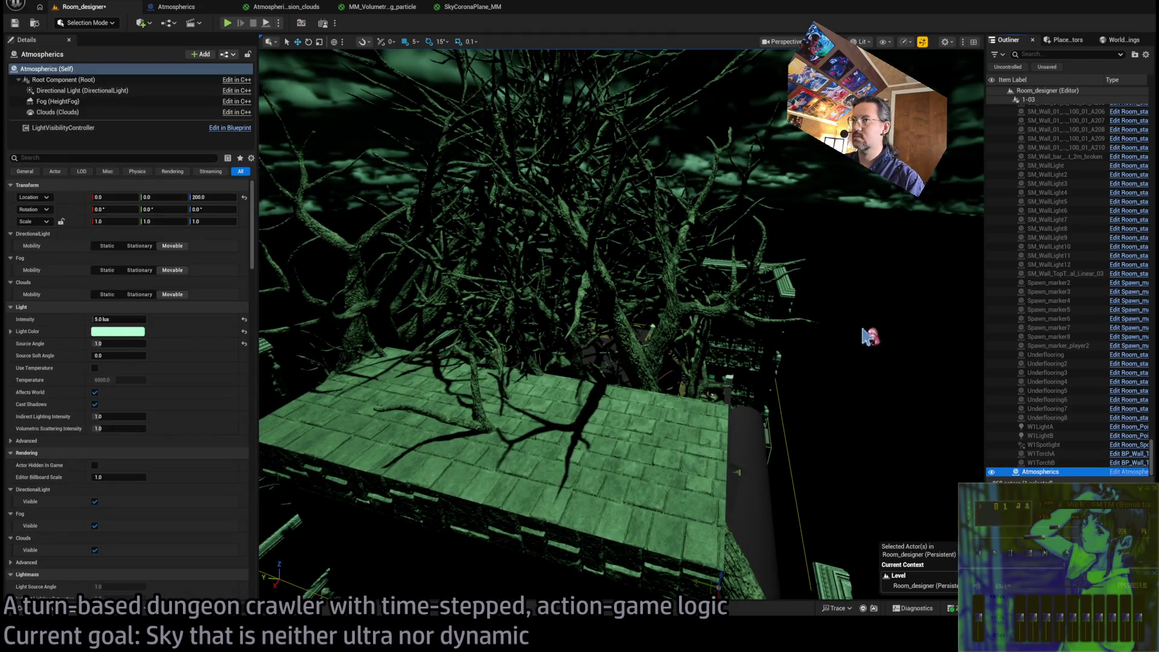
click(47, 5)
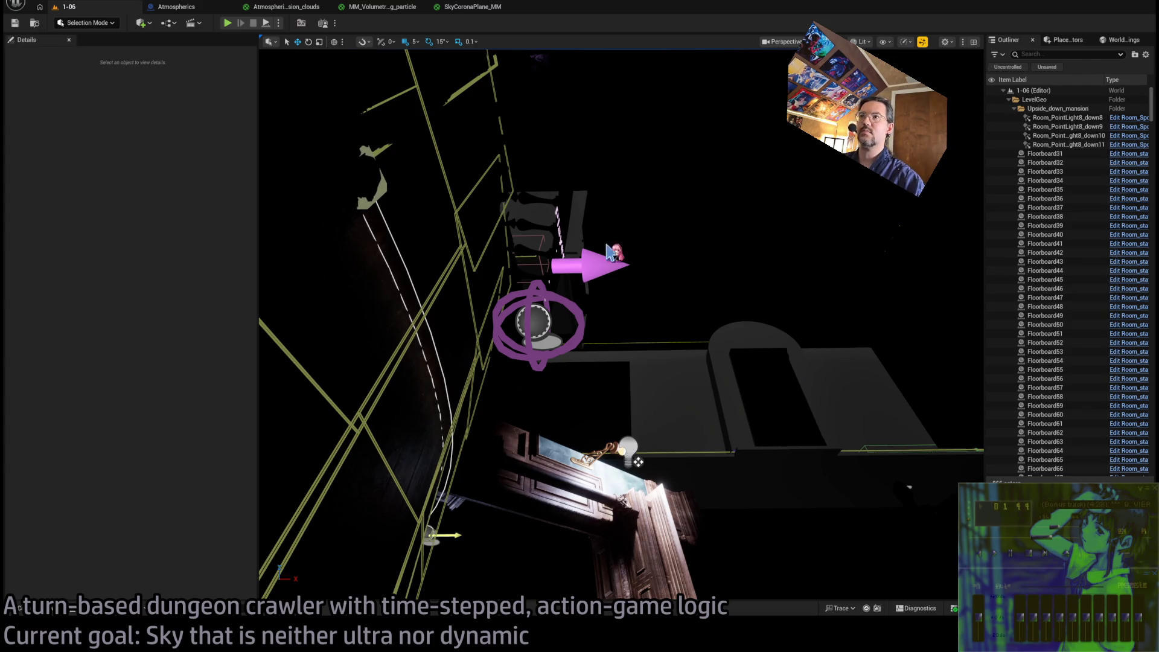
drag(610, 252, 671, 230)
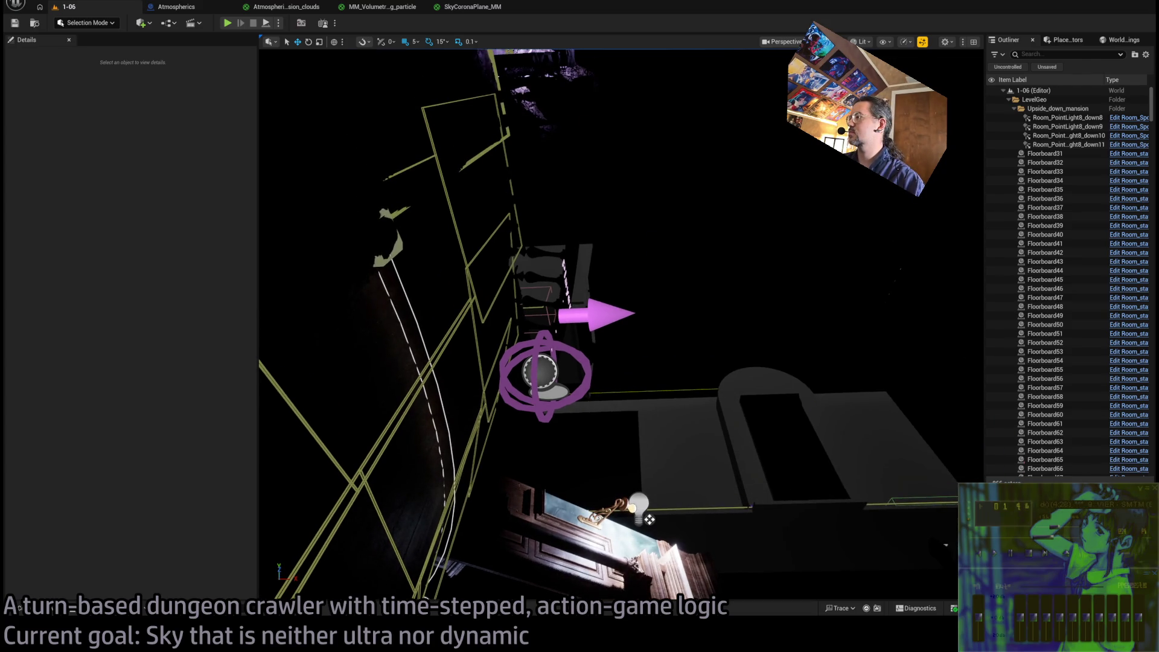
click(601, 323)
click(30, 246)
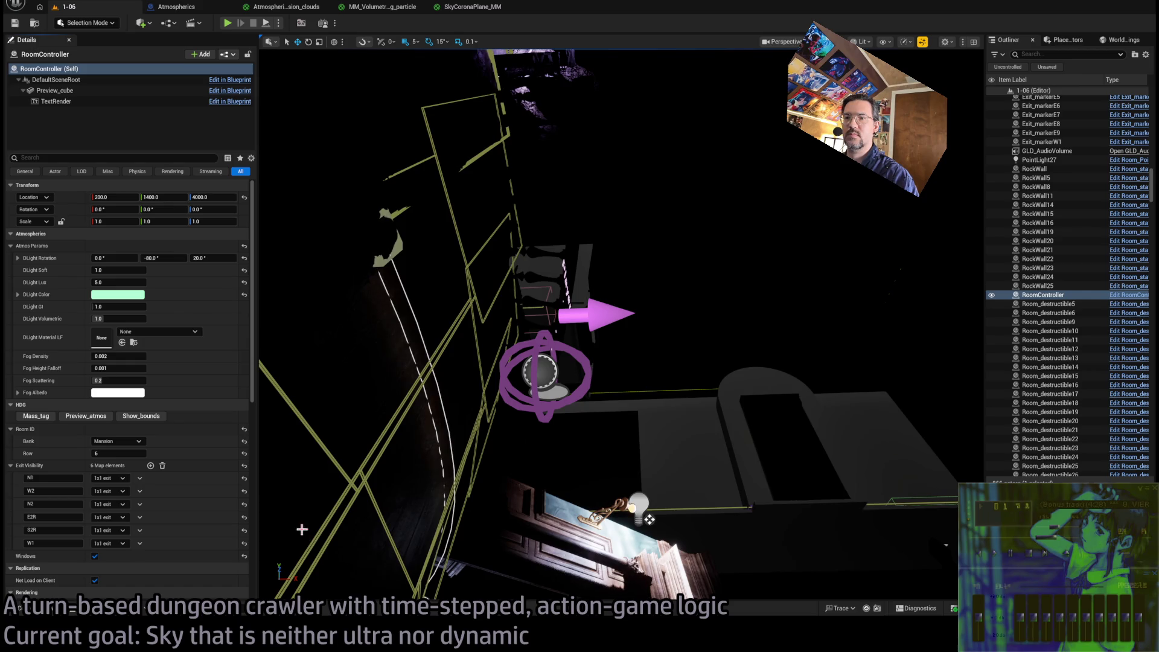
click(471, 6)
click(663, 390)
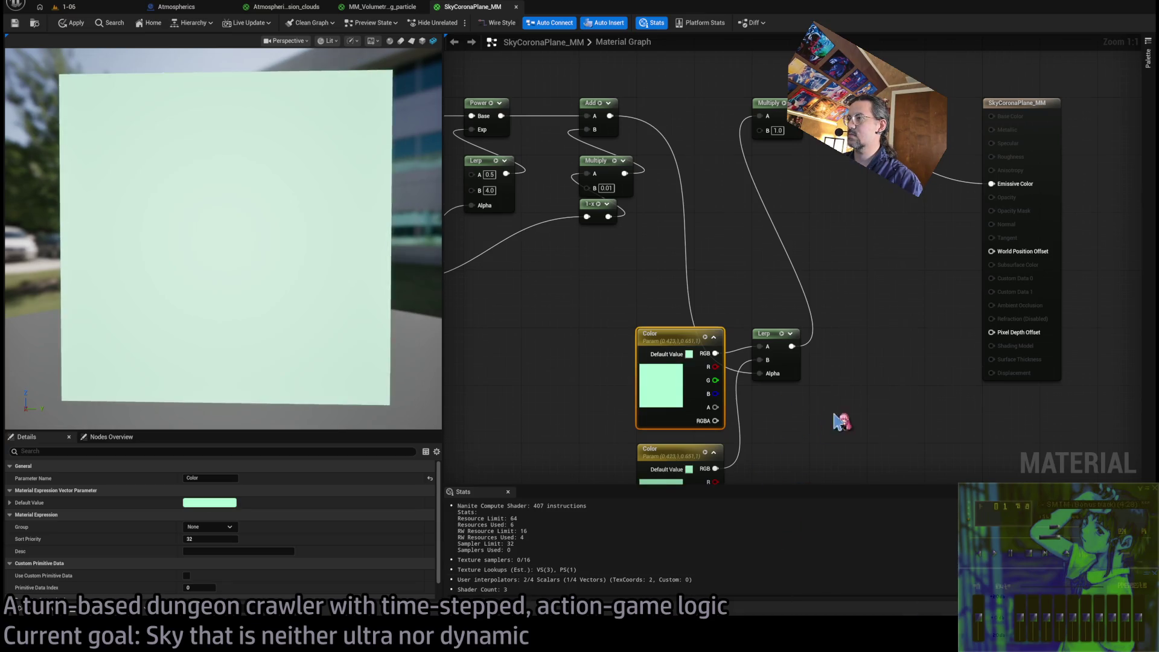
Set the Color parameter's default value to light green
click(700, 341)
click(633, 328)
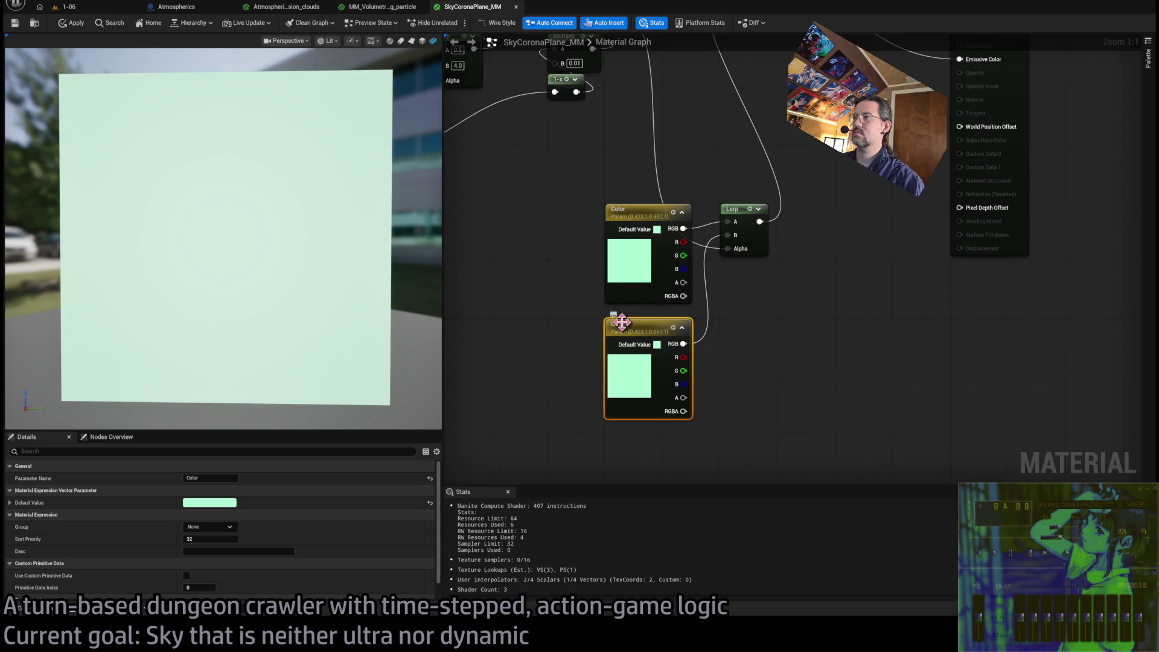
drag(765, 321, 787, 389)
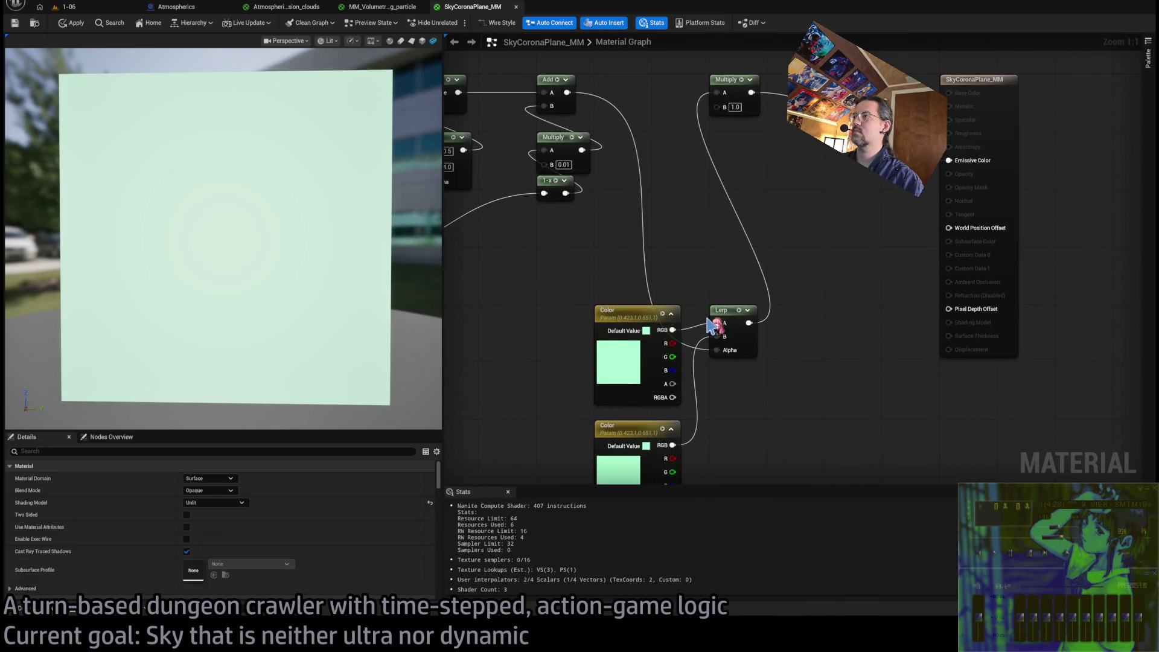
drag(719, 376, 707, 326)
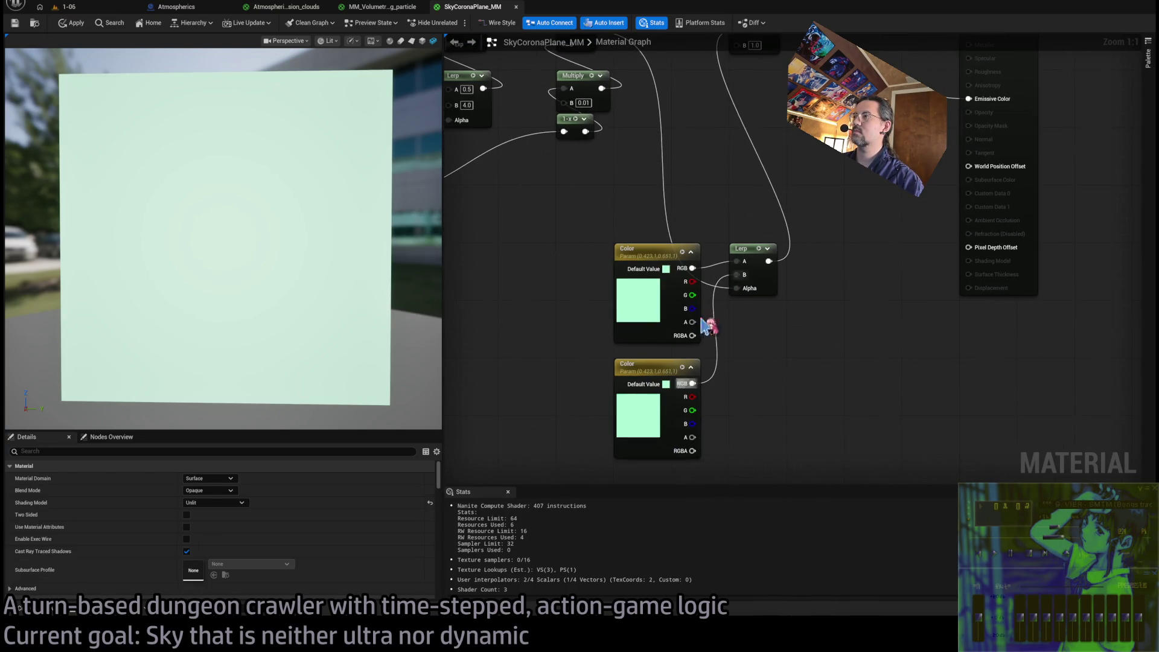
Rename the upper parameter ColorDark and give it a deep, saturated green
double_click(631, 250)
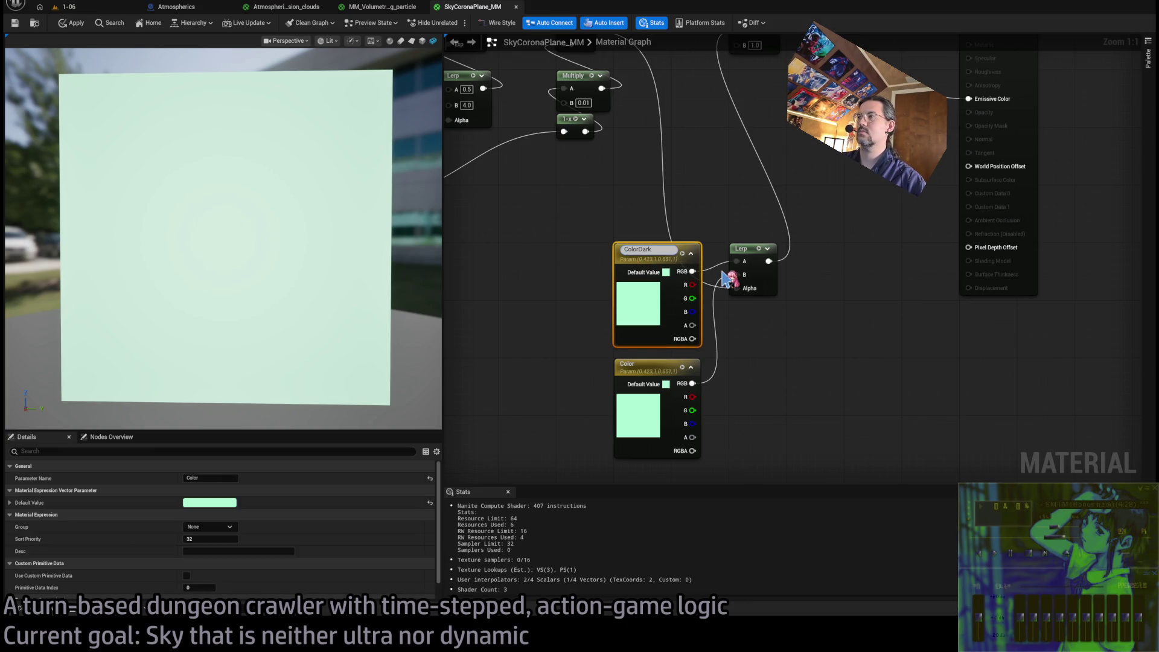
key(Return)
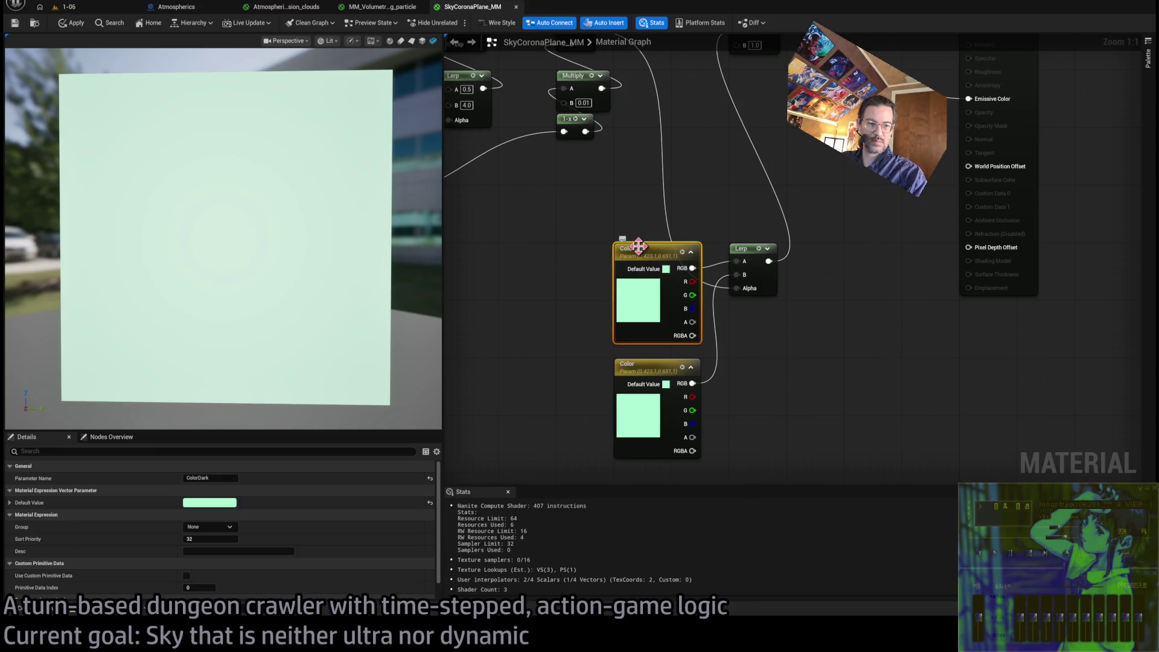
click(706, 216)
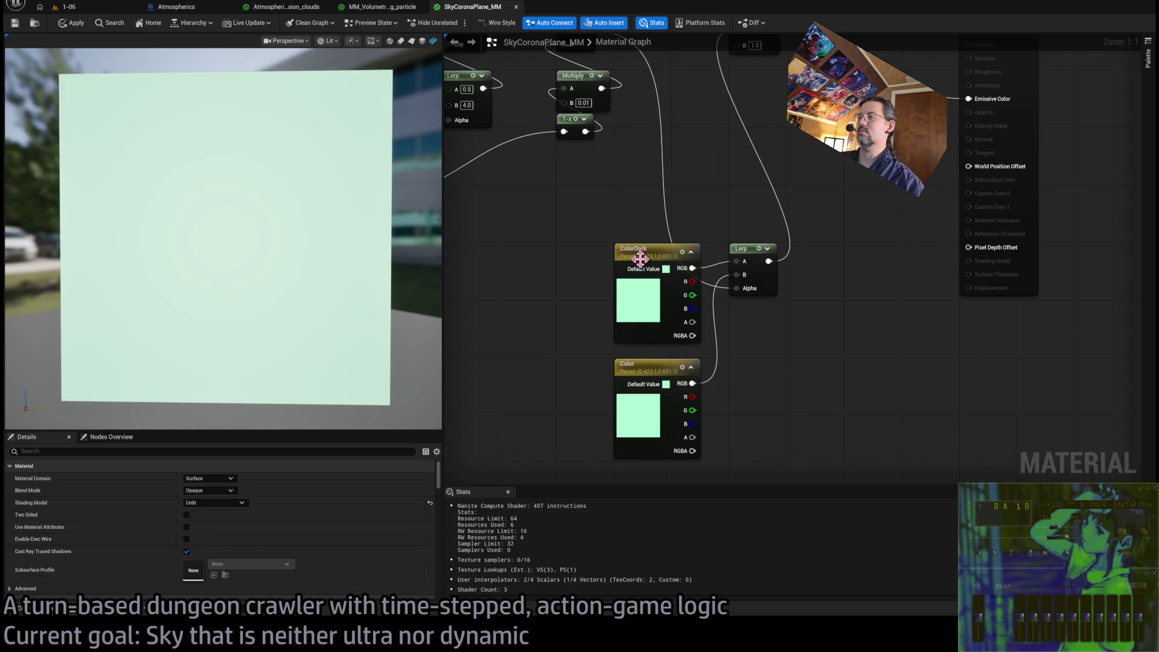
click(632, 303)
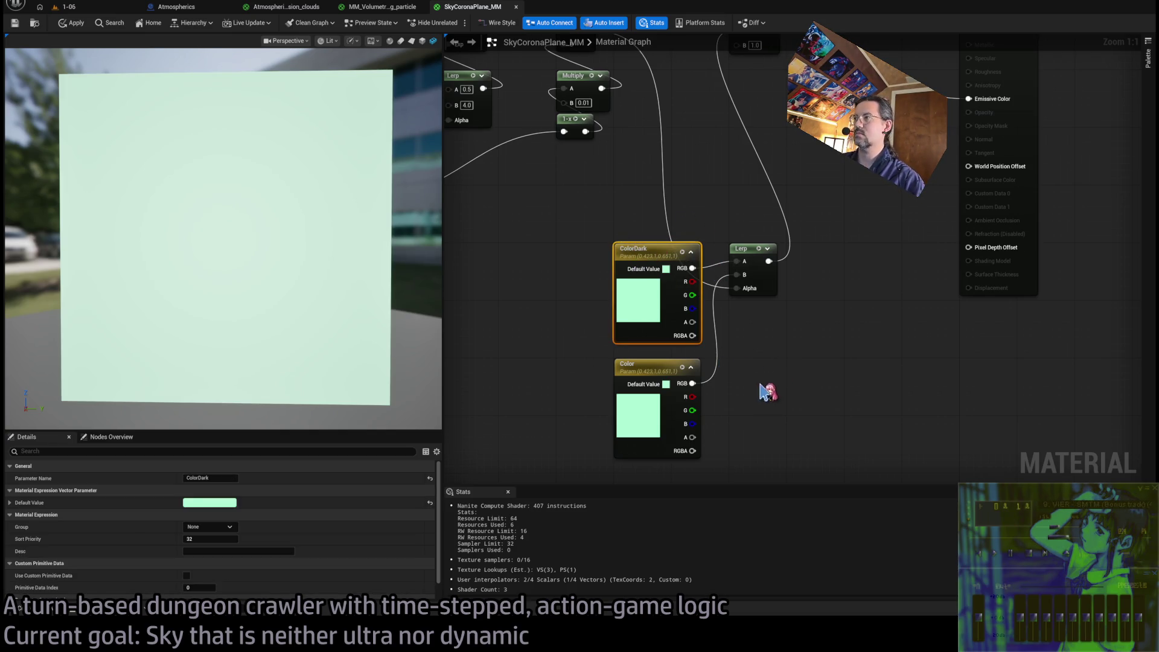
key(ctrl+z)
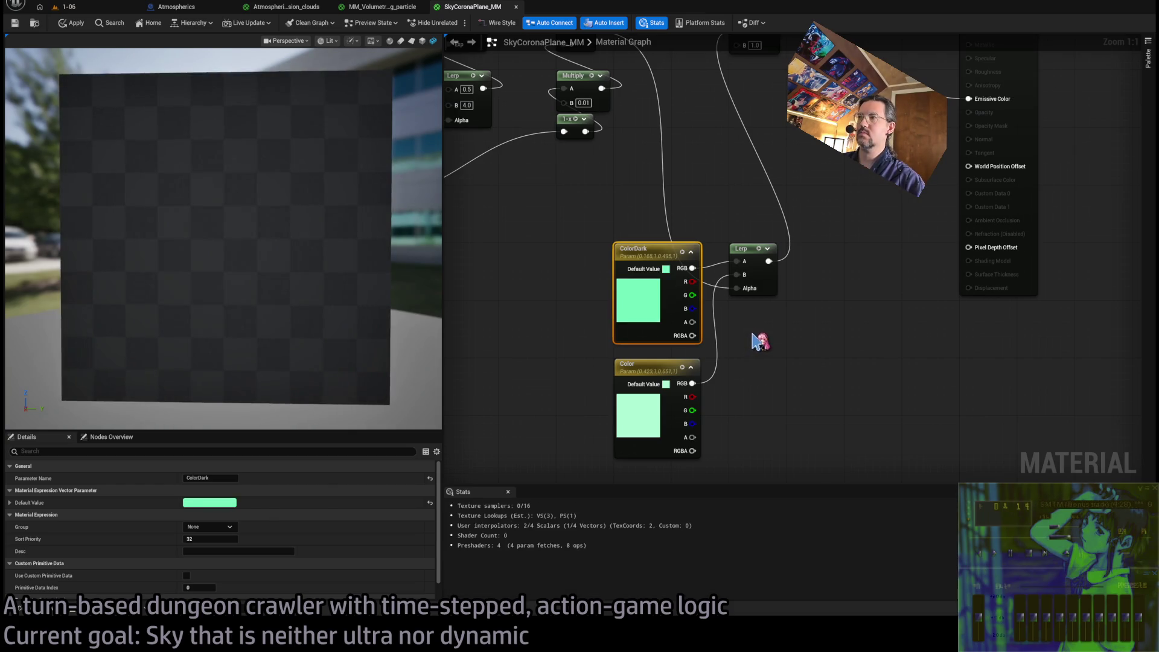
key(ctrl+z)
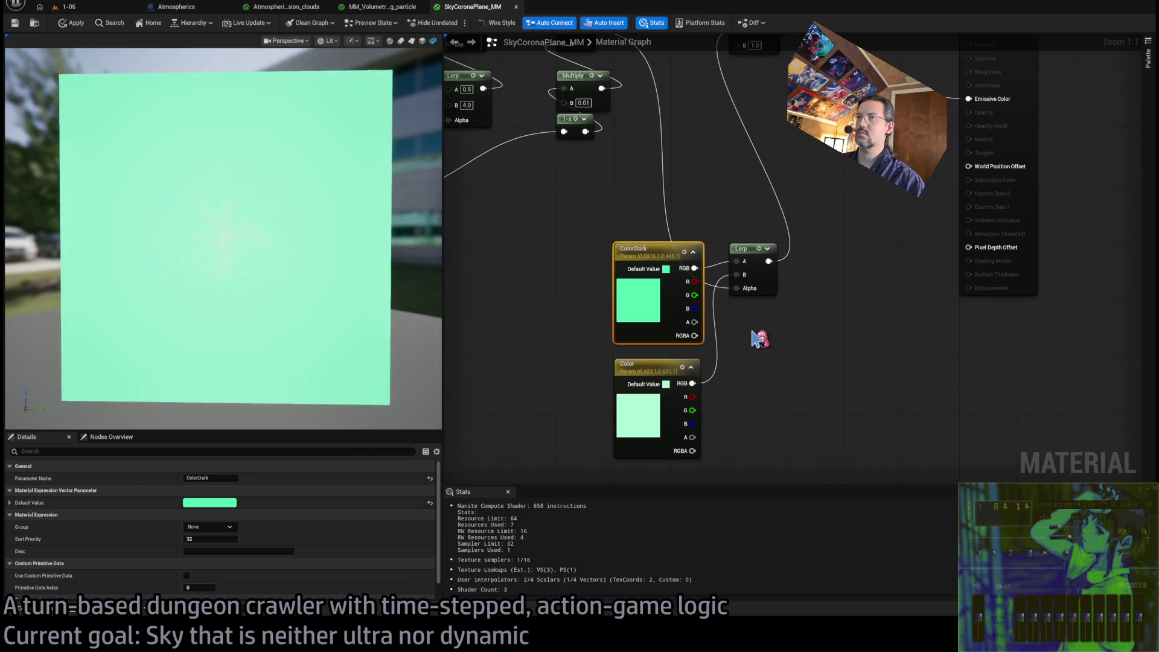
key(ctrl+z)
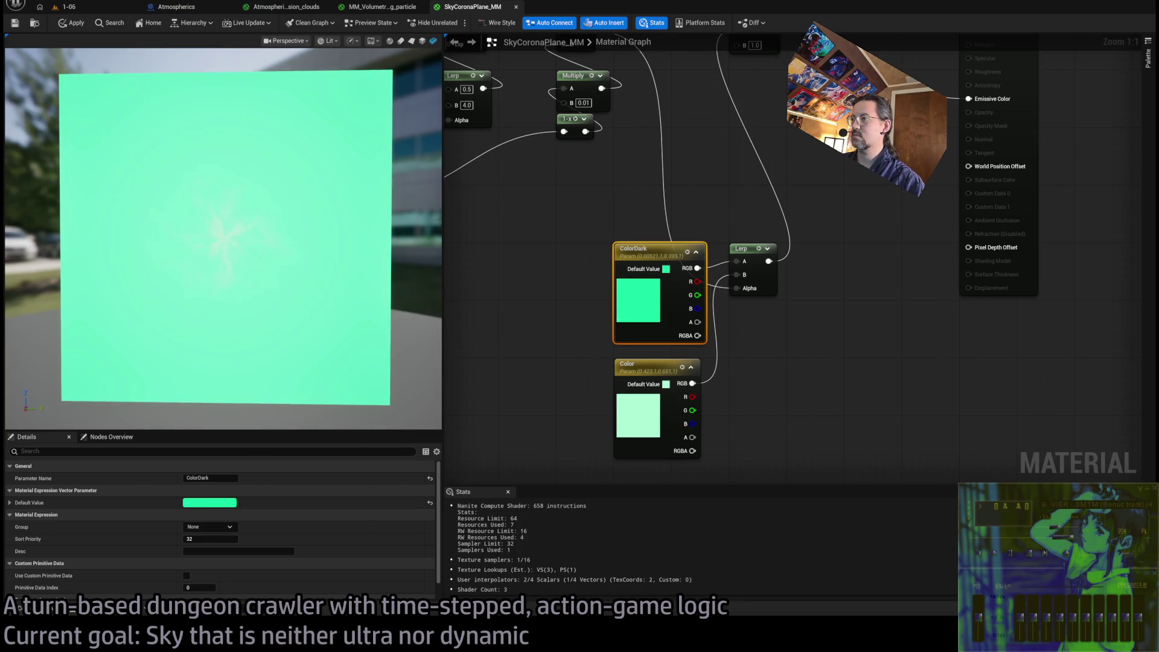
key(ctrl+z)
drag(781, 406, 747, 509)
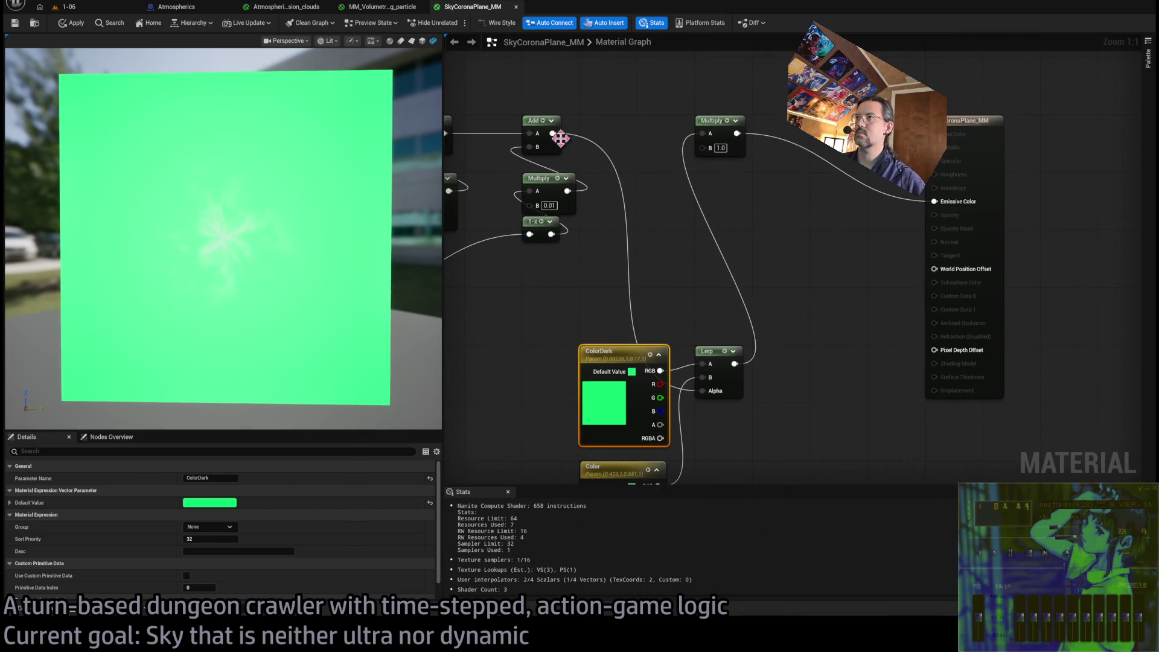
Wire the Add output into the Multiply's B, check the mint-green corona in the preview, and apply
drag(553, 133, 702, 148)
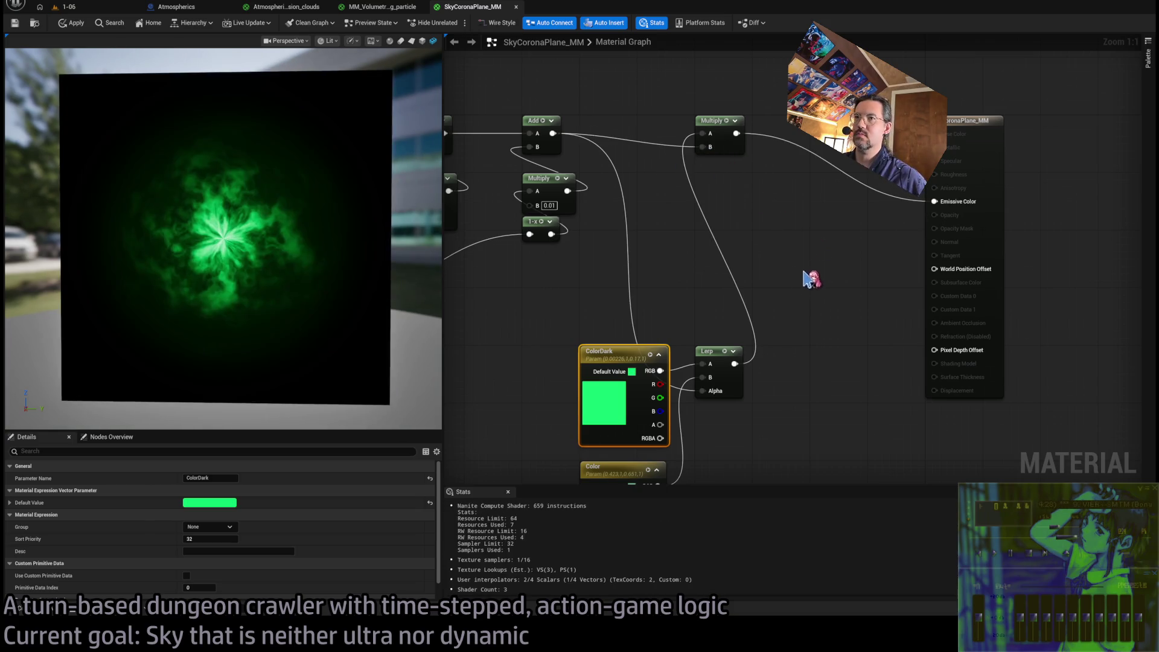
drag(296, 266, 303, 240)
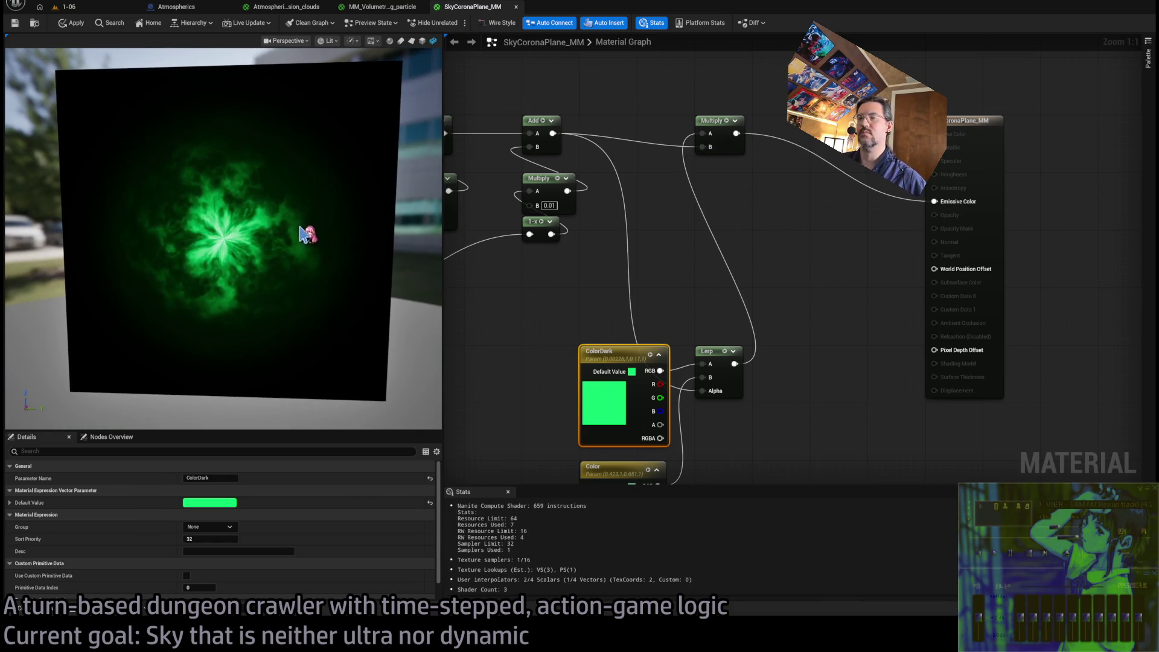
mouse_move(705, 374)
mouse_down()
mouse_move(729, 273)
mouse_move(723, 249)
mouse_move(693, 363)
mouse_move(721, 255)
mouse_up()
drag(266, 220, 395, 262)
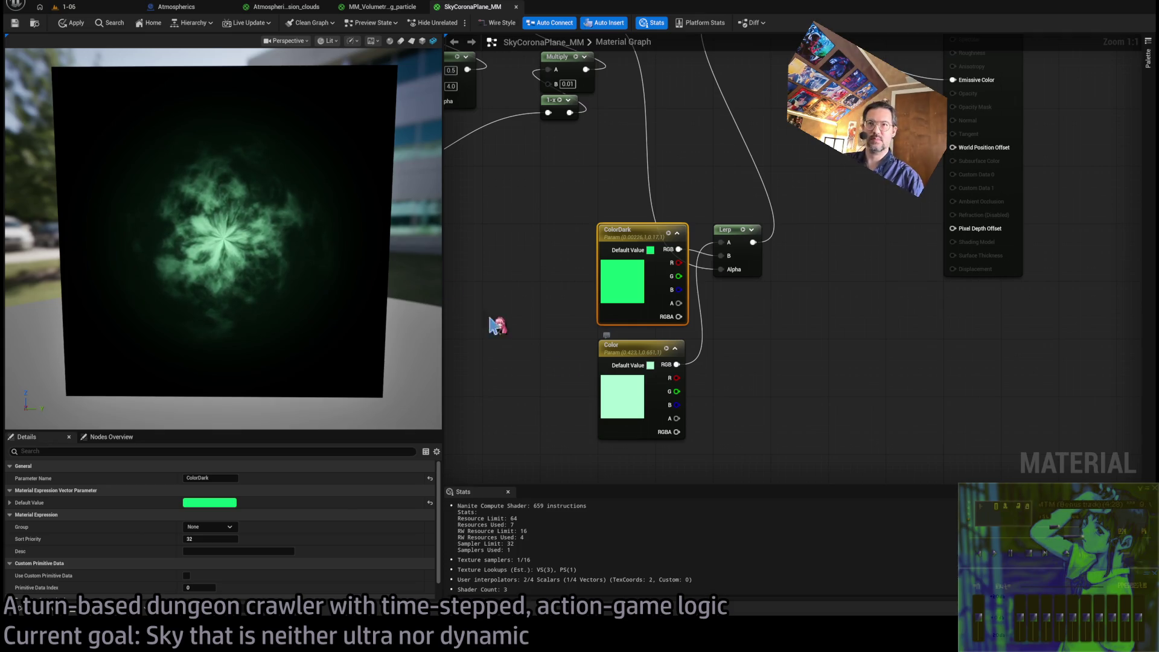
click(17, 24)
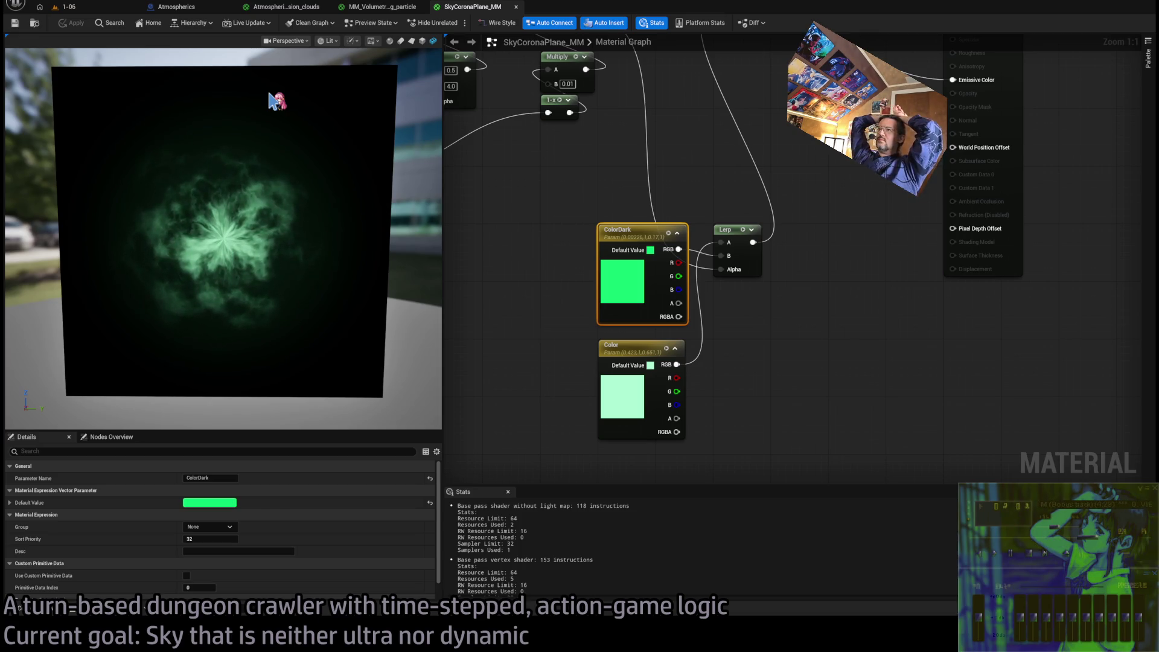
drag(490, 178, 491, 362)
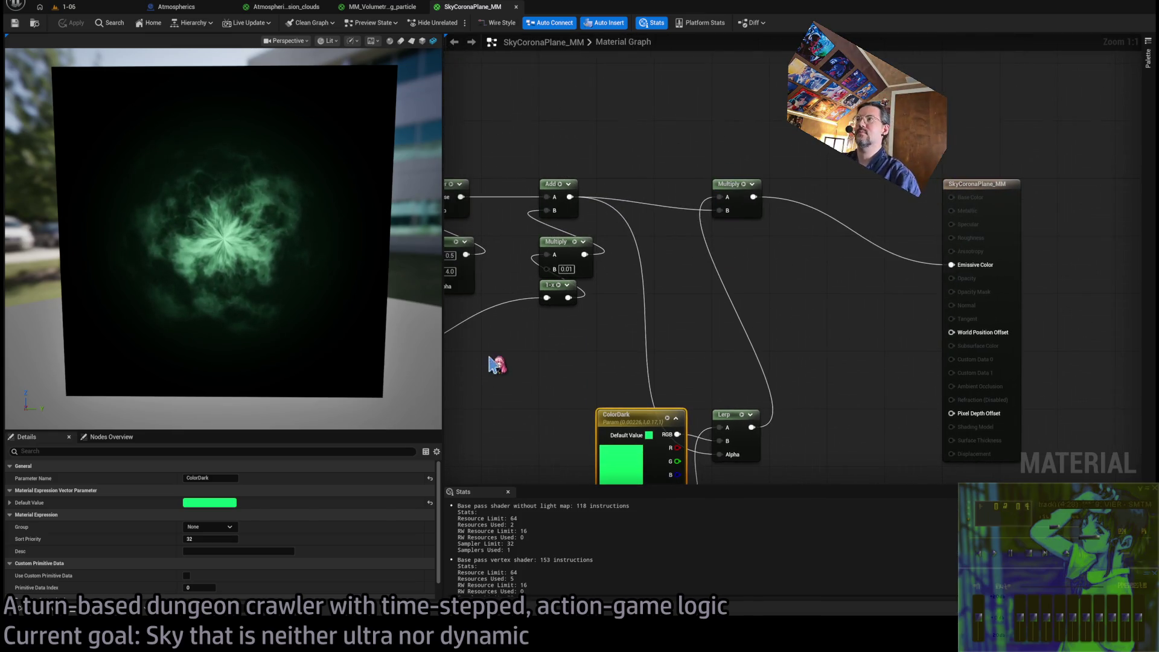
Tidy the graph, moving the Multiply, the ColorDark/Color/Lerp group and the reroute node right
drag(663, 309, 722, 300)
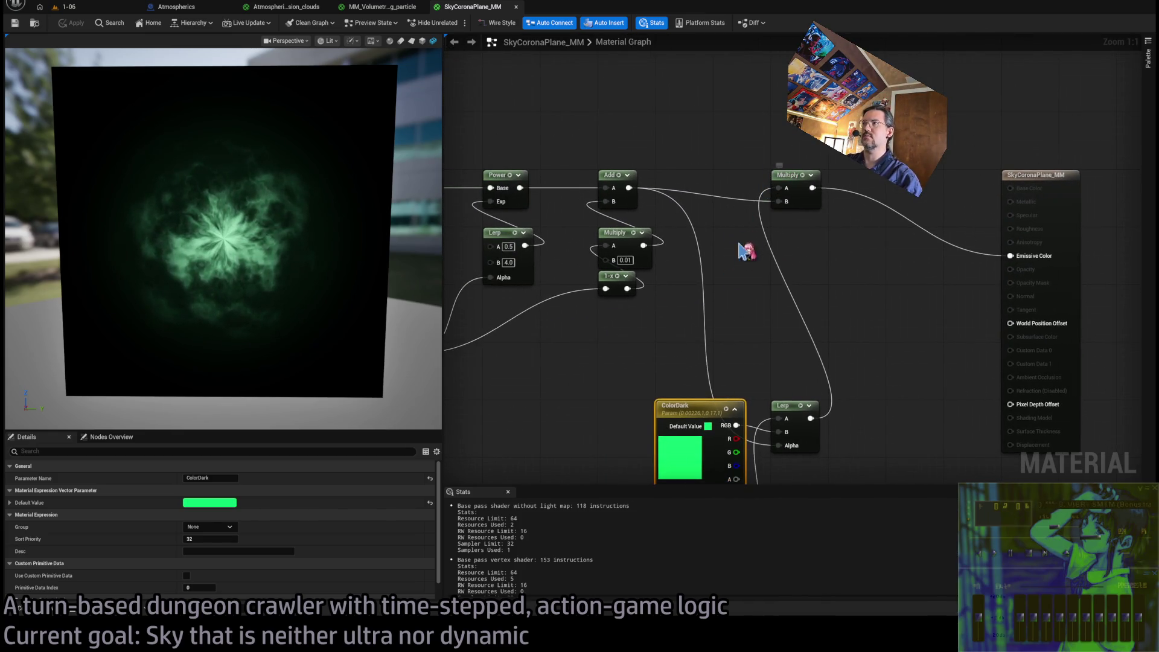
scroll(744, 240, down, 2)
drag(773, 215, 868, 248)
drag(824, 178, 867, 178)
click(900, 301)
drag(899, 302, 749, 457)
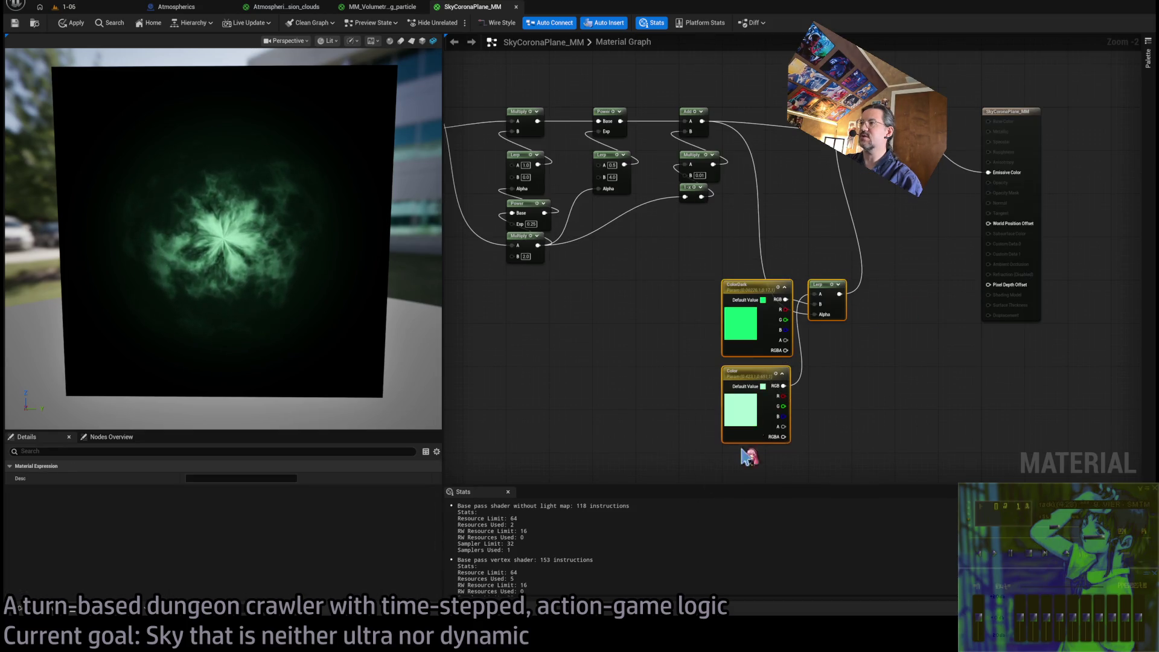
drag(834, 287, 869, 290)
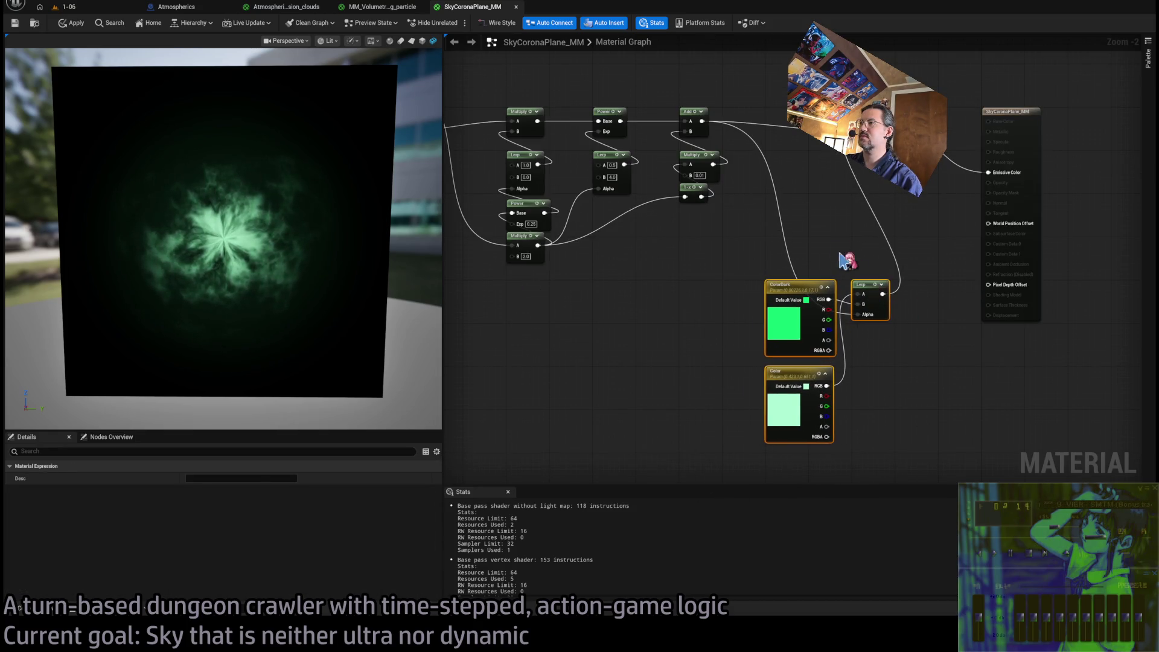
drag(817, 196, 835, 279)
mouse_move(711, 125)
mouse_down()
mouse_move(972, 136)
mouse_move(701, 161)
mouse_move(644, 182)
mouse_up()
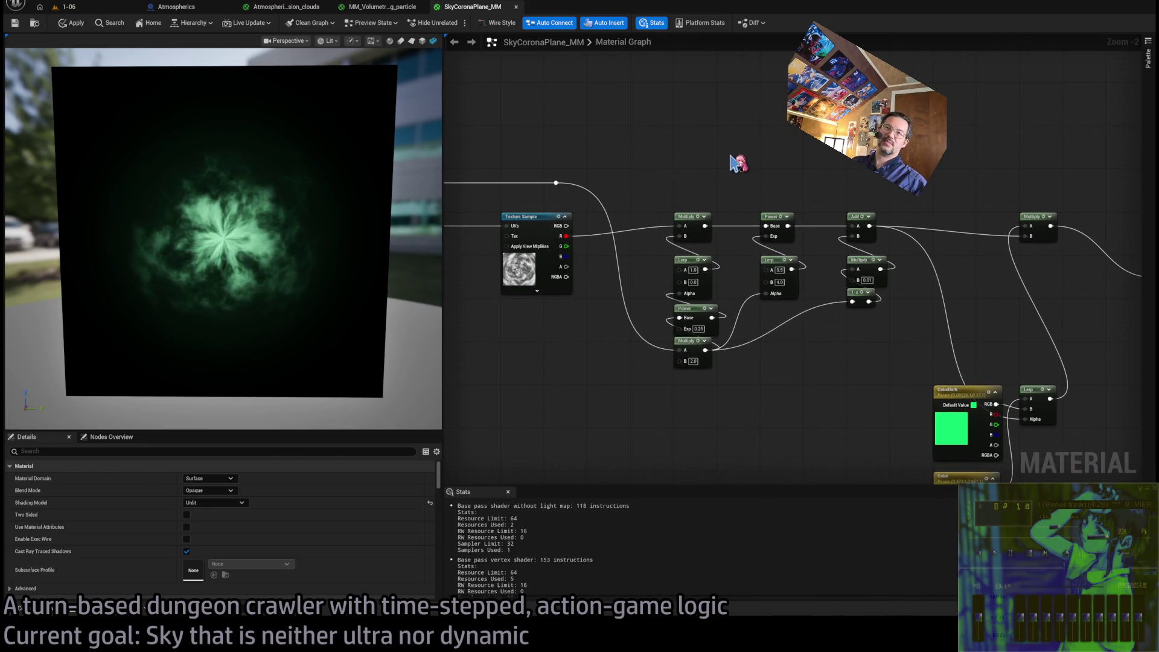
mouse_move(738, 163)
mouse_down()
mouse_move(1056, 161)
mouse_move(622, 216)
mouse_up()
mouse_move(705, 262)
mouse_down()
mouse_move(665, 220)
mouse_move(669, 241)
mouse_up()
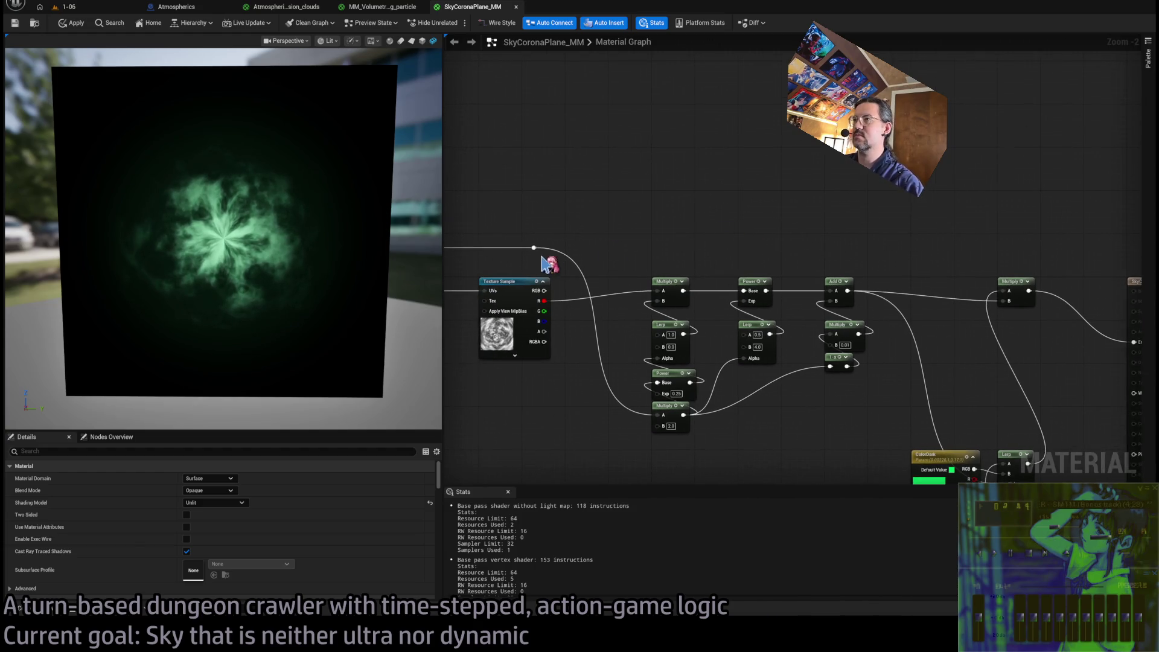
mouse_move(535, 247)
mouse_down()
mouse_move(844, 256)
mouse_move(747, 229)
mouse_move(678, 189)
mouse_up()
scroll(773, 266, up, 2)
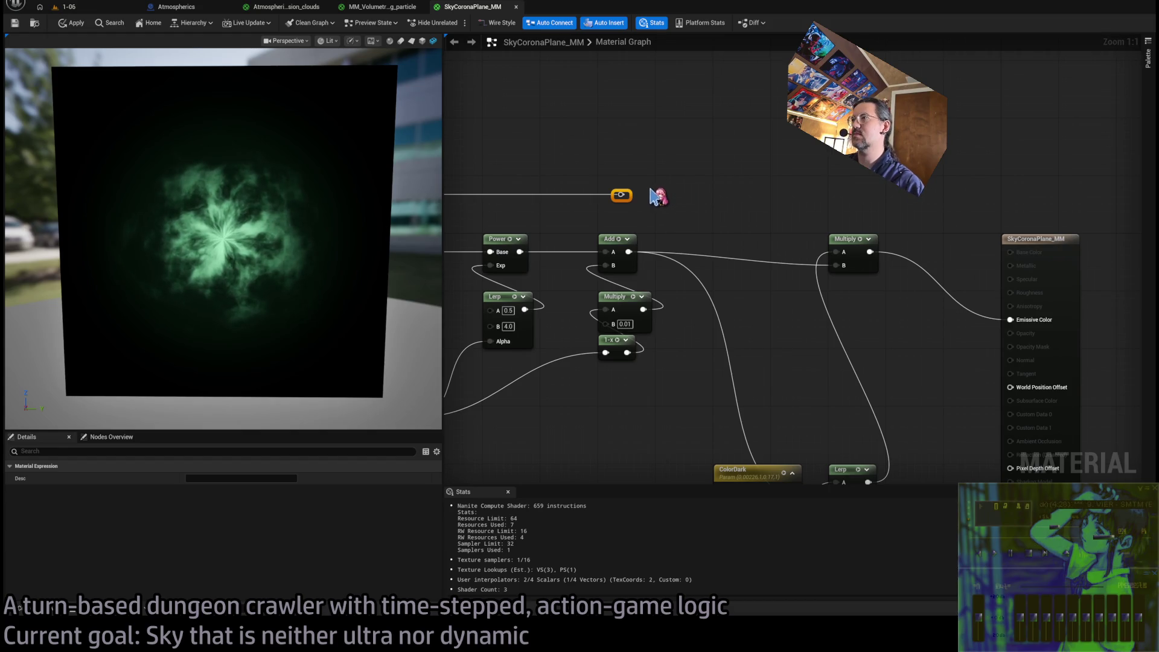
Insert a Multiply (B 1.0) from Add into the final Multiply, and preview the radial gradient on Emissive Color
drag(628, 254, 725, 230)
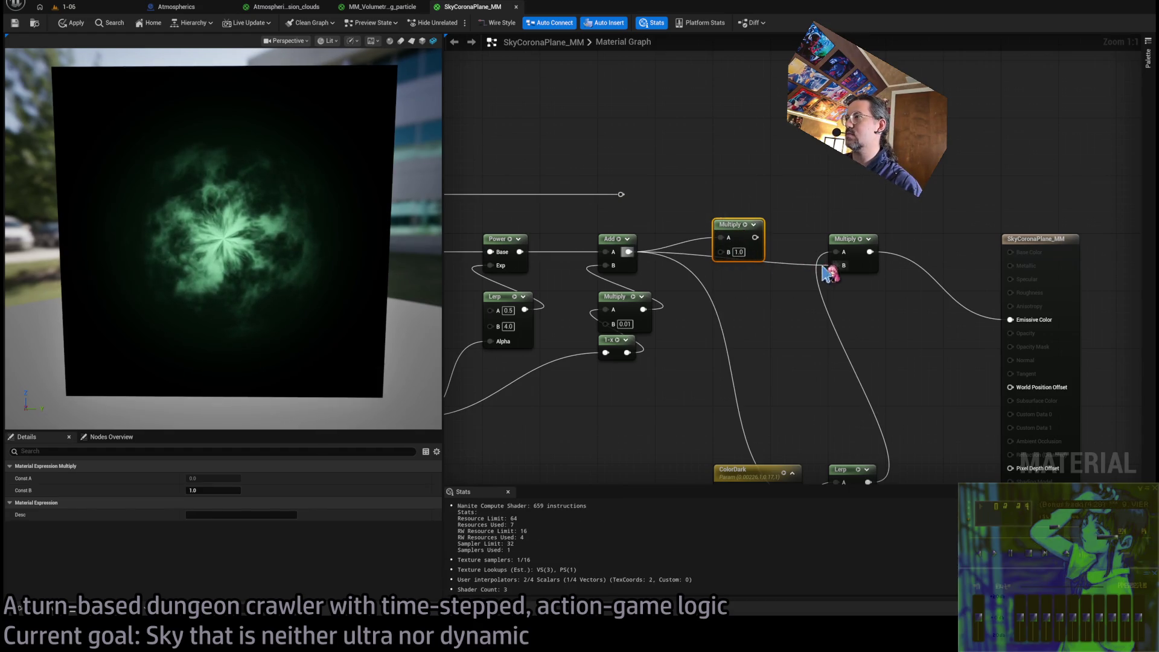
alt+click(834, 266)
drag(823, 266, 737, 241)
drag(667, 192, 696, 192)
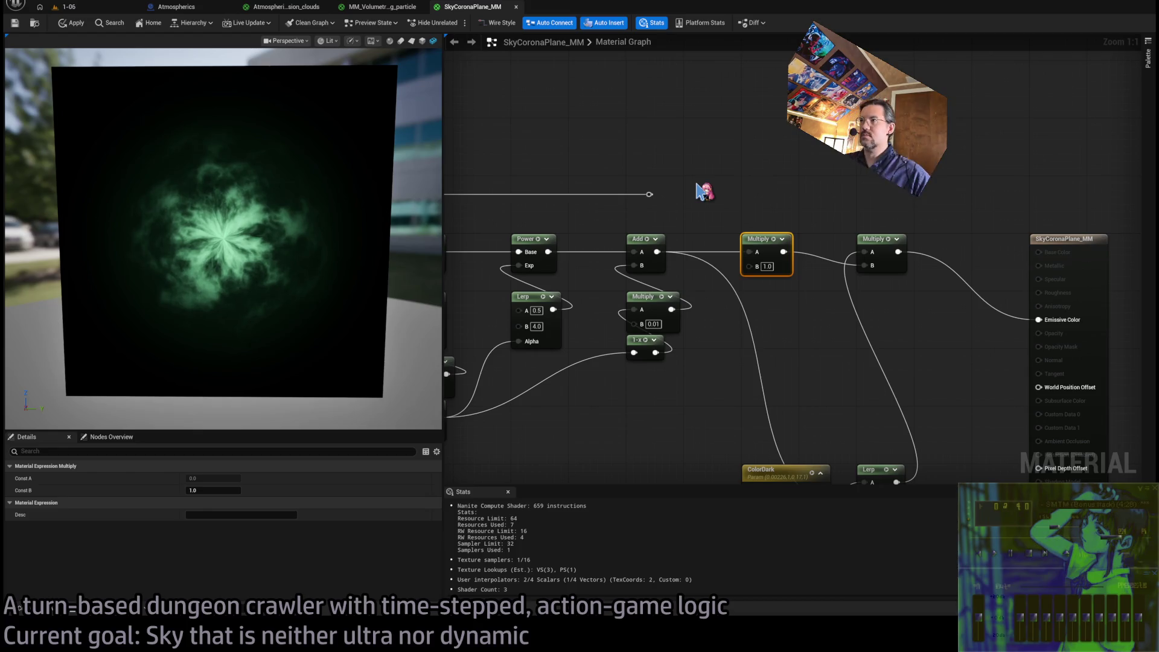
drag(650, 194, 1039, 320)
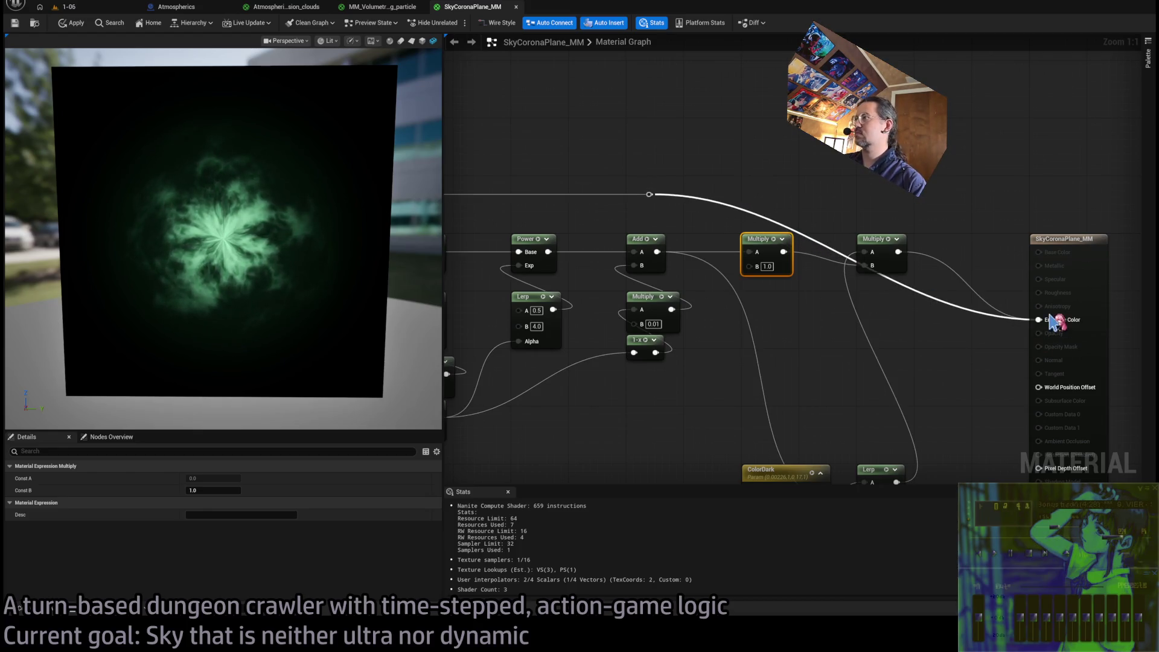
Subtract 0.05 from the gradient reroute output
drag(677, 166, 714, 195)
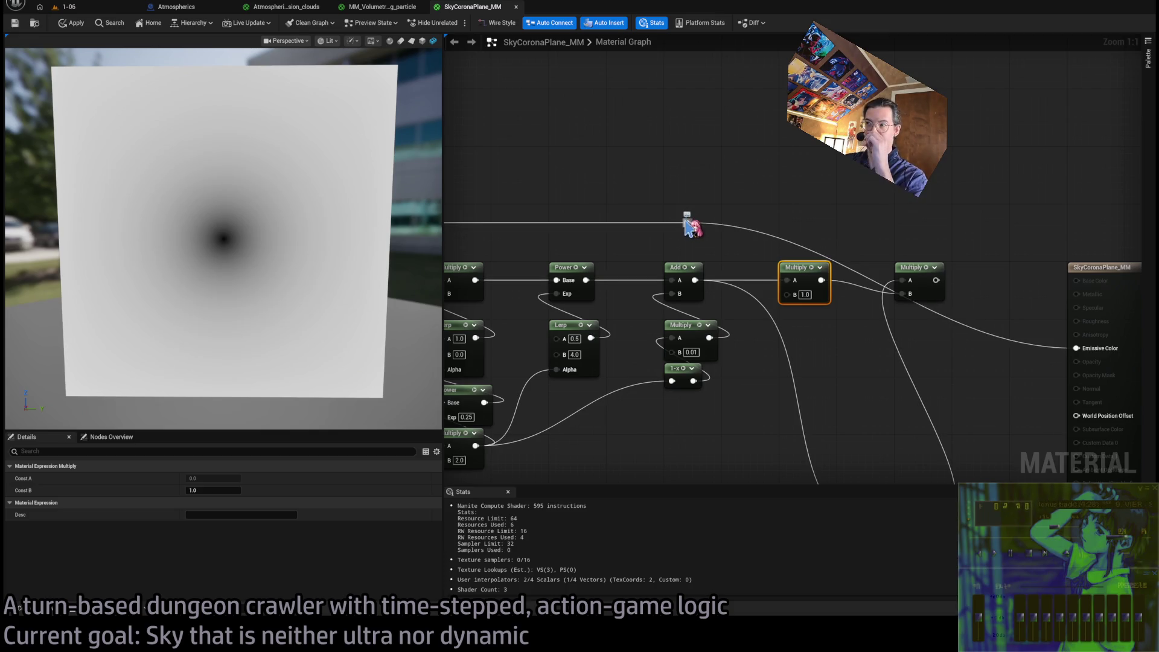
mouse_move(689, 222)
mouse_down()
mouse_move(733, 186)
mouse_move(901, 294)
mouse_up()
click(754, 215)
text(0.1)
key(Return)
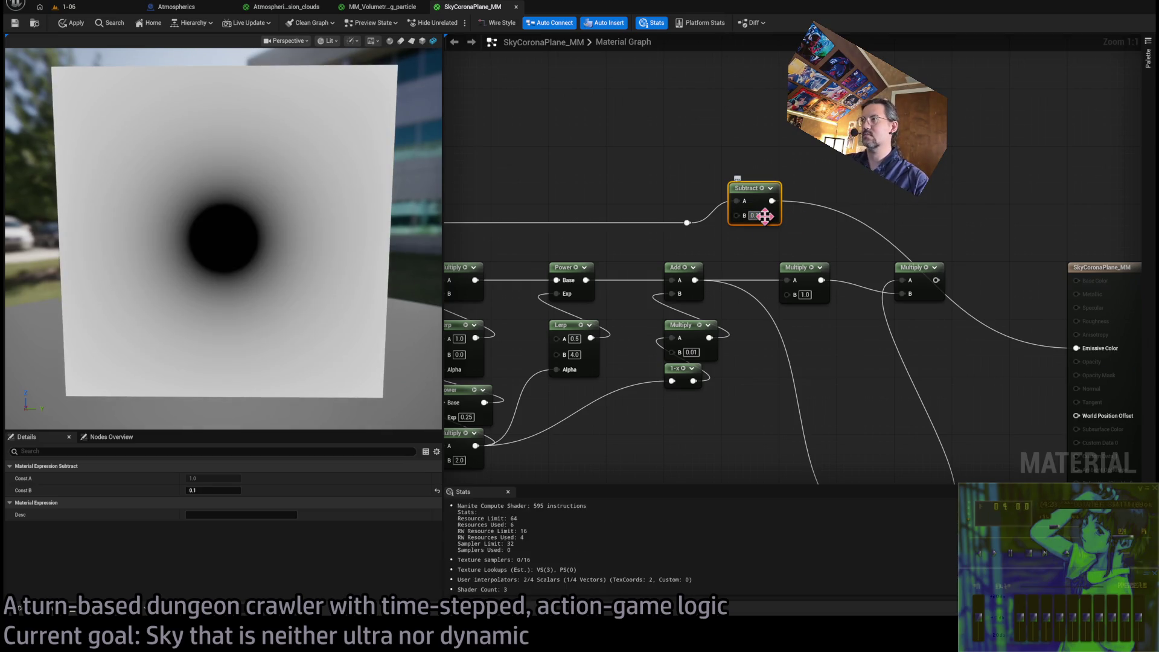
drag(764, 215, 749, 216)
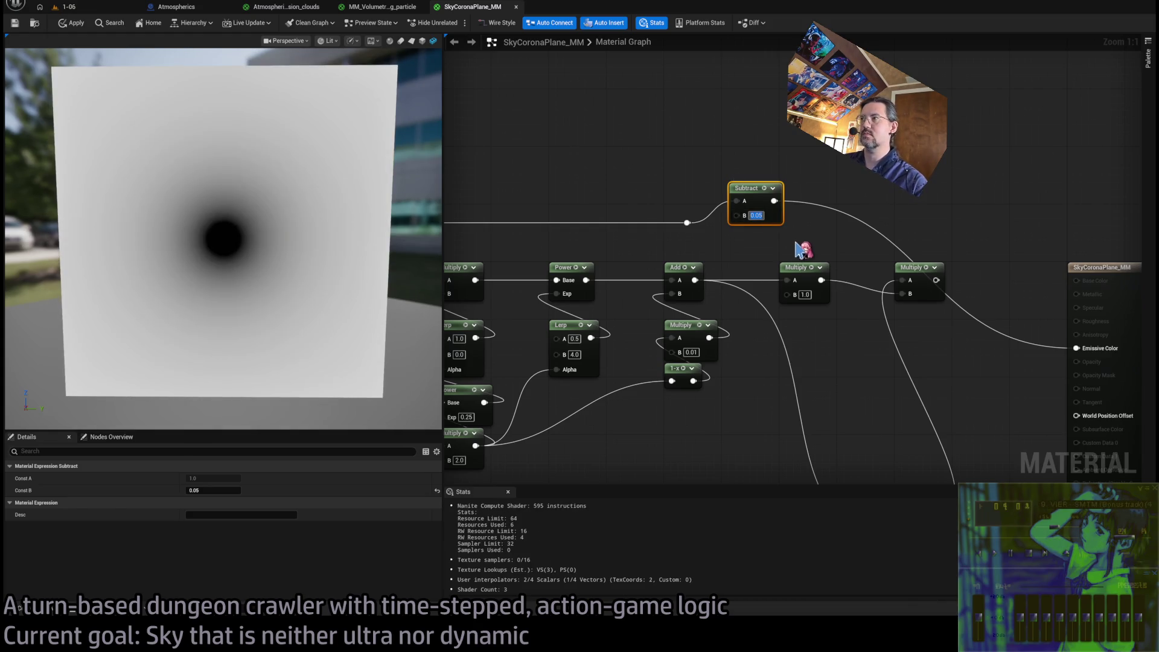
key(Return)
Multiply the Subtract result by 5
mouse_move(748, 195)
mouse_down()
mouse_move(742, 201)
mouse_move(808, 172)
mouse_up()
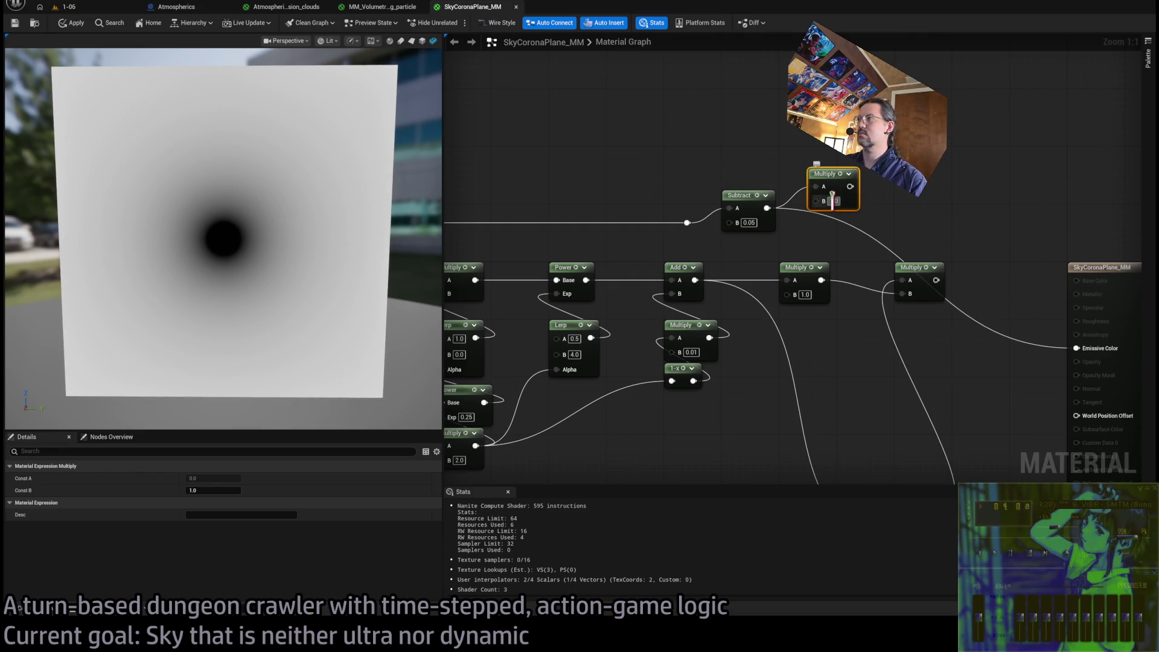
text(3)
key(Return)
mouse_move(826, 173)
mouse_down()
mouse_move(748, 175)
mouse_move(740, 152)
mouse_move(984, 244)
mouse_move(902, 280)
mouse_up()
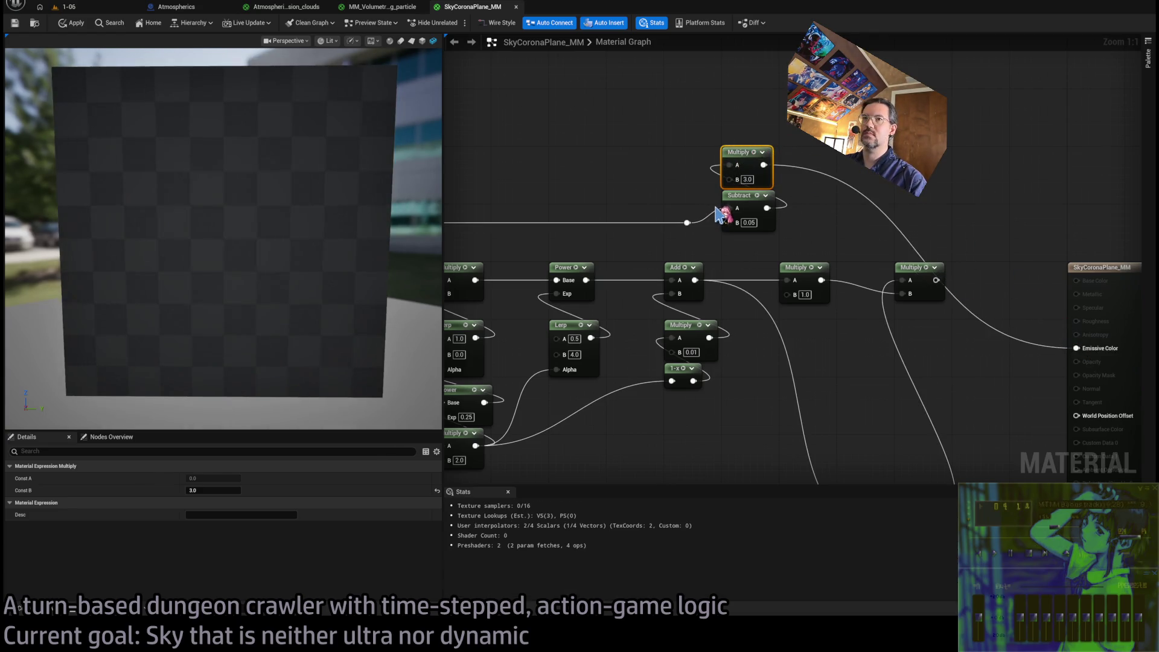
click(747, 179)
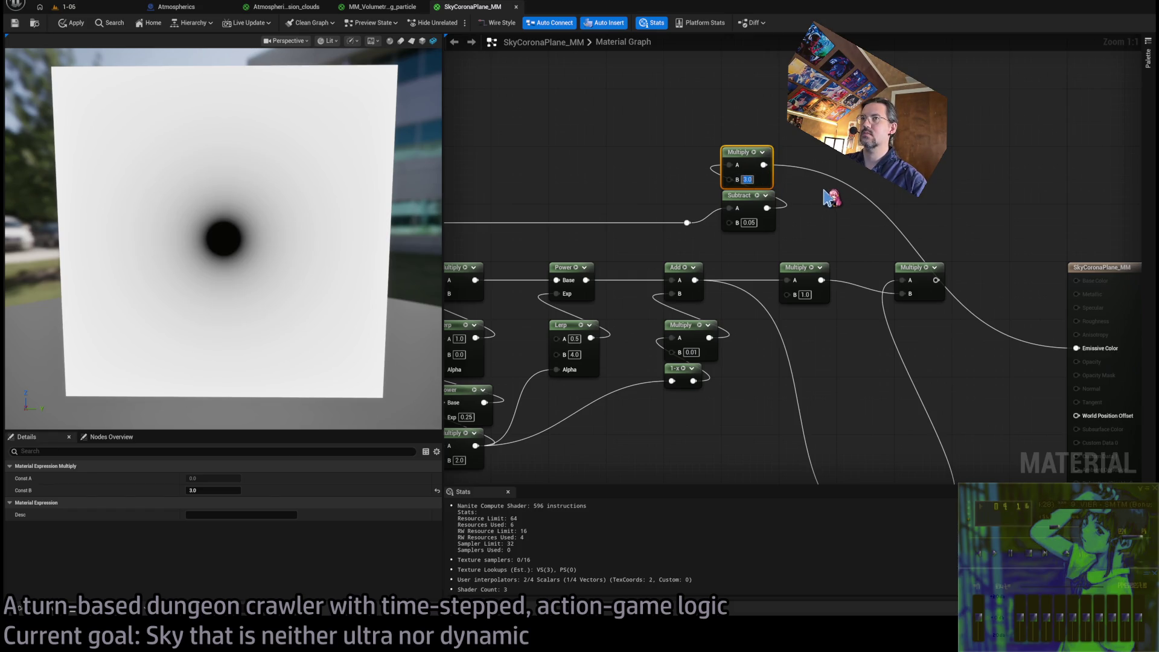
text(5)
key(Return)
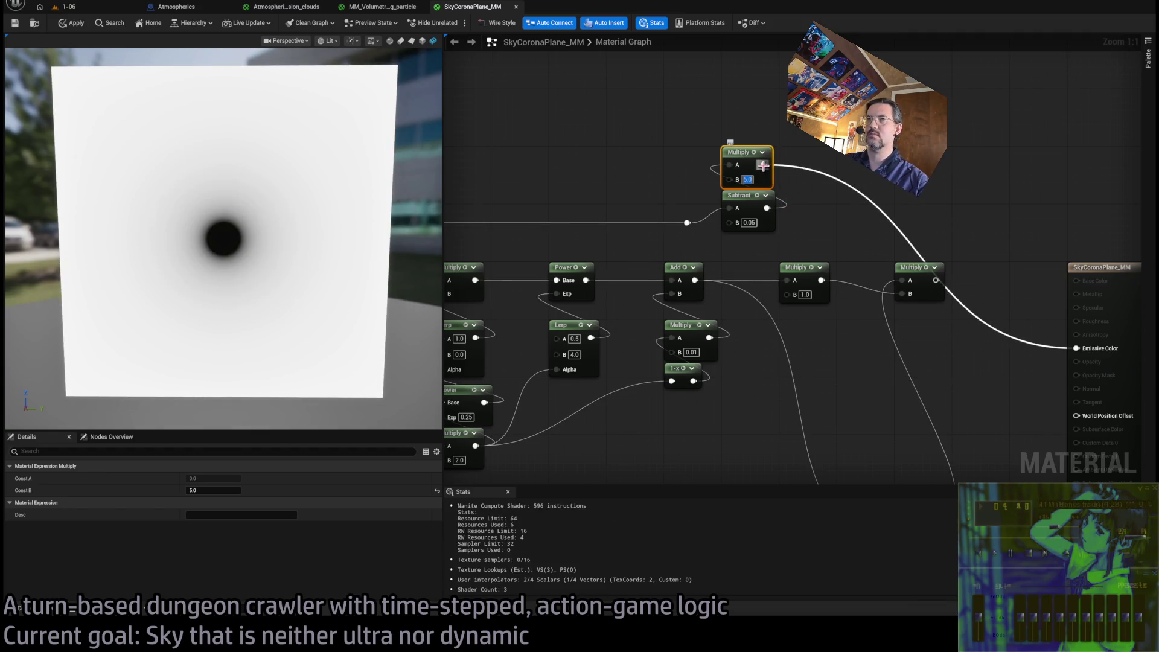
Clamp the mask with Saturate into the inserted Multiply, reconnect Emissive Color, and apply
drag(762, 165, 725, 120)
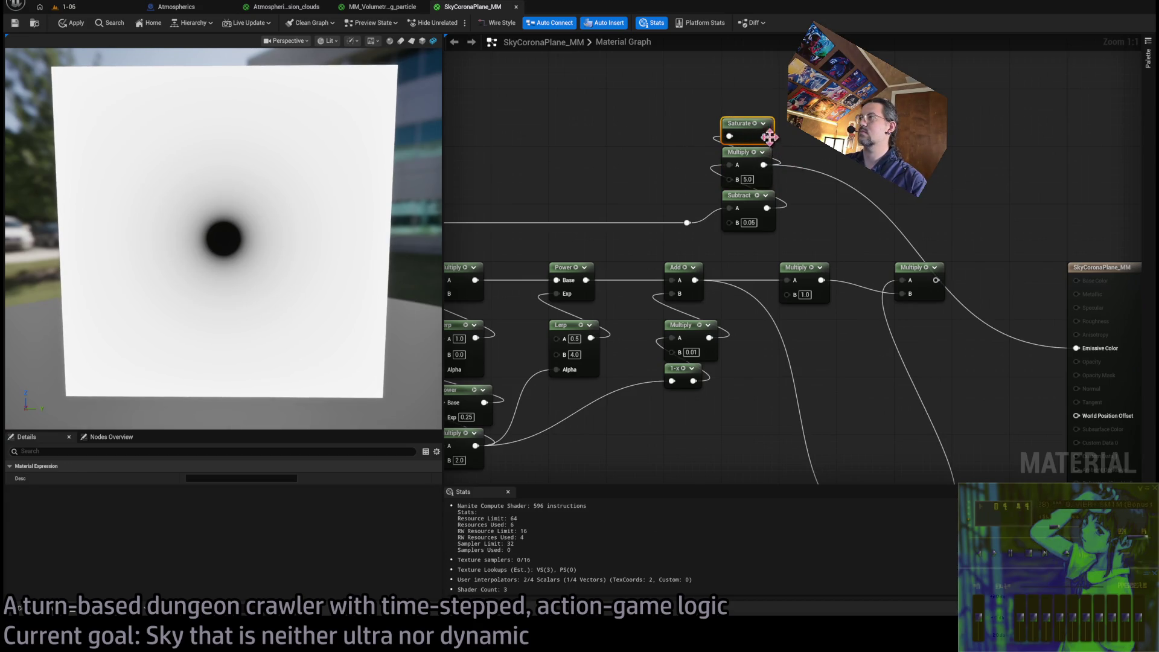
drag(765, 137, 787, 294)
drag(748, 242, 744, 139)
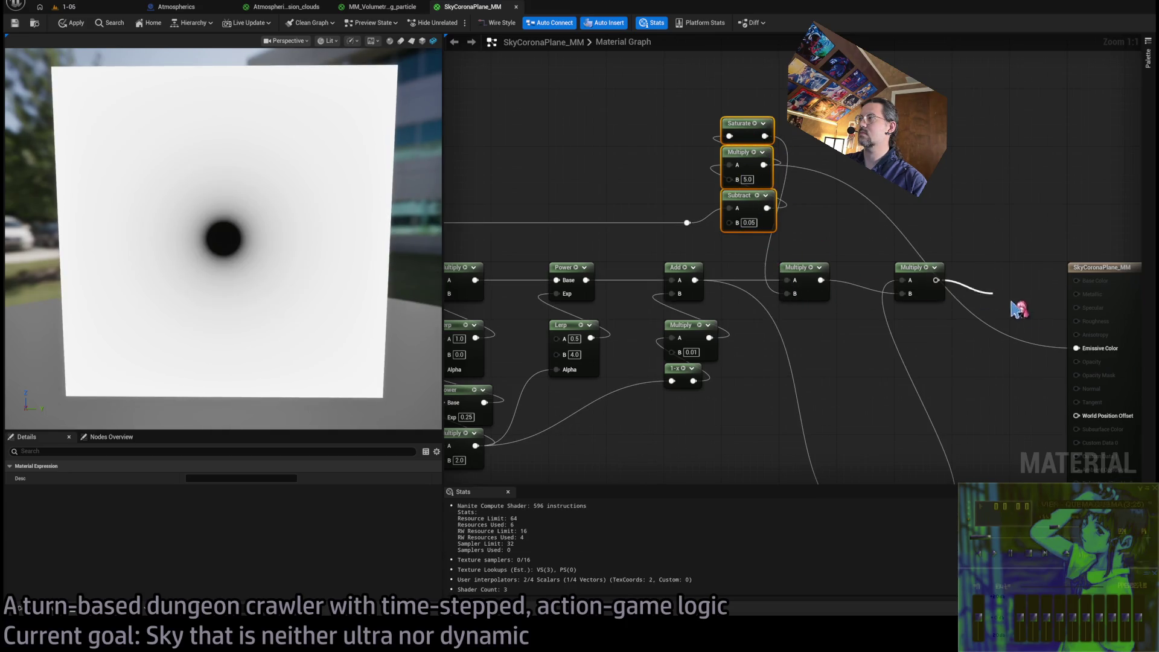
drag(936, 281, 1076, 348)
mouse_move(743, 124)
mouse_down()
mouse_move(819, 329)
mouse_move(798, 311)
mouse_up()
click(772, 192)
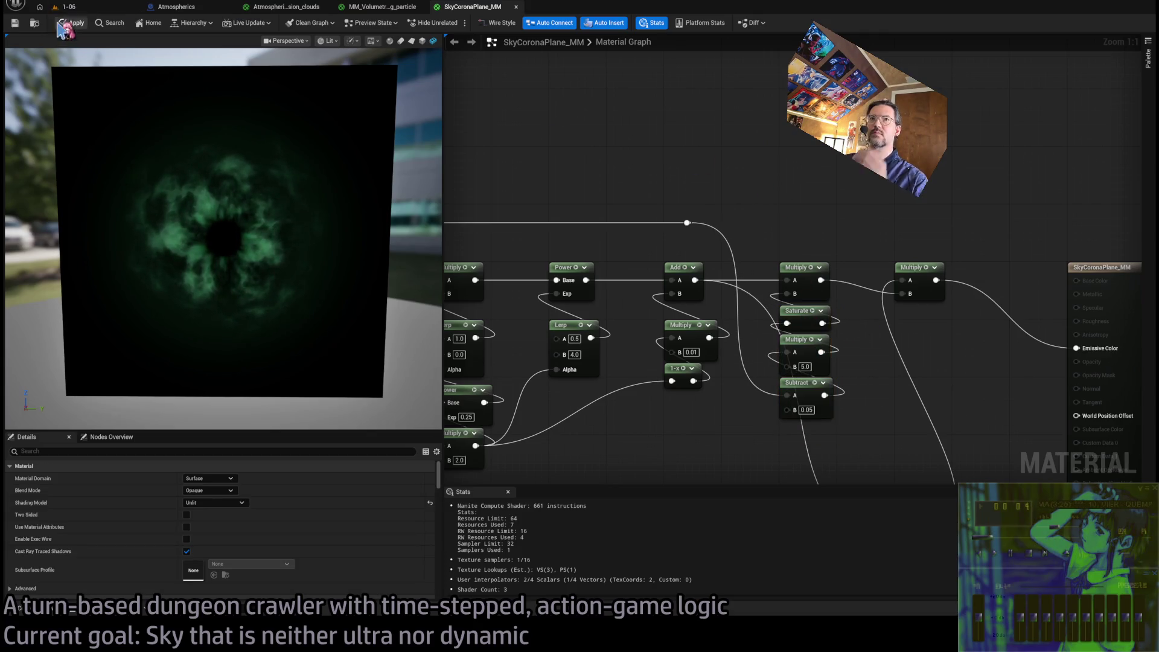
key(ctrl+s)
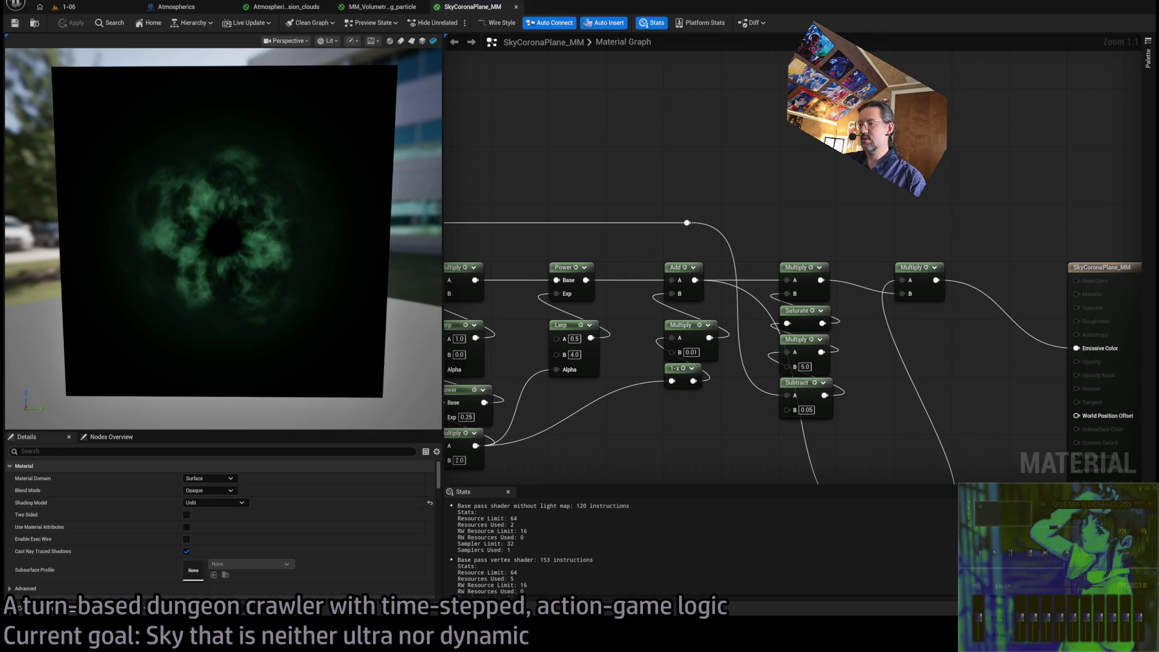
Switch to the browser, cycle past the Twitch Following tab, and return to the YouTube BRB playlist
key(alt+Tab)
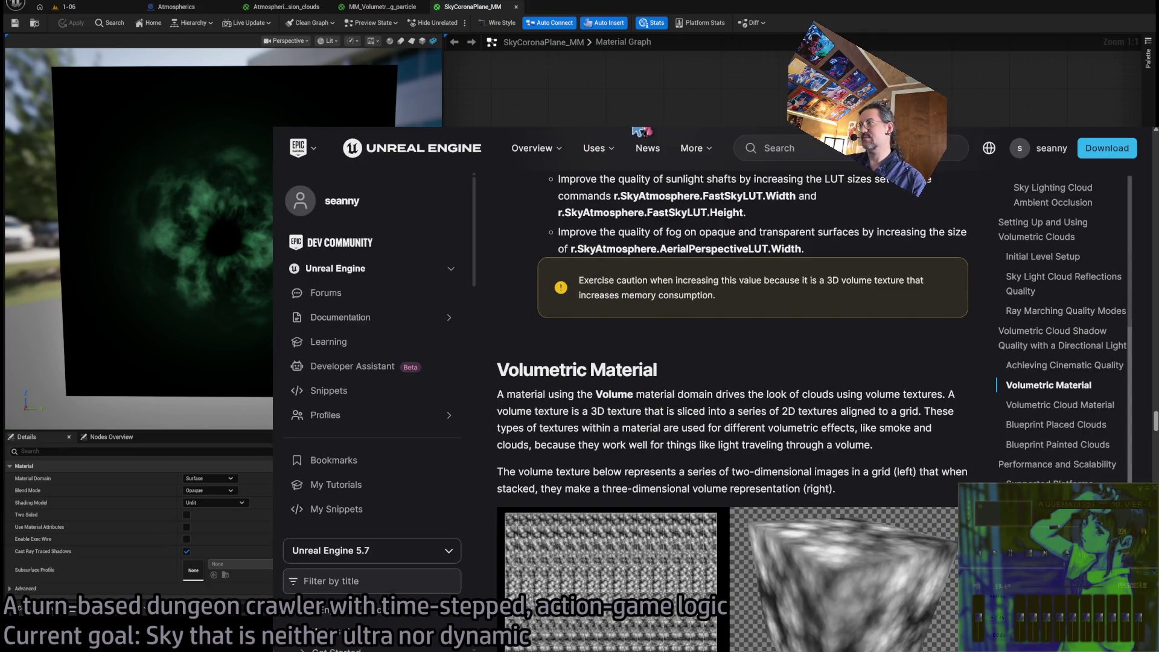
key(ctrl+Tab)
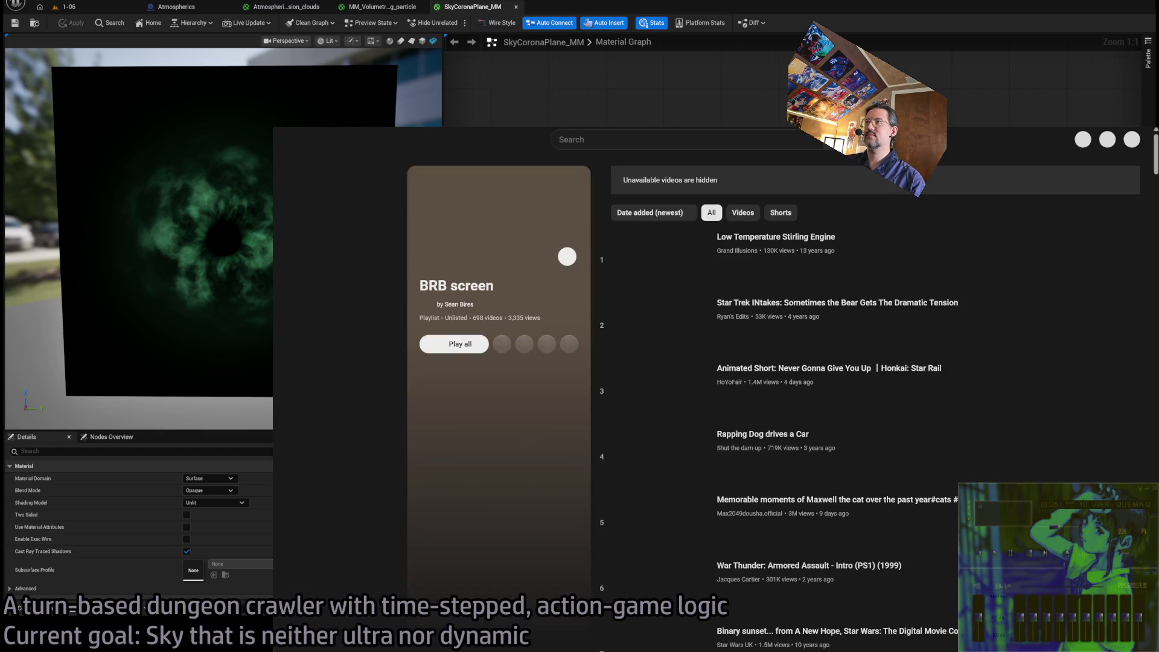
key(ctrl+Tab)
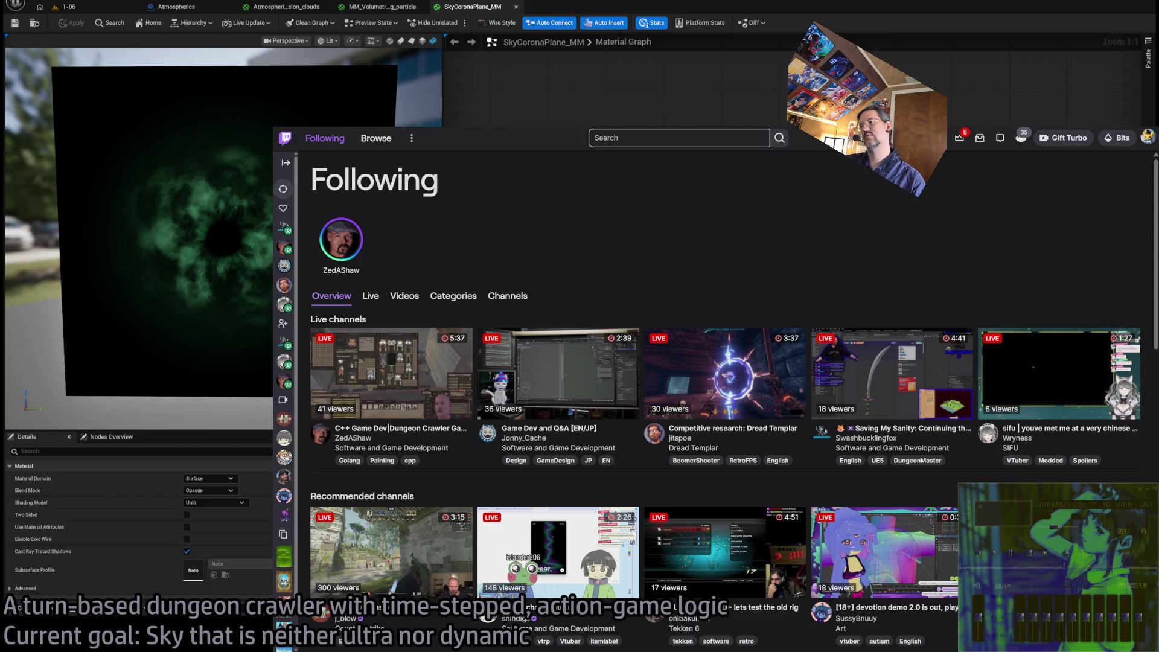
key(ctrl+shift+Tab)
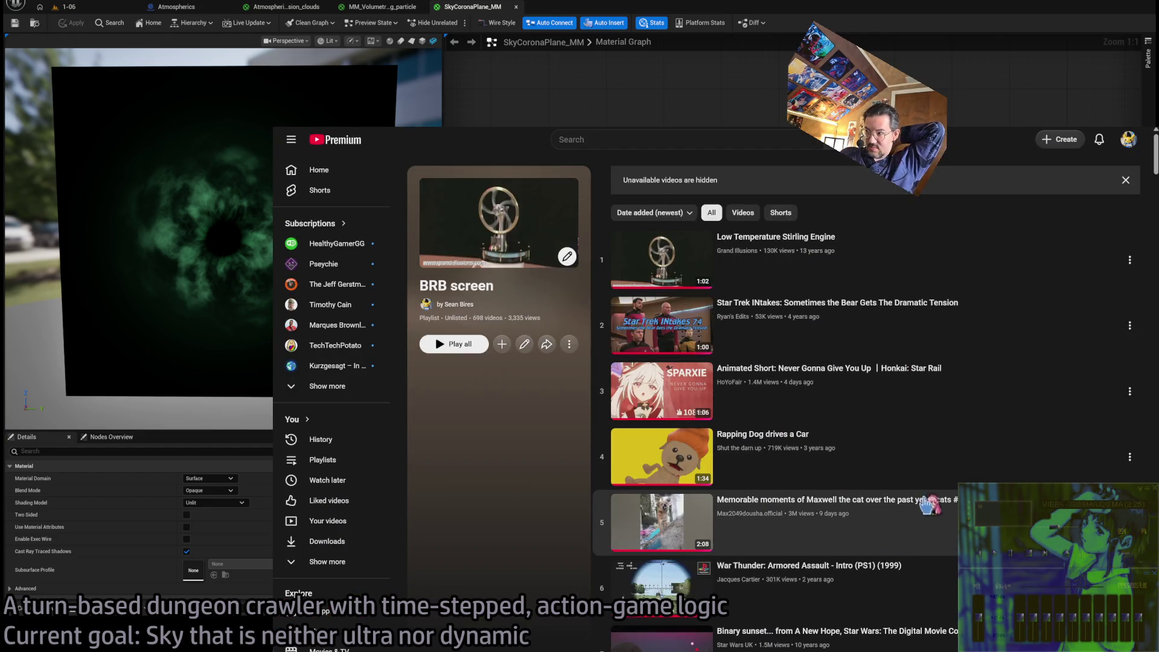
scroll(966, 477, down, 5)
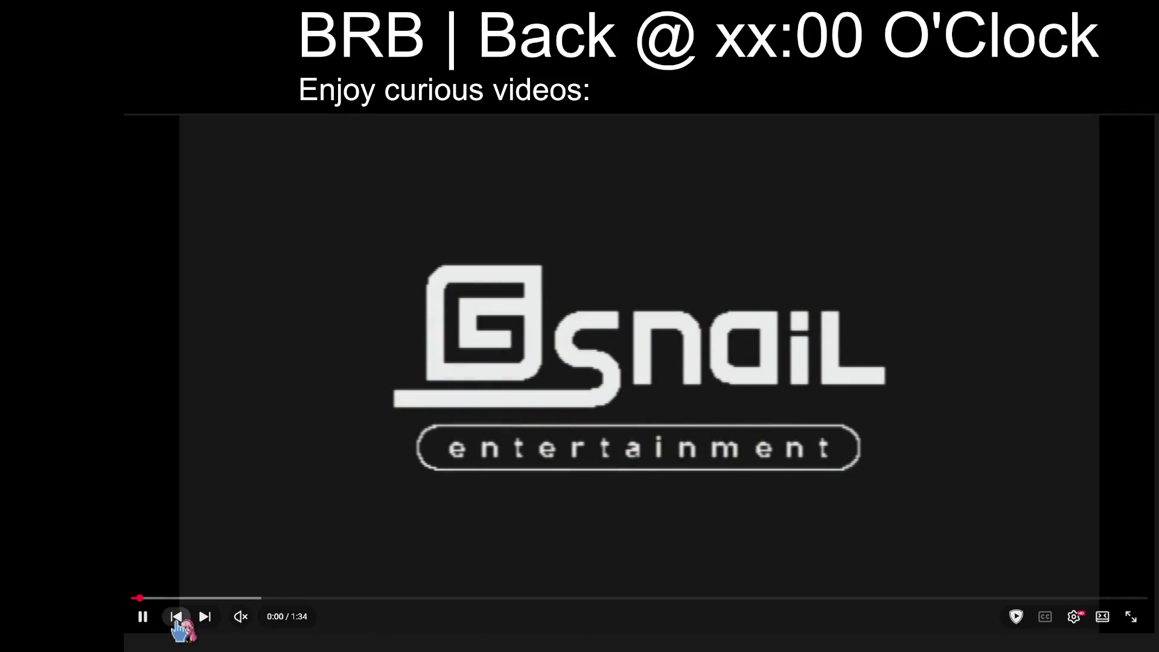
Play the War Thunder: Armored Assault PS1 intro from the playlist with sound unmuted
click(199, 617)
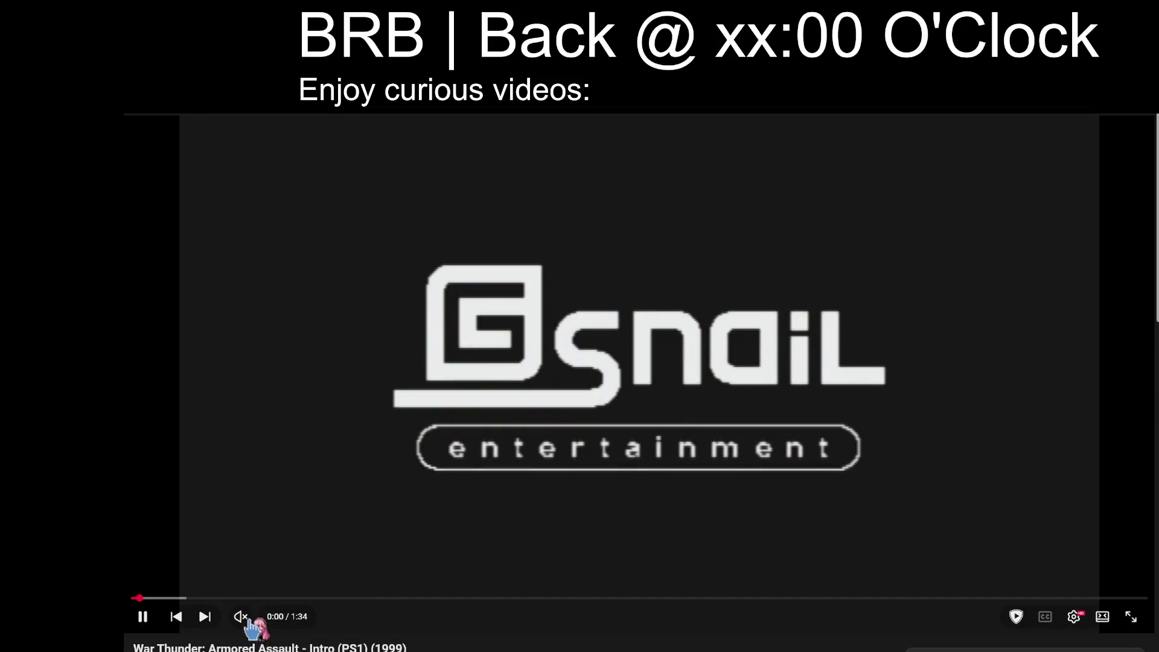
click(241, 617)
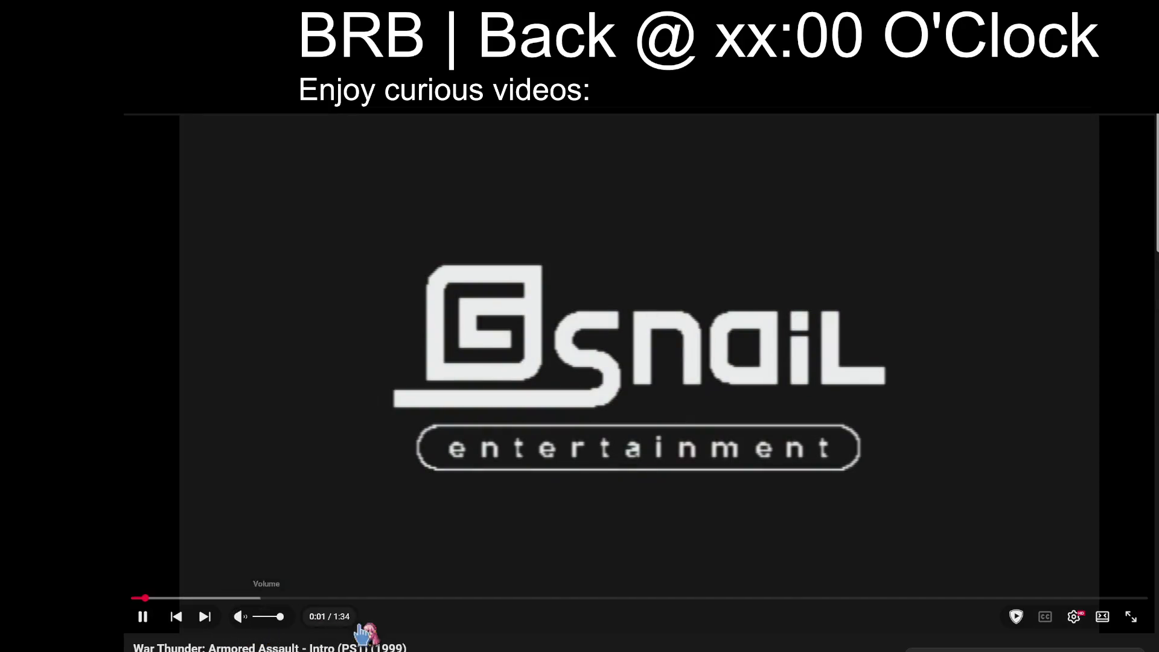